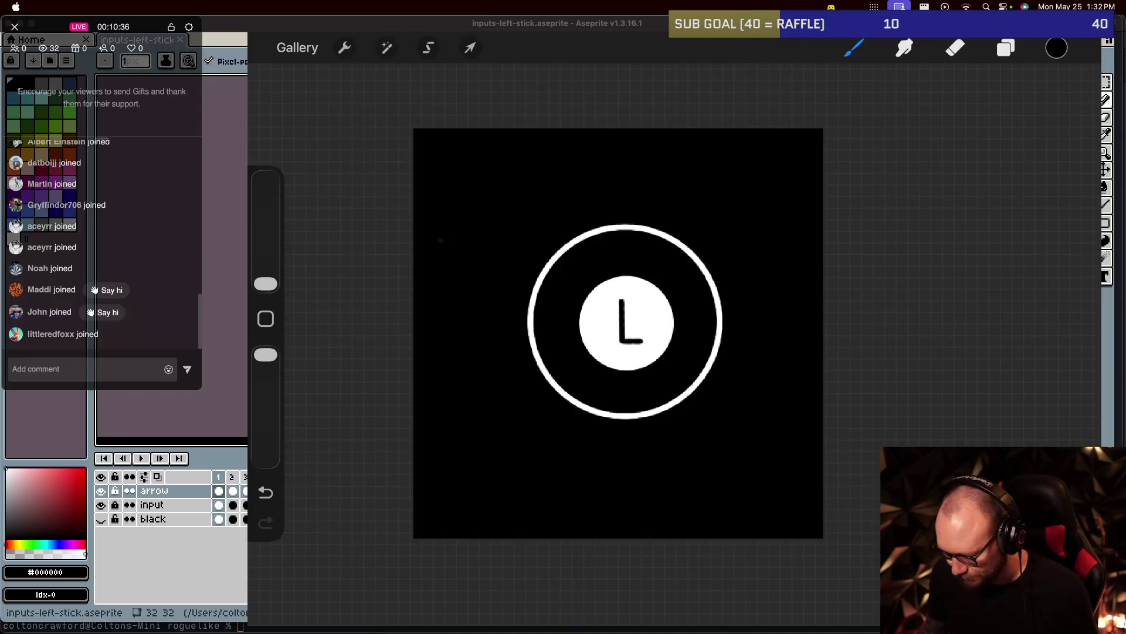
Add a new empty Layer 4 directly above the ring's Layer 1.
left_click(1005, 47)
left_click(939, 244)
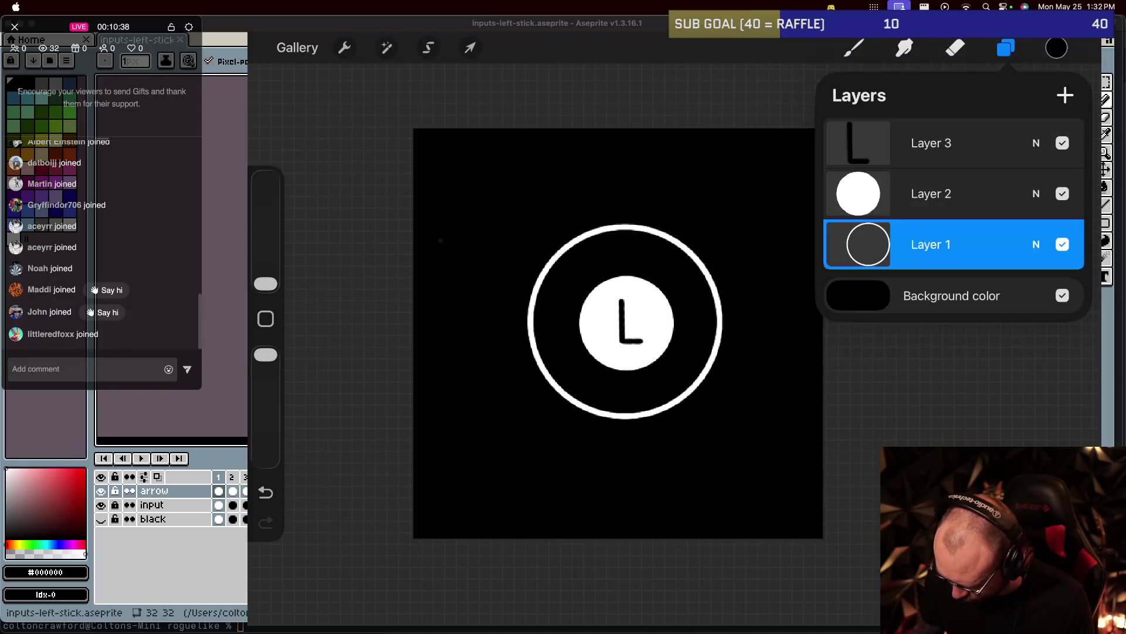
left_click(1064, 95)
left_click(854, 48)
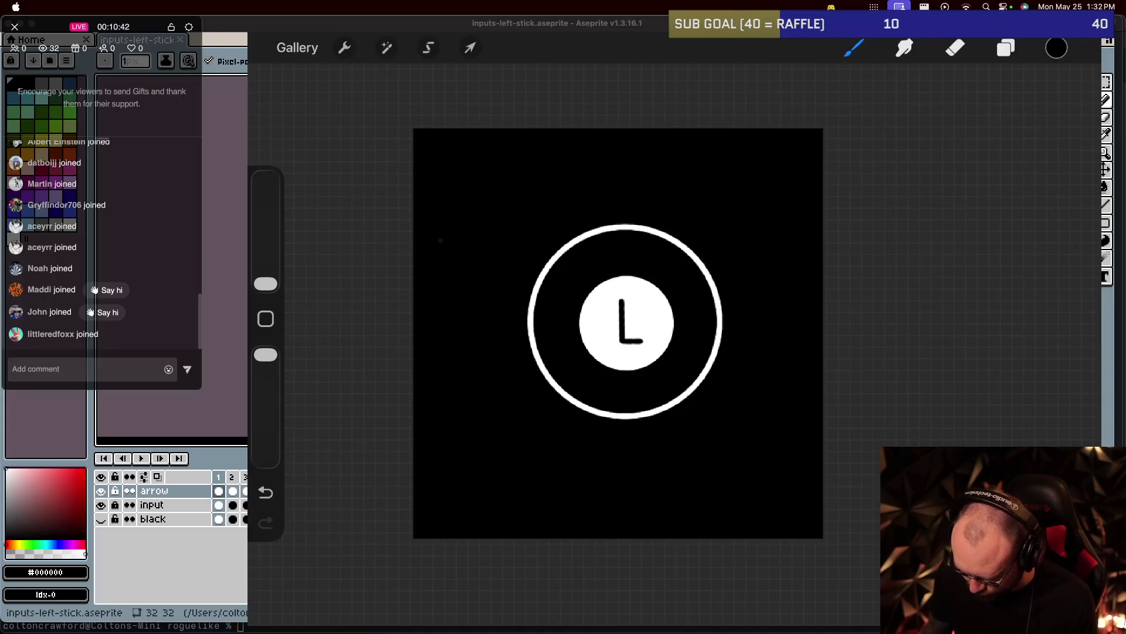
Sample the disc's white as the painting colour.
left_click(626, 322)
scroll(618, 334, "up", 3)
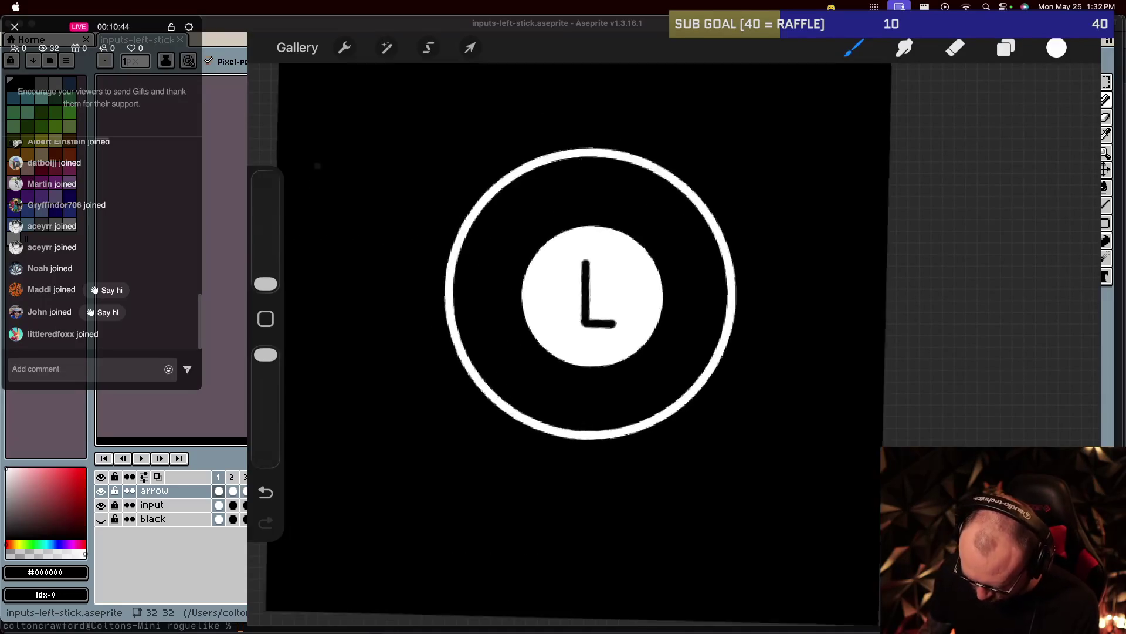
scroll(587, 276, "down", 2)
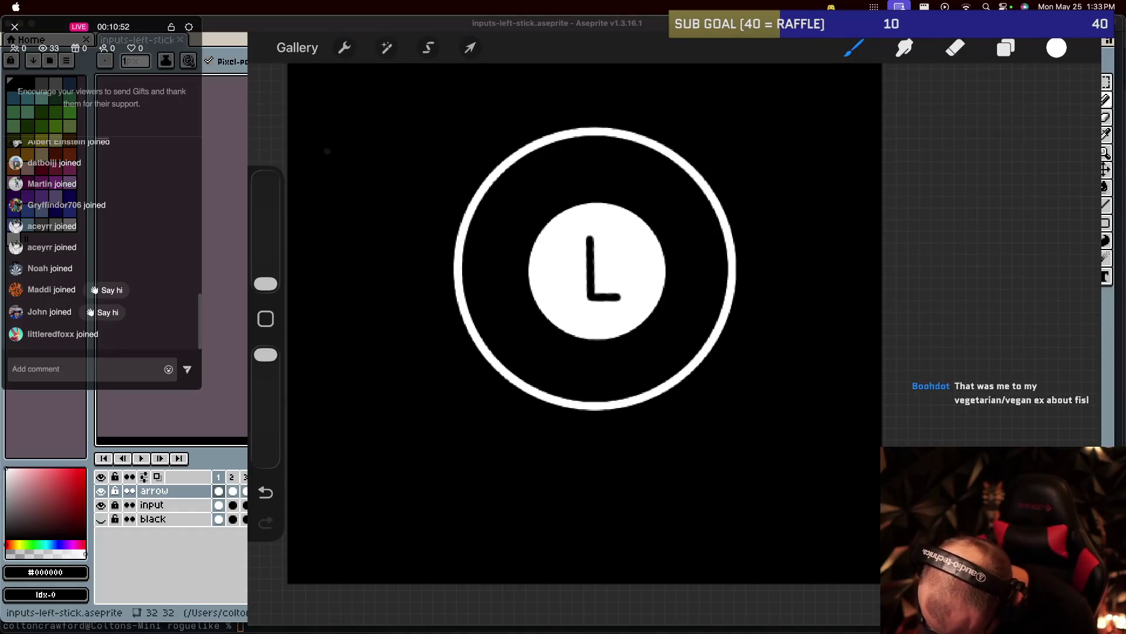
mouse_move(554, 421)
left_mouse_down()
mouse_move(662, 441)
mouse_move(657, 399)
left_mouse_up()
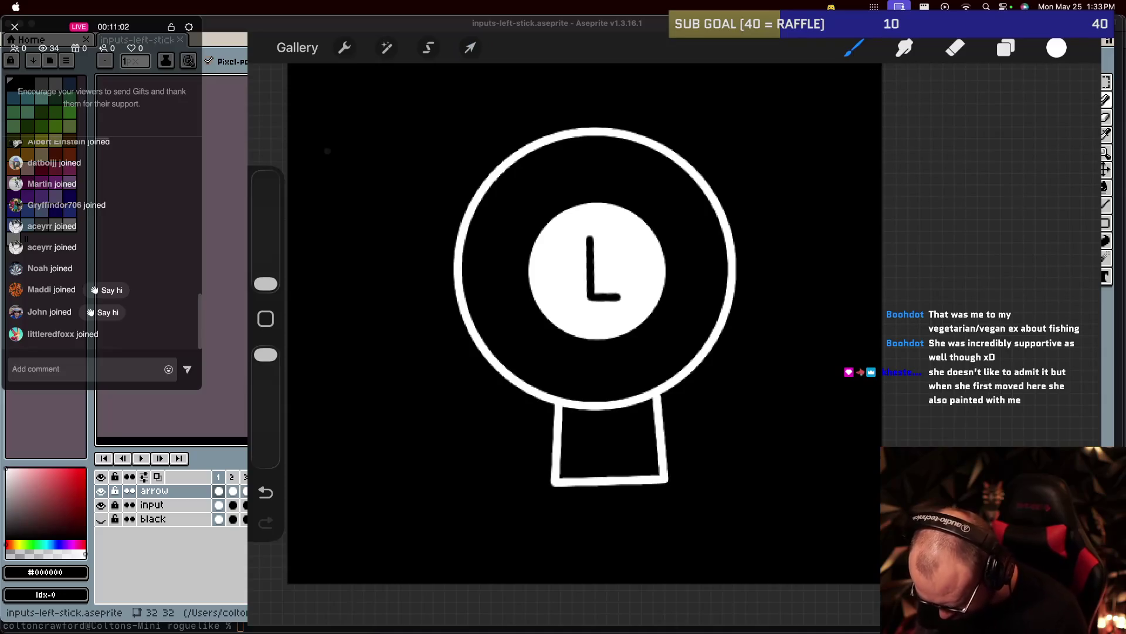
left_click(470, 47)
left_click_drag(610, 439, 599, 438)
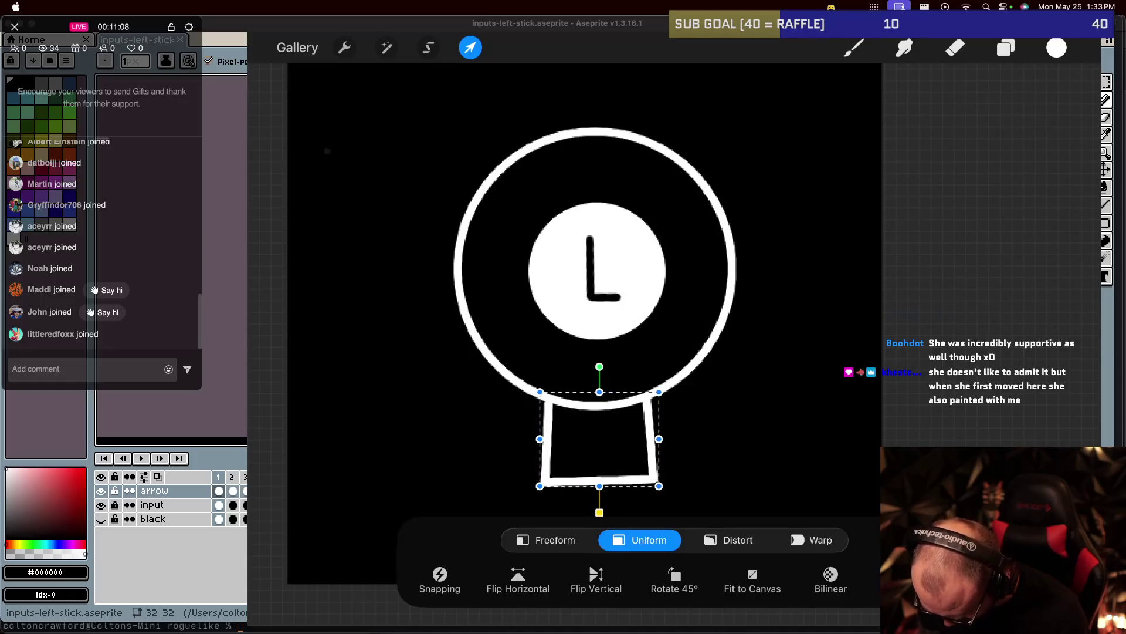
left_click_drag(599, 439, 600, 438)
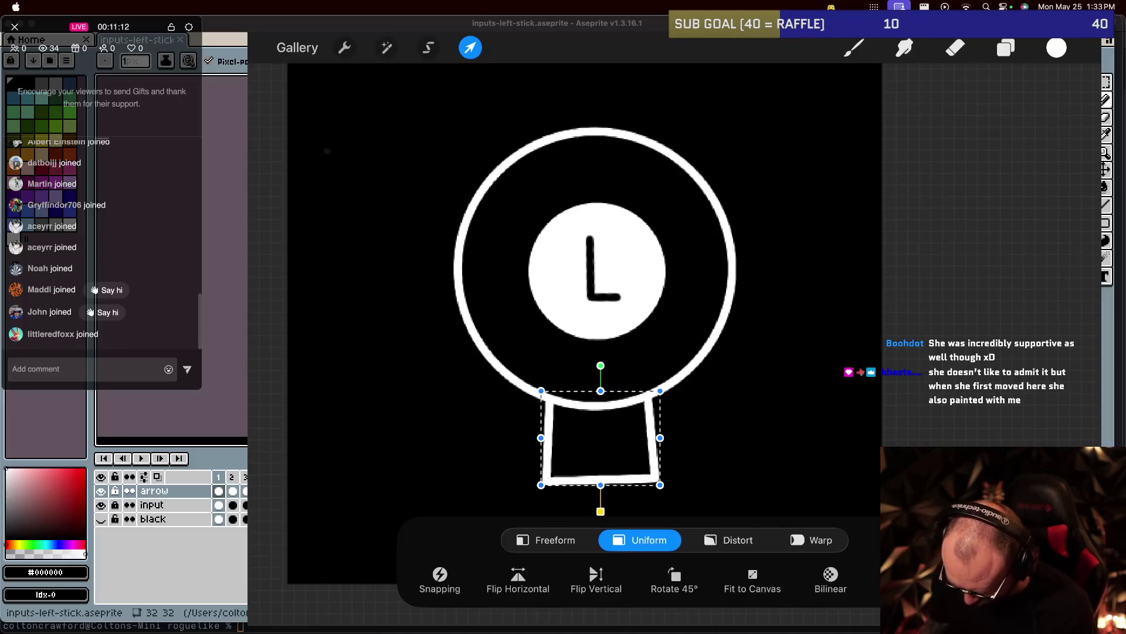
left_click_drag(601, 438, 602, 437)
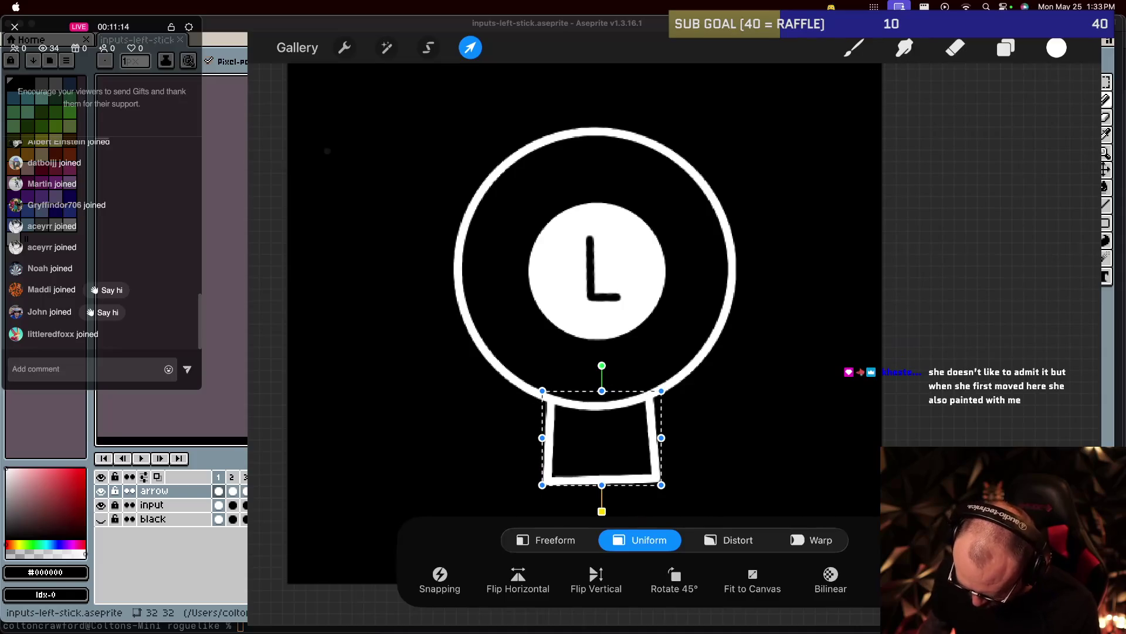
left_click_drag(602, 264, 601, 381)
left_click(737, 422)
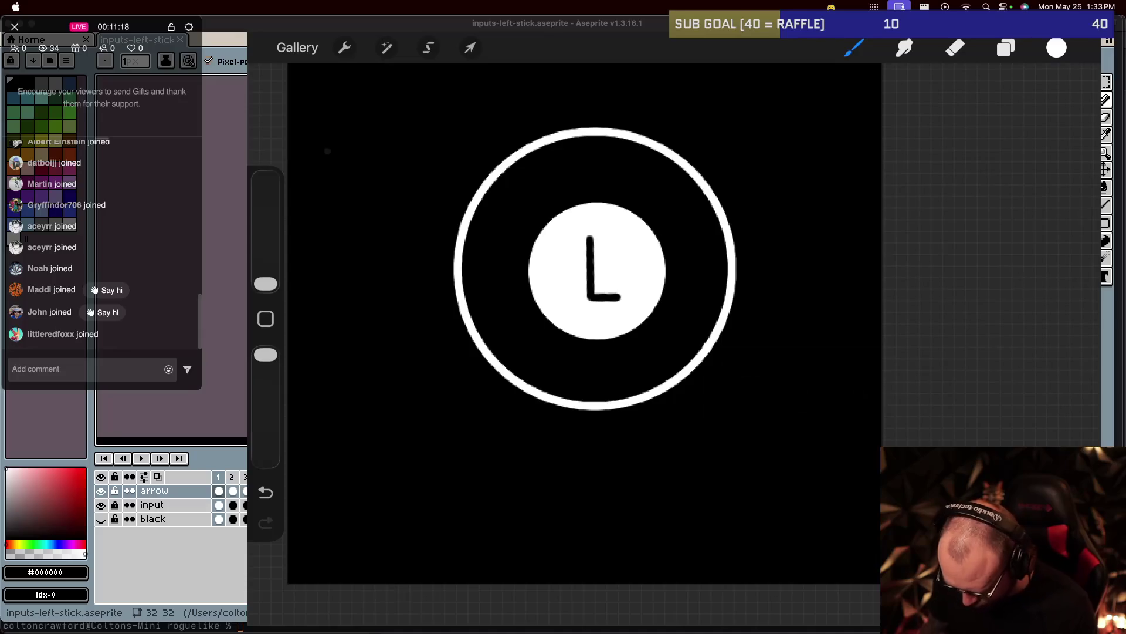
Draw a stem outline and snap it with QuickShape into a white square, removing the stray stroke.
mouse_move(679, 446)
left_mouse_down()
mouse_move(767, 444)
mouse_move(680, 445)
left_mouse_up()
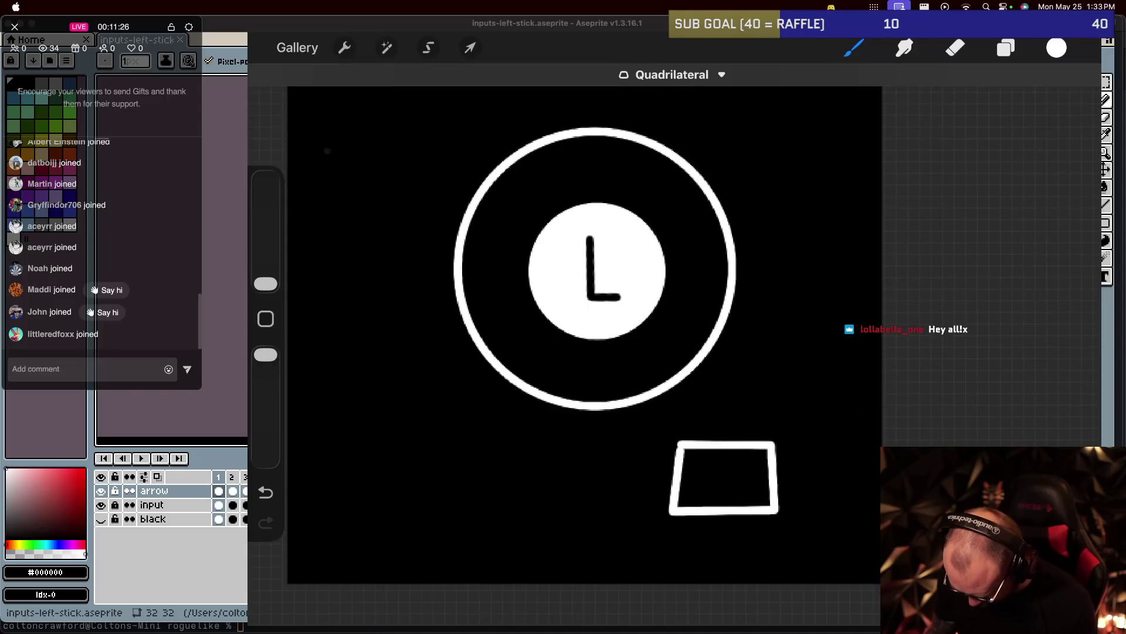
key("ctrl+z")
key("ctrl+z")
mouse_move(731, 430)
left_mouse_down()
mouse_move(733, 494)
mouse_move(728, 429)
left_mouse_up()
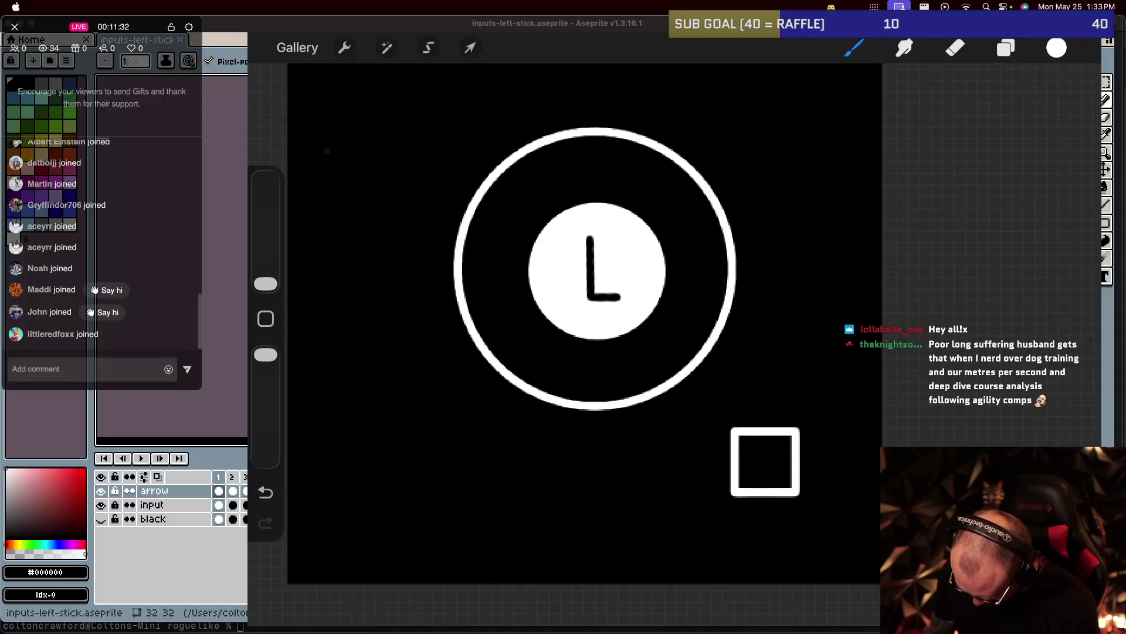
mouse_move(728, 429)
left_mouse_down()
mouse_move(704, 426)
mouse_move(727, 430)
left_mouse_up()
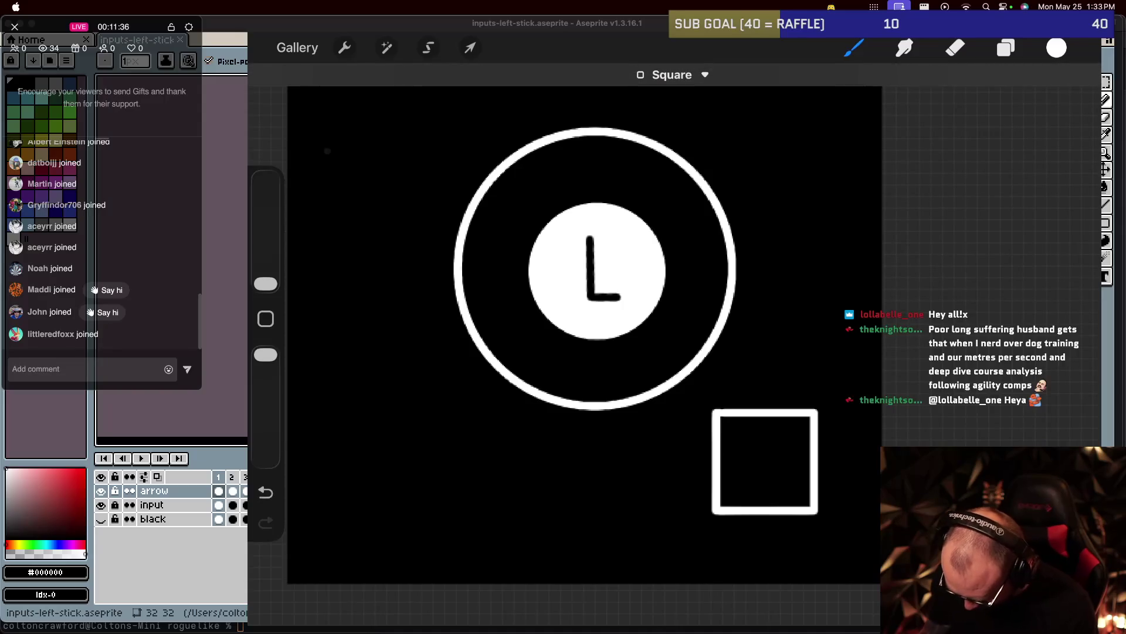
left_click(668, 74)
left_click(854, 48)
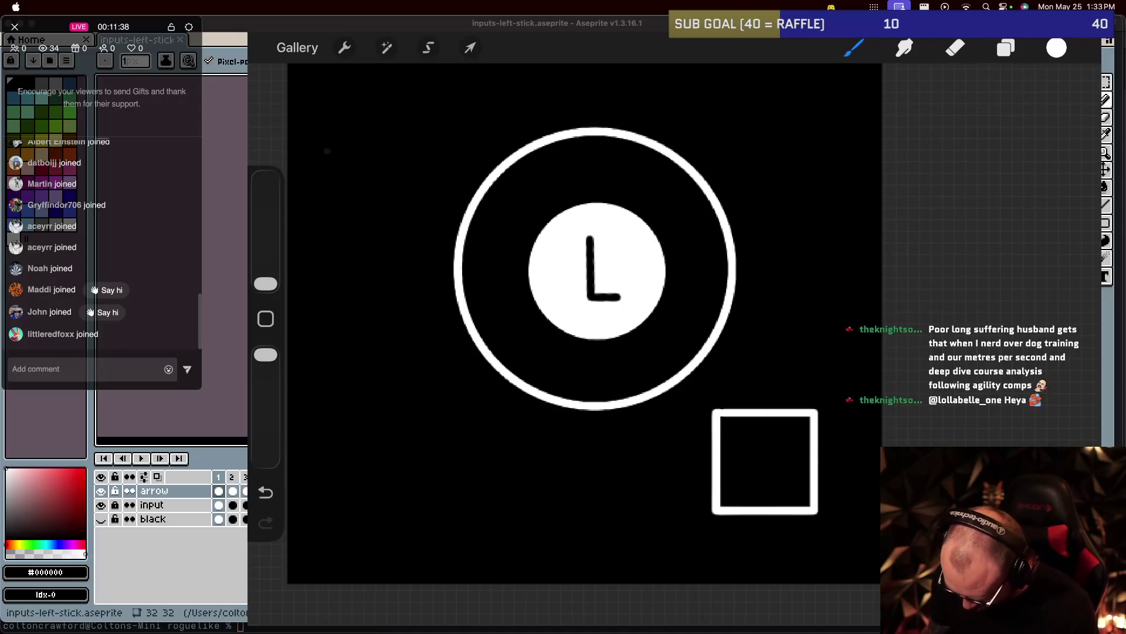
left_click(266, 491)
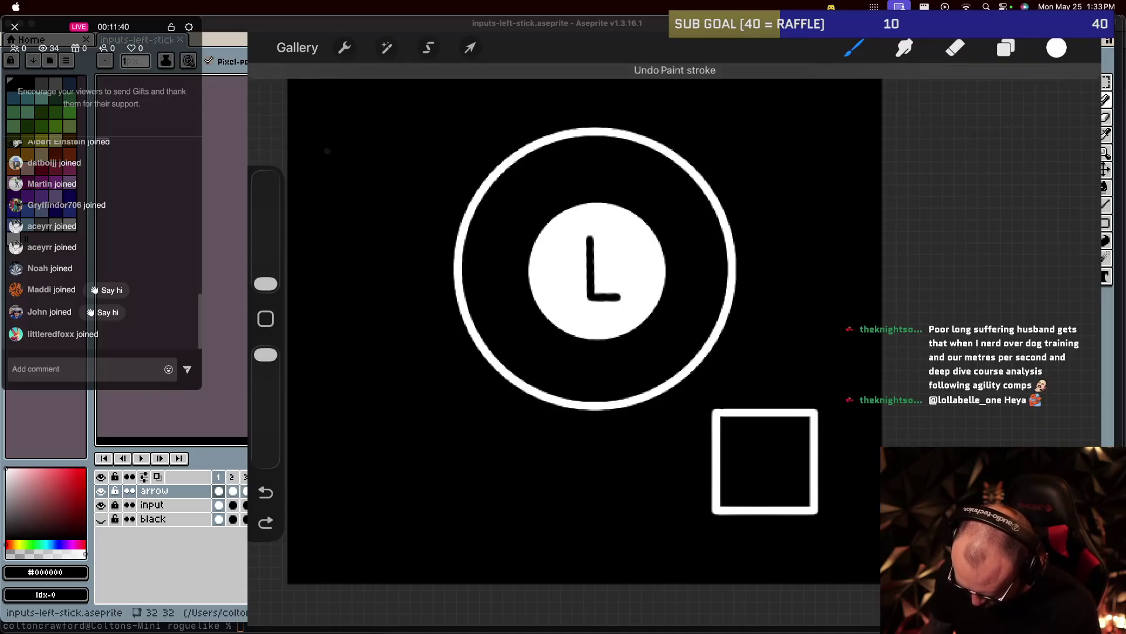
Move the square up so it touches the ring's bottom edge.
left_click(470, 48)
mouse_move(766, 461)
left_mouse_down()
mouse_move(594, 463)
mouse_move(596, 449)
left_mouse_up()
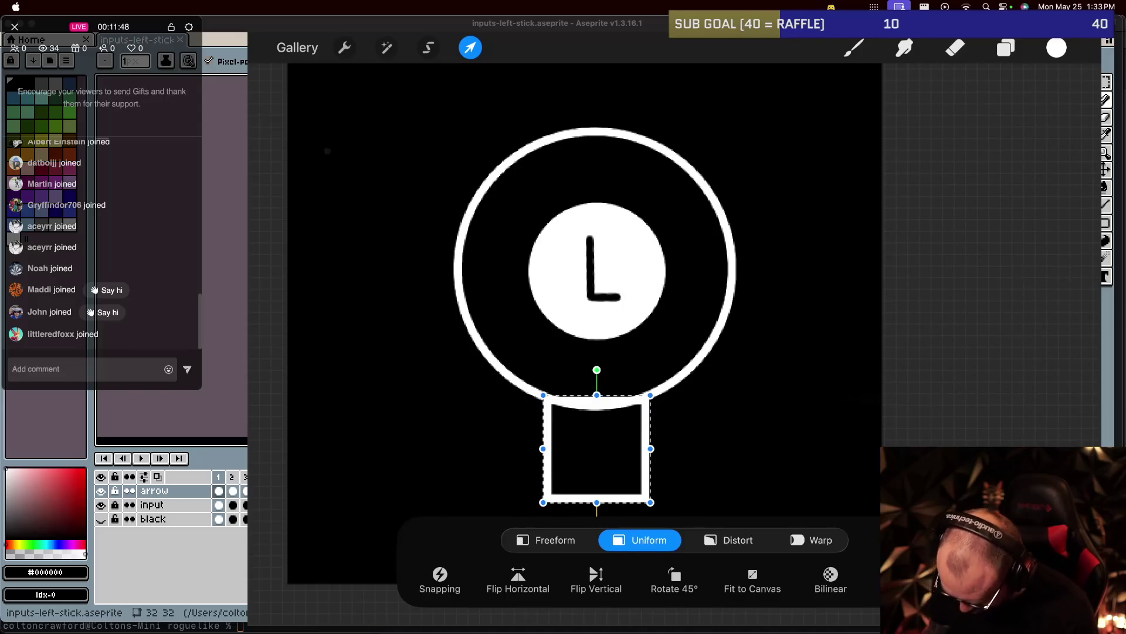
left_click(854, 48)
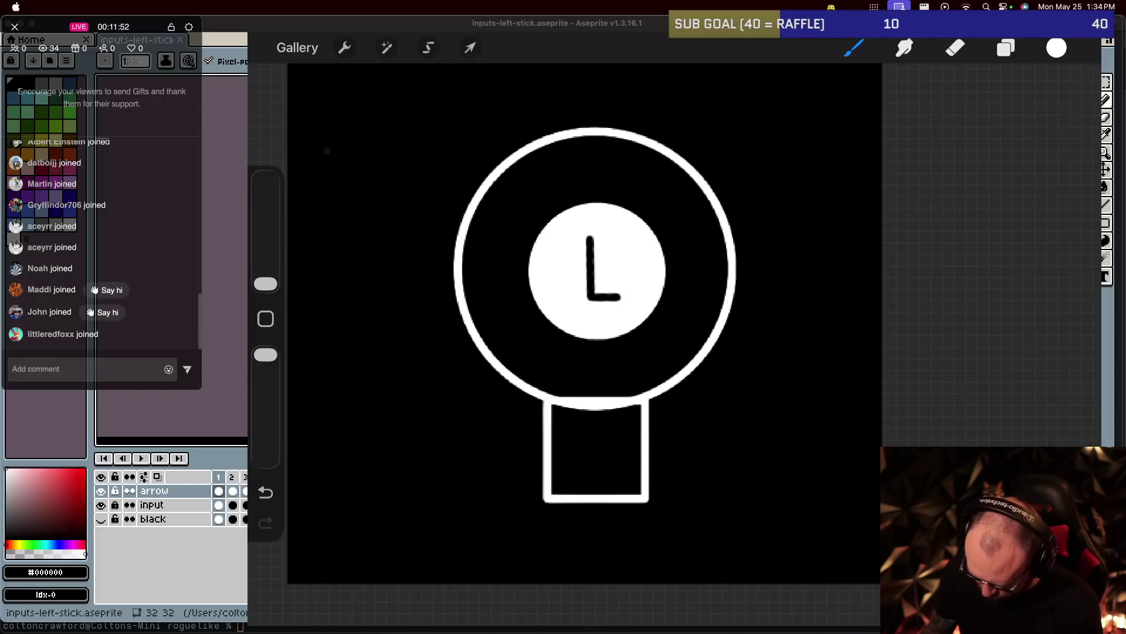
Rotate and zoom the canvas, then pick Technical Pen from the Recent brushes.
scroll(584, 322, "up", 3)
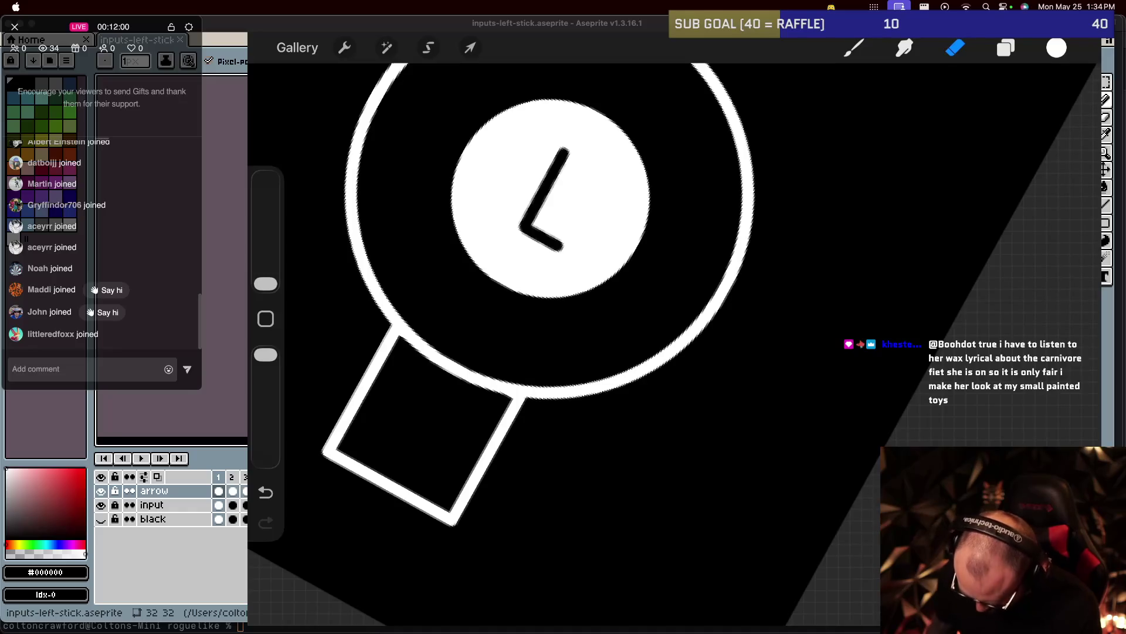
scroll(585, 293, "down", 3)
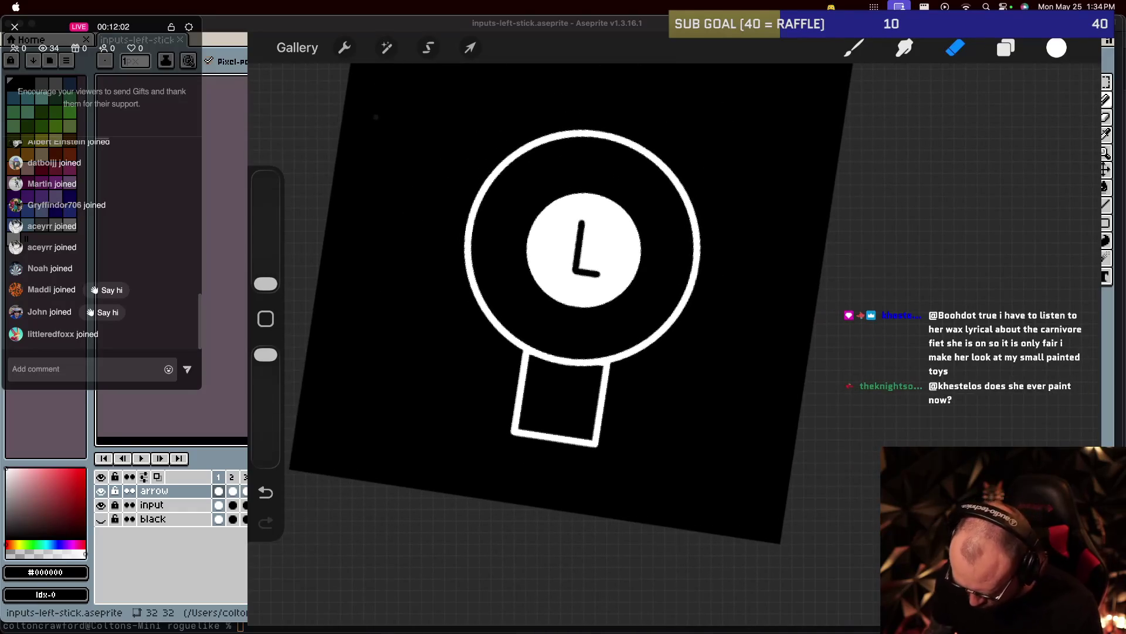
scroll(560, 328, "up", 3)
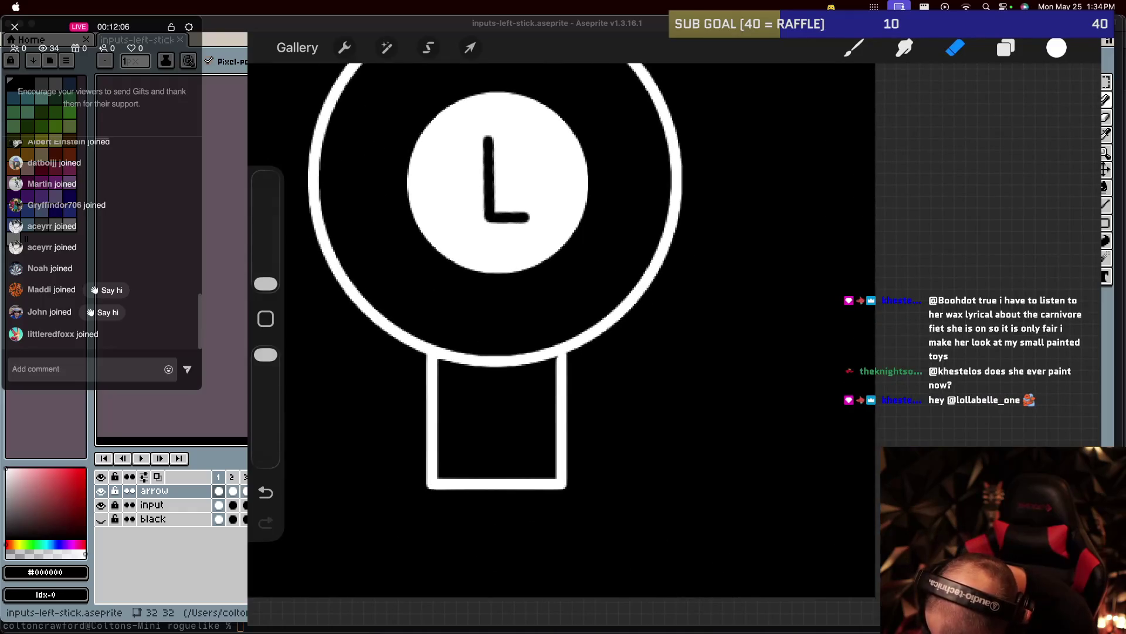
scroll(470, 264, "up", 3)
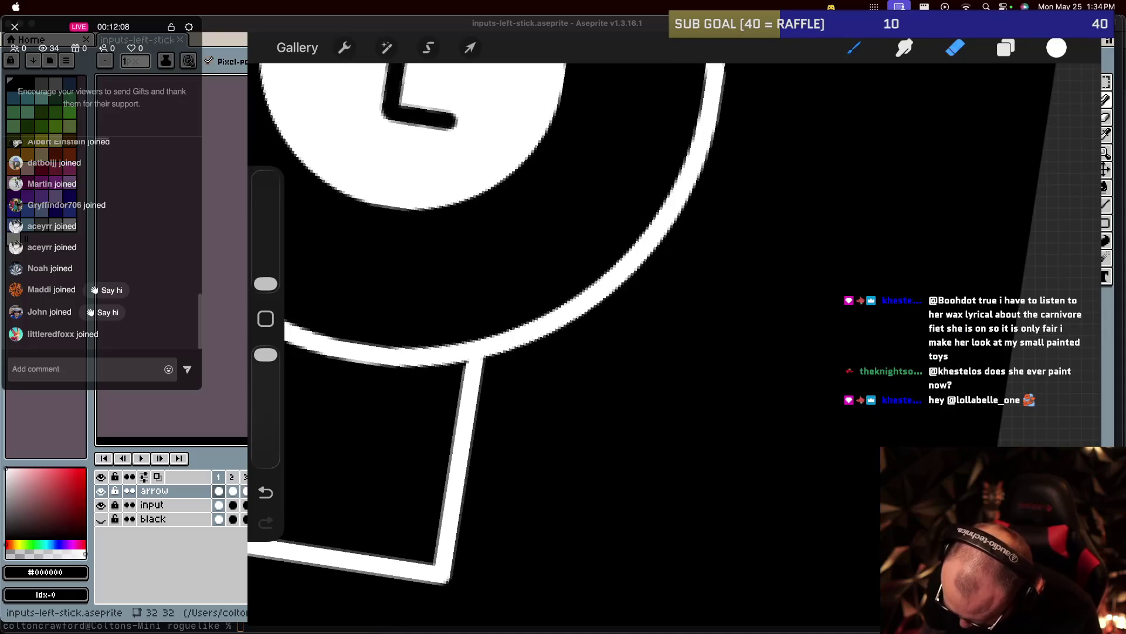
left_click(854, 48)
left_click(914, 210)
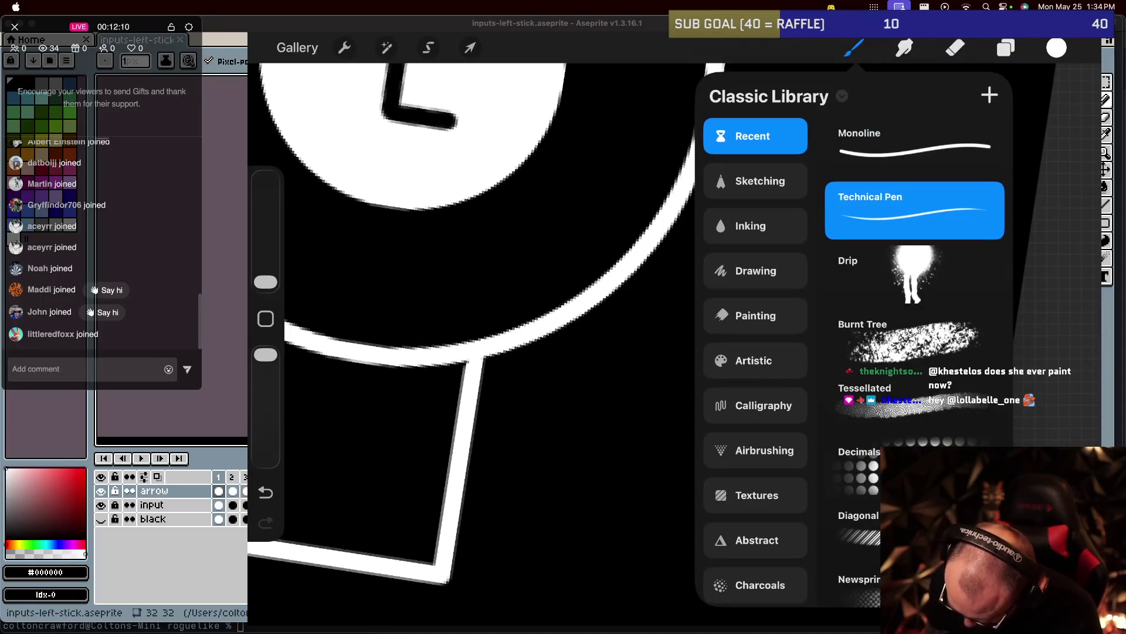
Zoom and rotate the canvas to inspect the stem, then bring up the layers list.
scroll(528, 294, "up", 3)
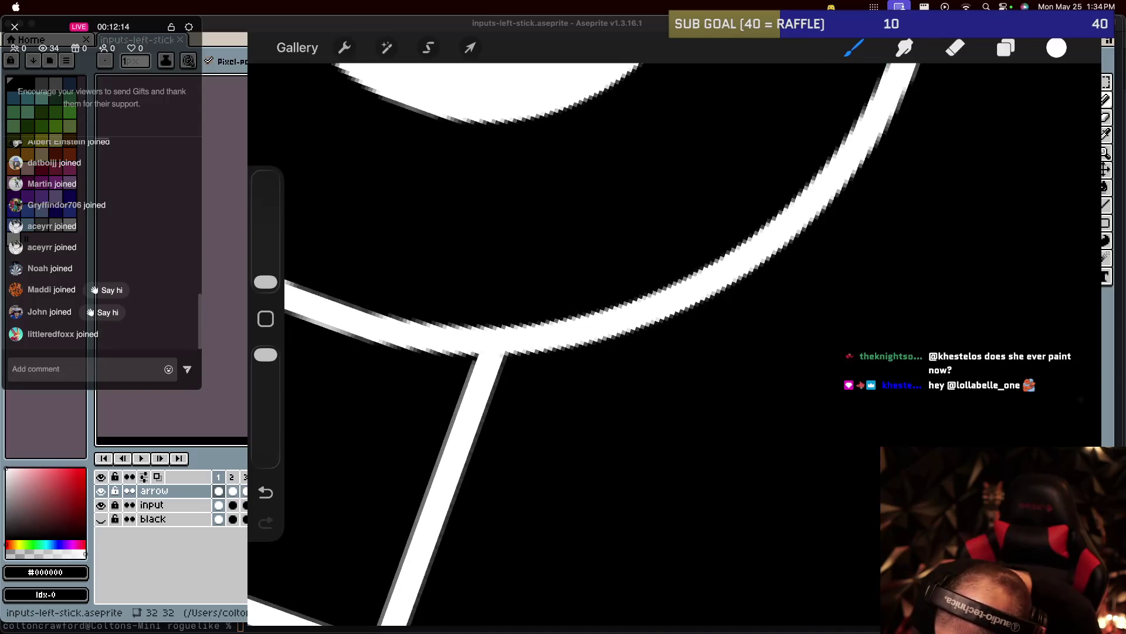
scroll(563, 346, "down", 3)
scroll(563, 346, "up", 1)
scroll(563, 346, "down", 3)
scroll(563, 346, "down", 3)
scroll(564, 346, "down", 2)
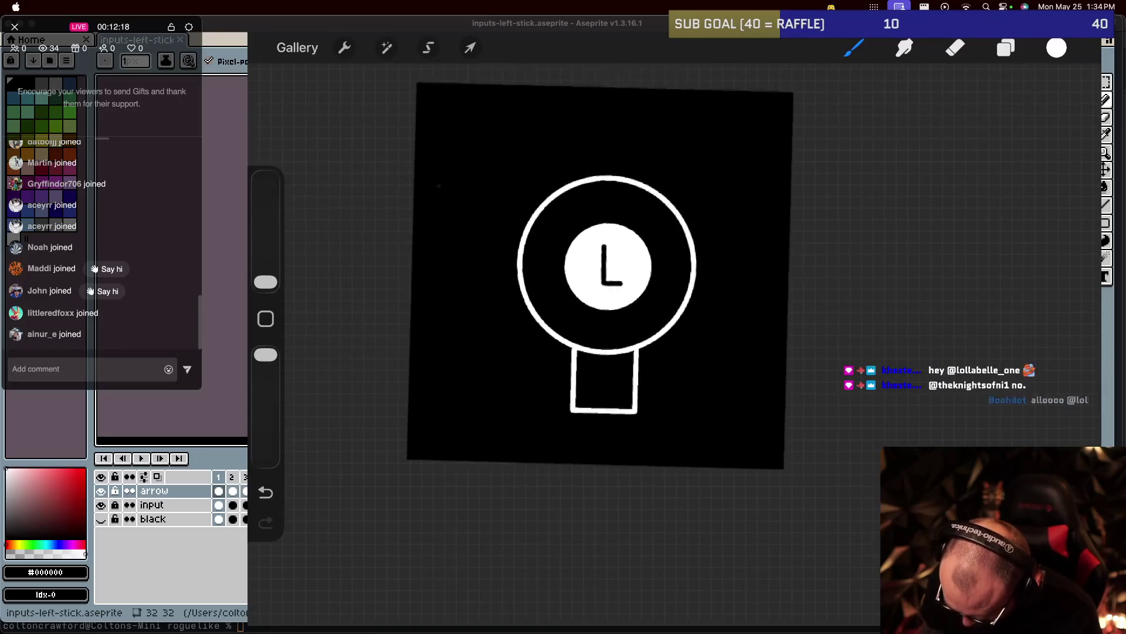
scroll(599, 276, "down", 2)
scroll(598, 276, "up", 2)
scroll(598, 276, "down", 3)
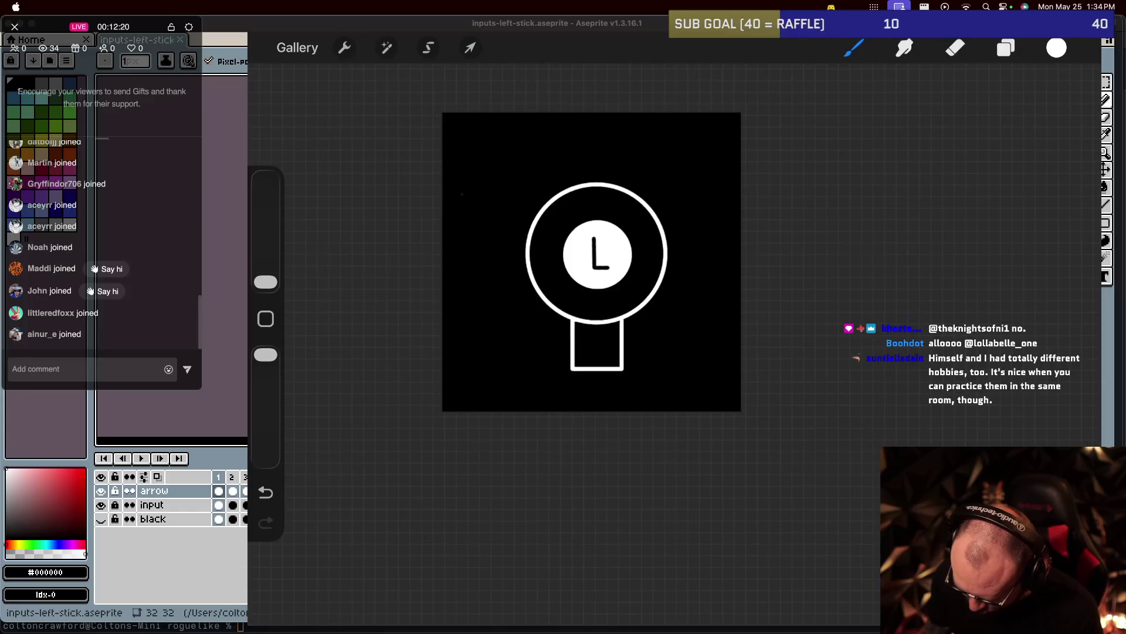
scroll(598, 258, "up", 1)
scroll(599, 258, "up", 1)
scroll(599, 258, "up", 1)
scroll(598, 258, "up", 1)
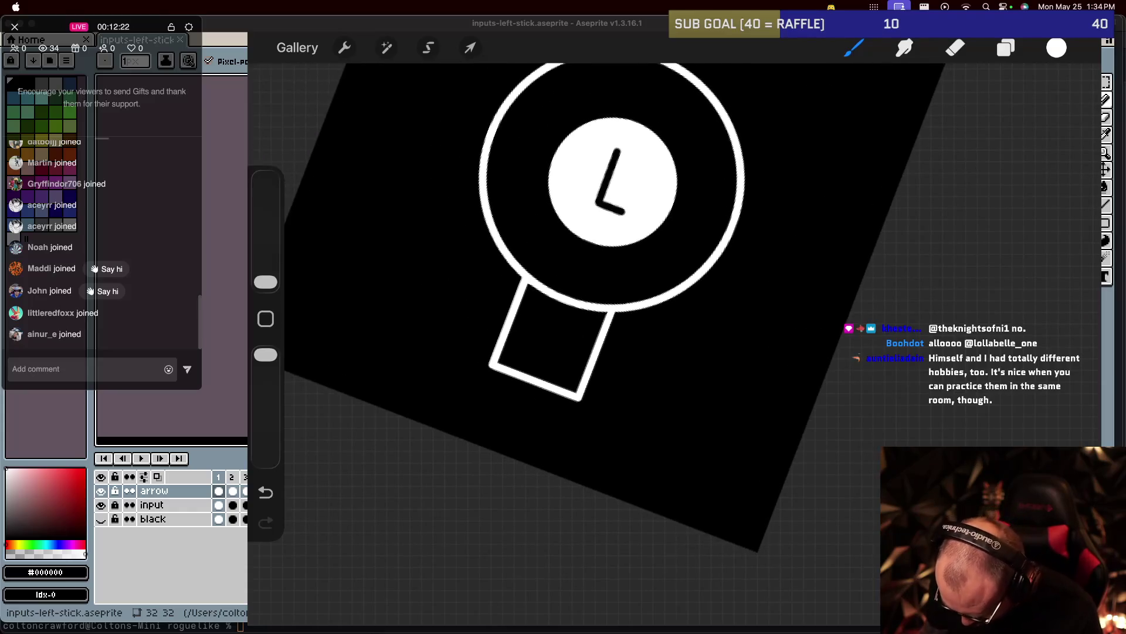
scroll(598, 258, "up", 1)
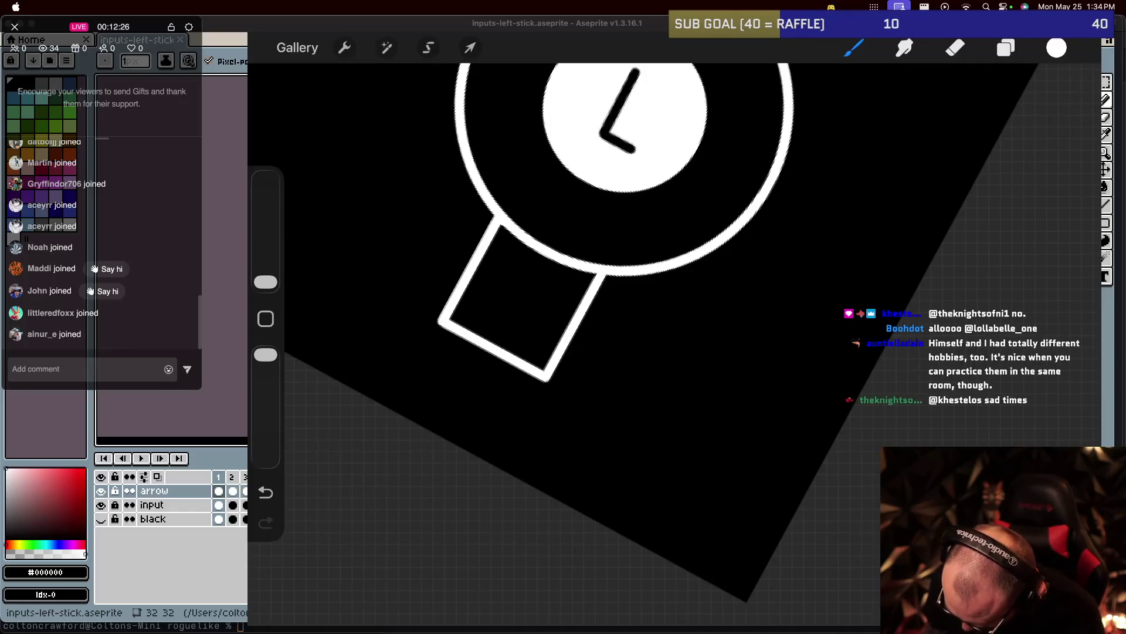
left_click(1006, 47)
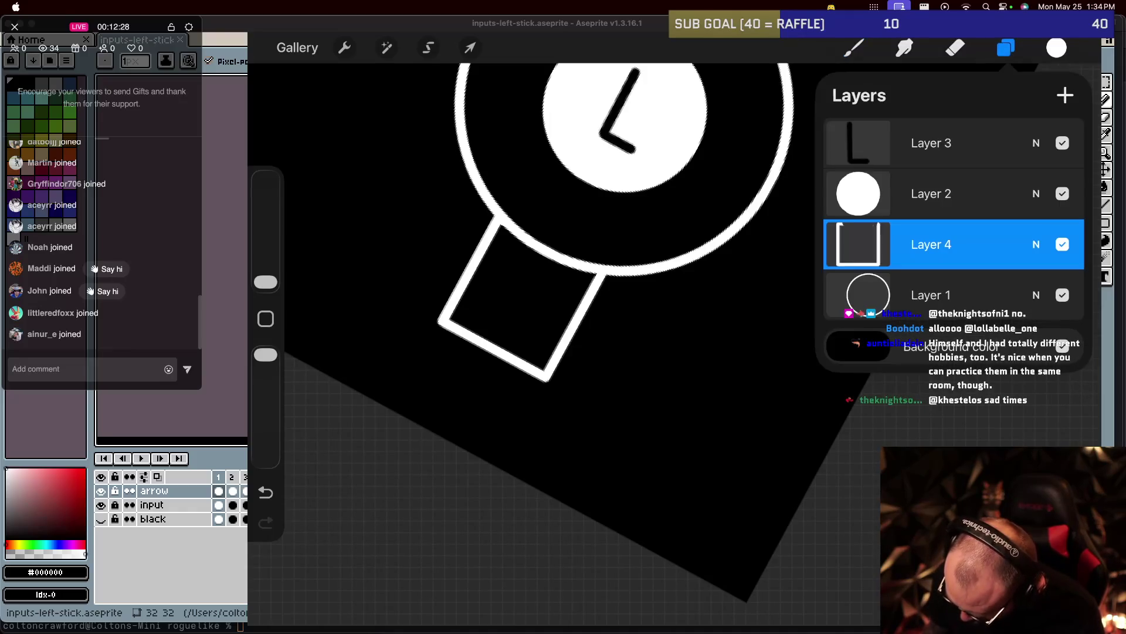
Undo the small stray stroke near the stem, leaving the brush unchanged.
left_click(853, 48)
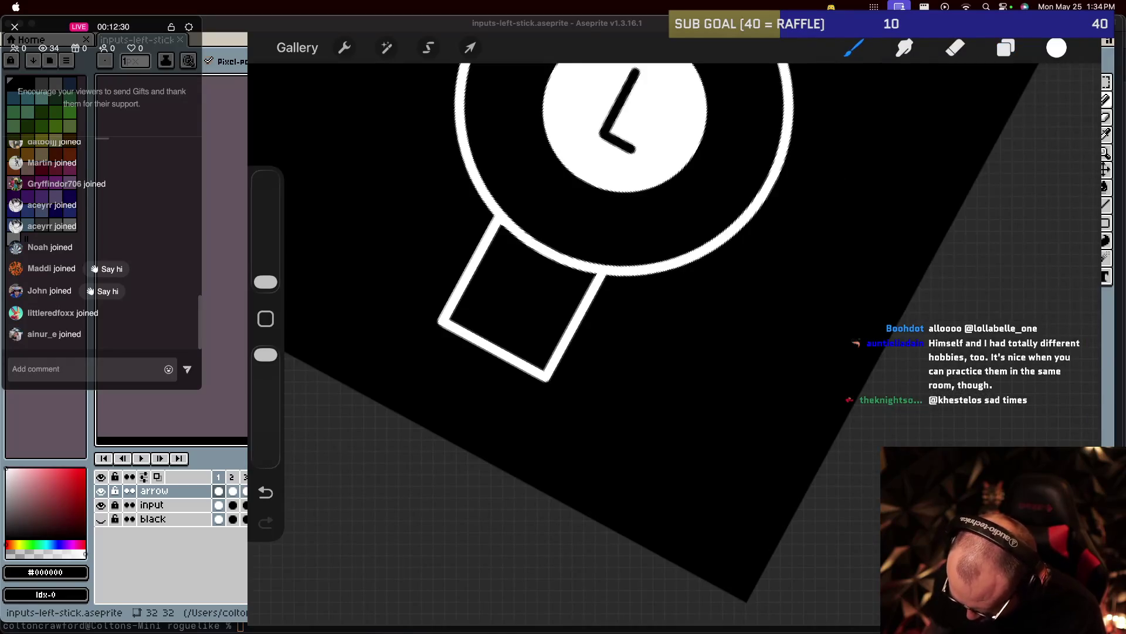
scroll(692, 345, "up", 3)
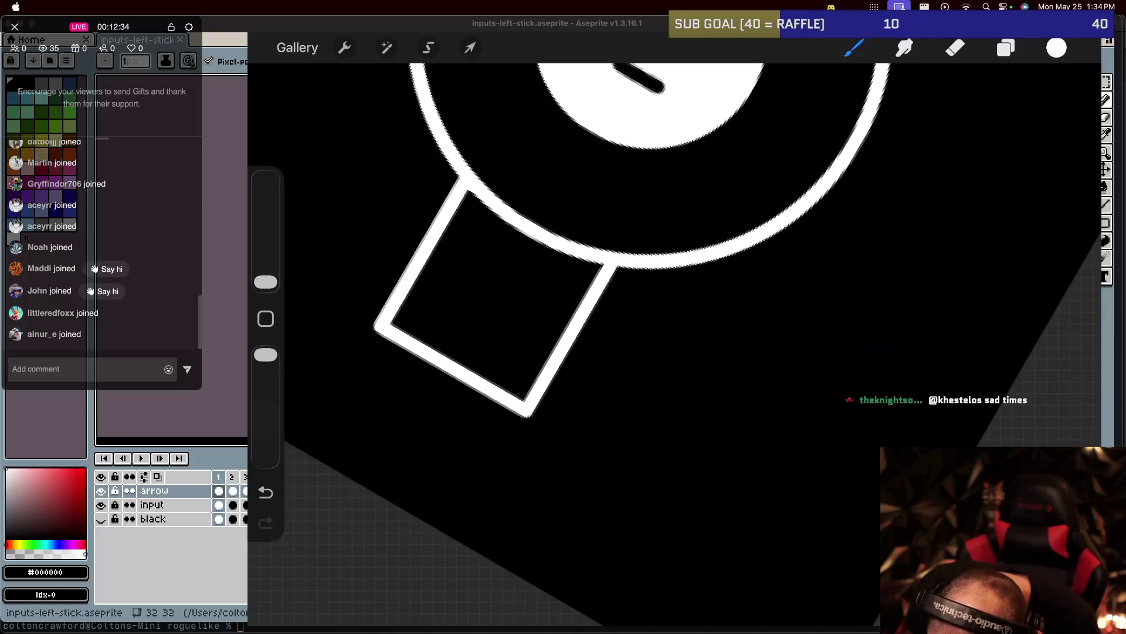
left_click(266, 491)
left_click(853, 47)
left_click(854, 48)
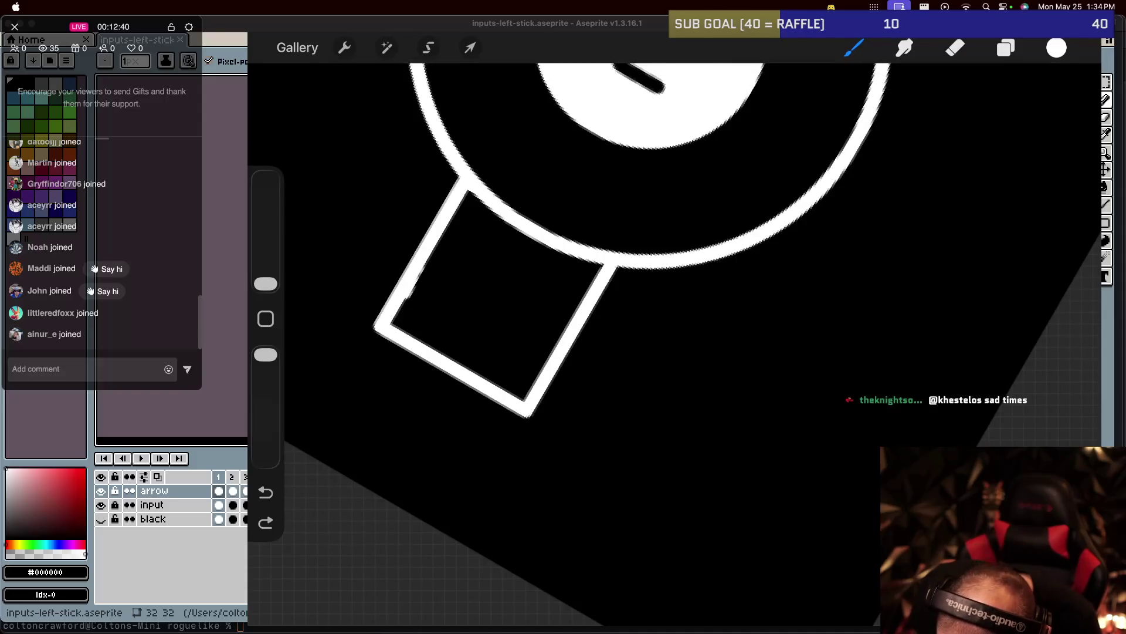
Try a curved stroke along the stem's lower-left corner, then undo it.
left_click_drag(414, 292, 392, 323)
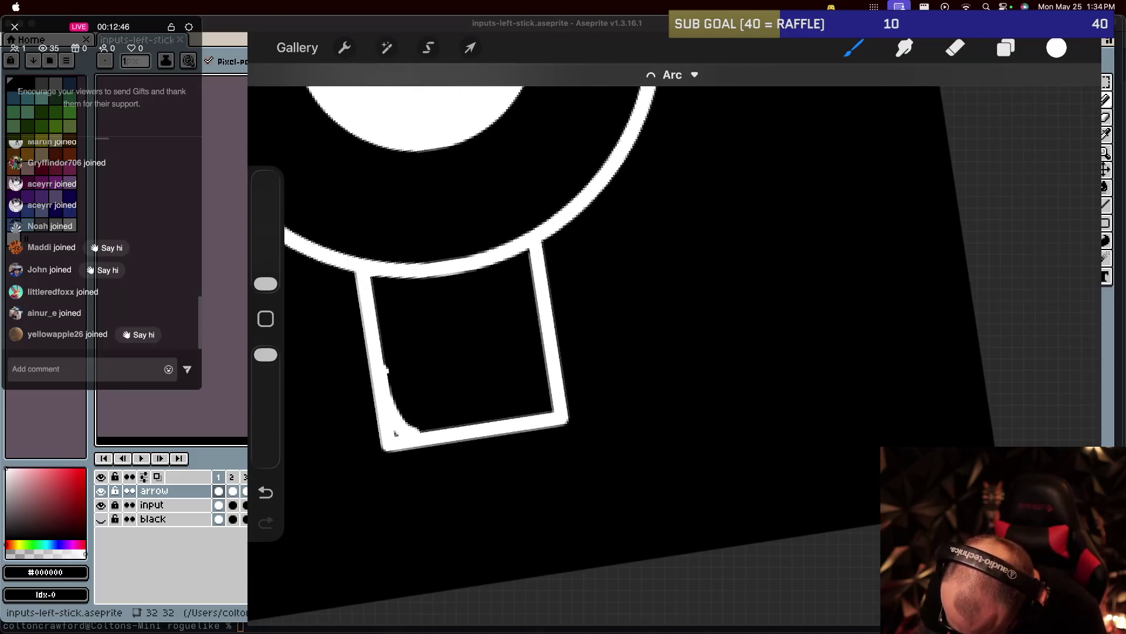
key("ctrl+z")
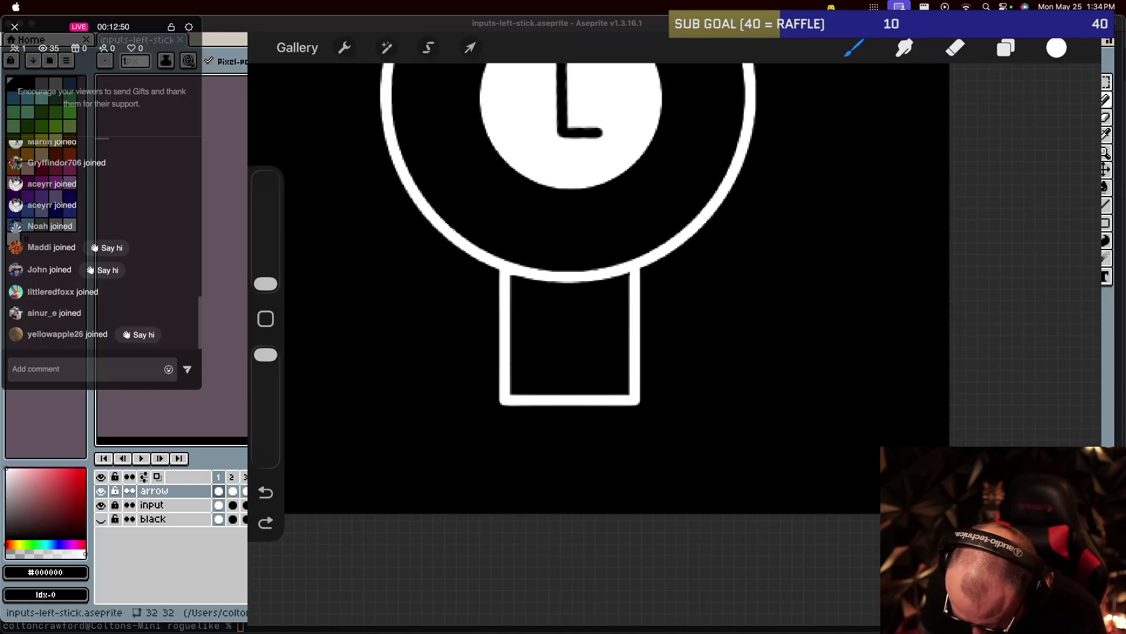
left_click(428, 48)
Turn on the Canvas drawing guide and set it to Symmetry.
left_click(345, 48)
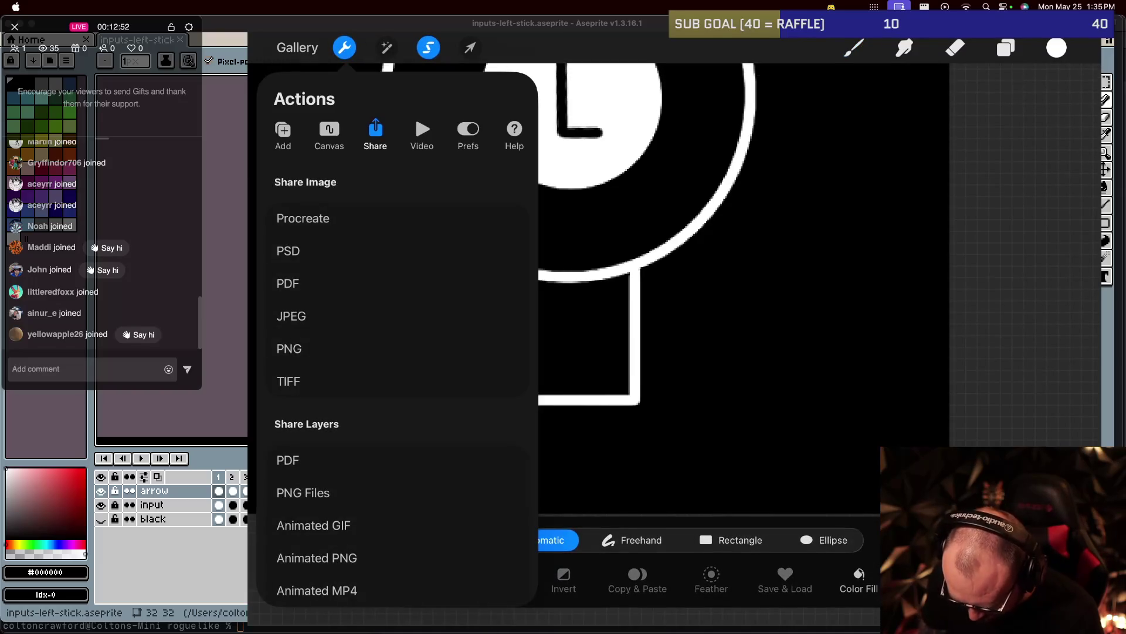
left_click(329, 132)
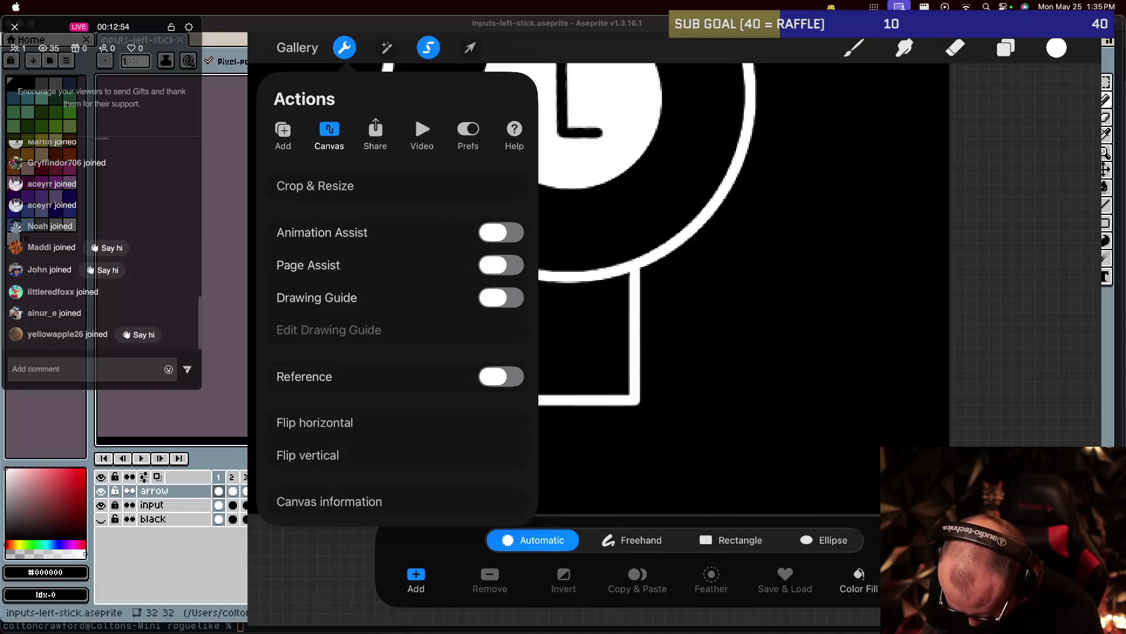
left_click(501, 297)
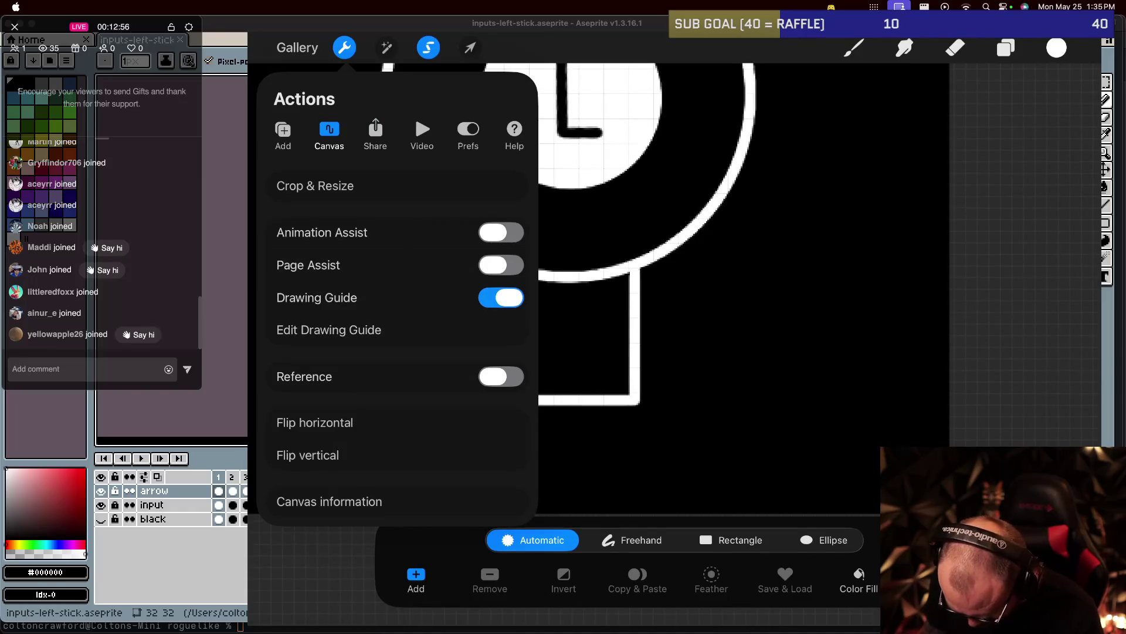
left_click(328, 330)
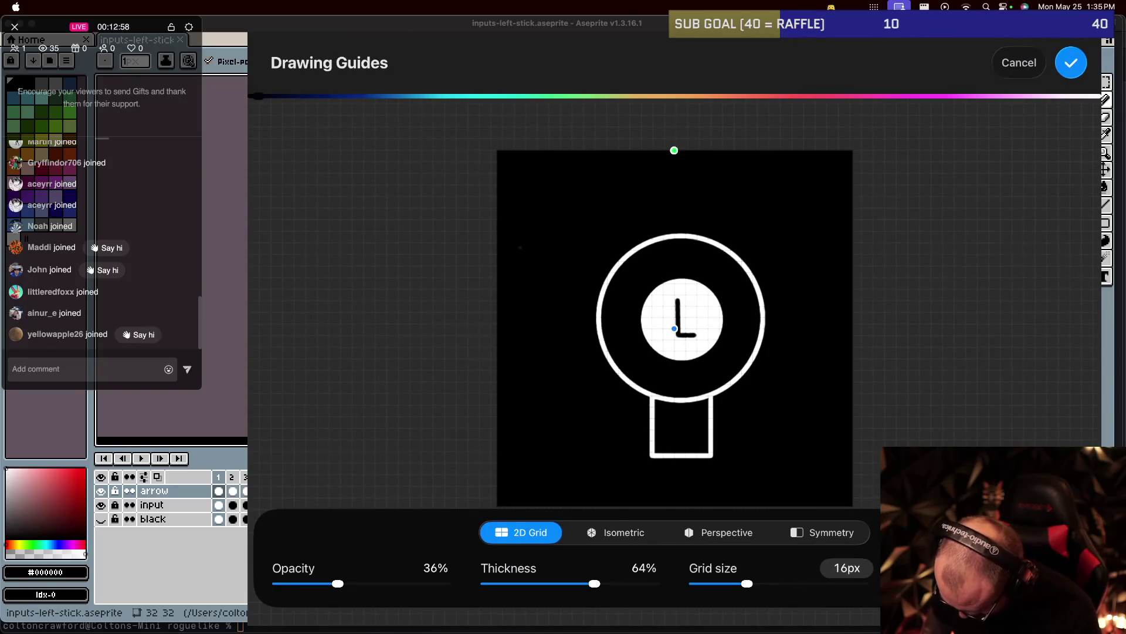
left_click(823, 532)
left_click(1071, 63)
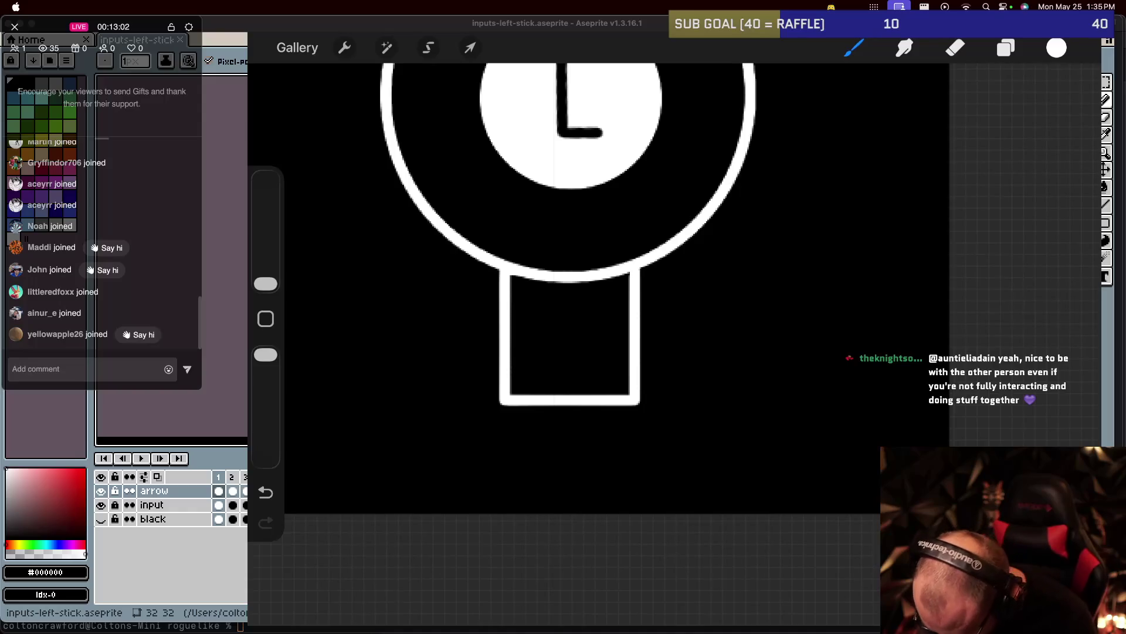
scroll(587, 282, "down", 2)
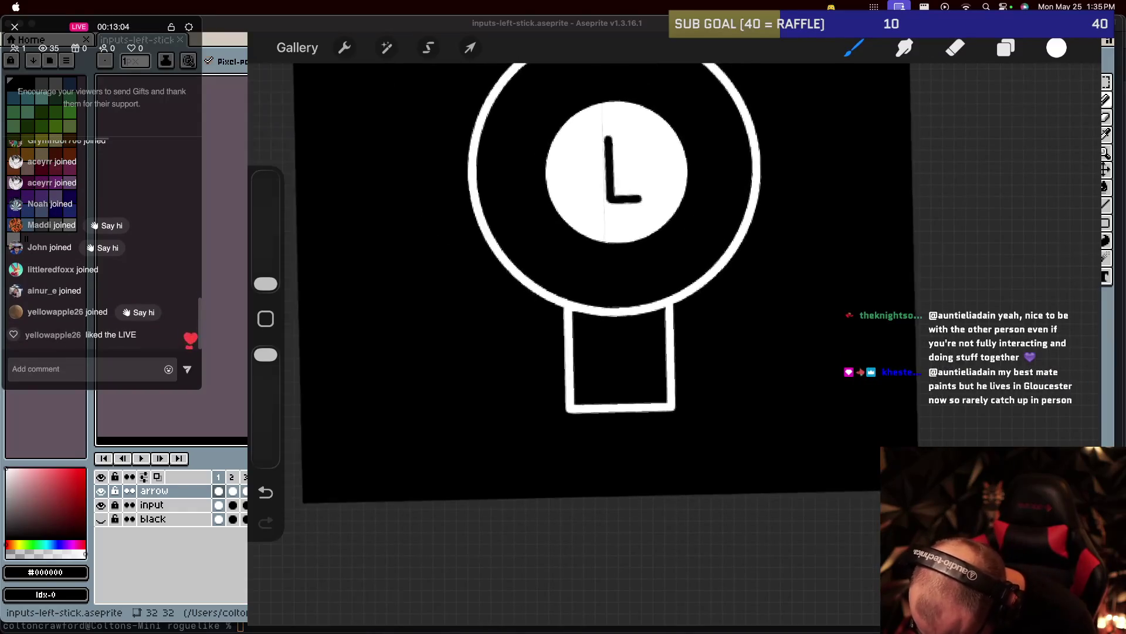
scroll(587, 281, "down", 2)
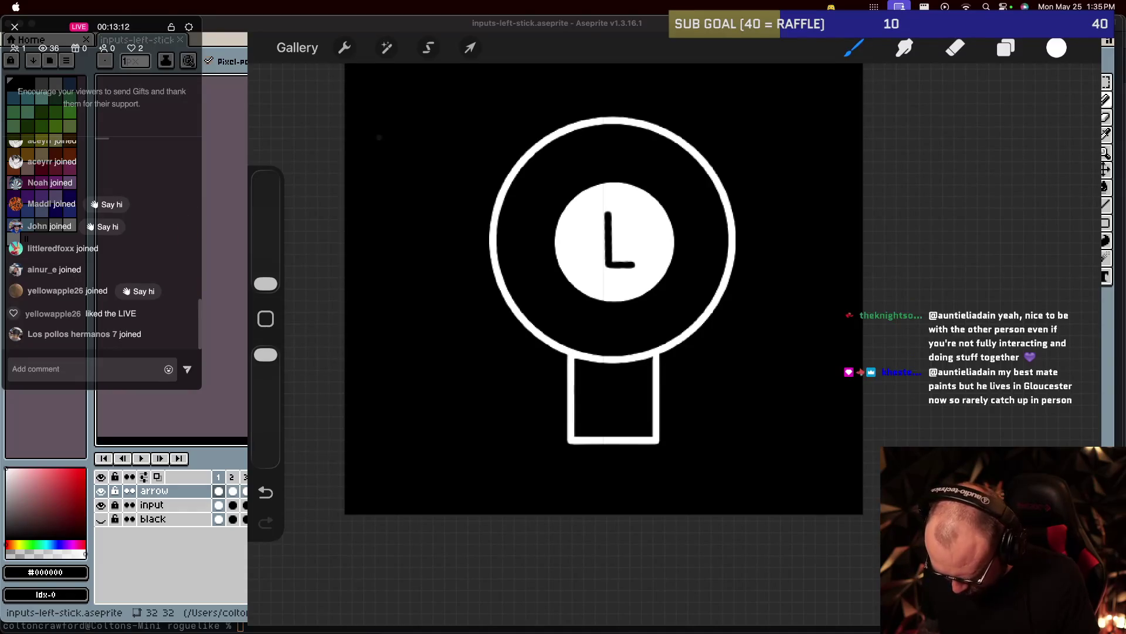
On Layer 4, shift the stem rectangle left and slightly down to centre it beneath the ring.
left_click(1006, 47)
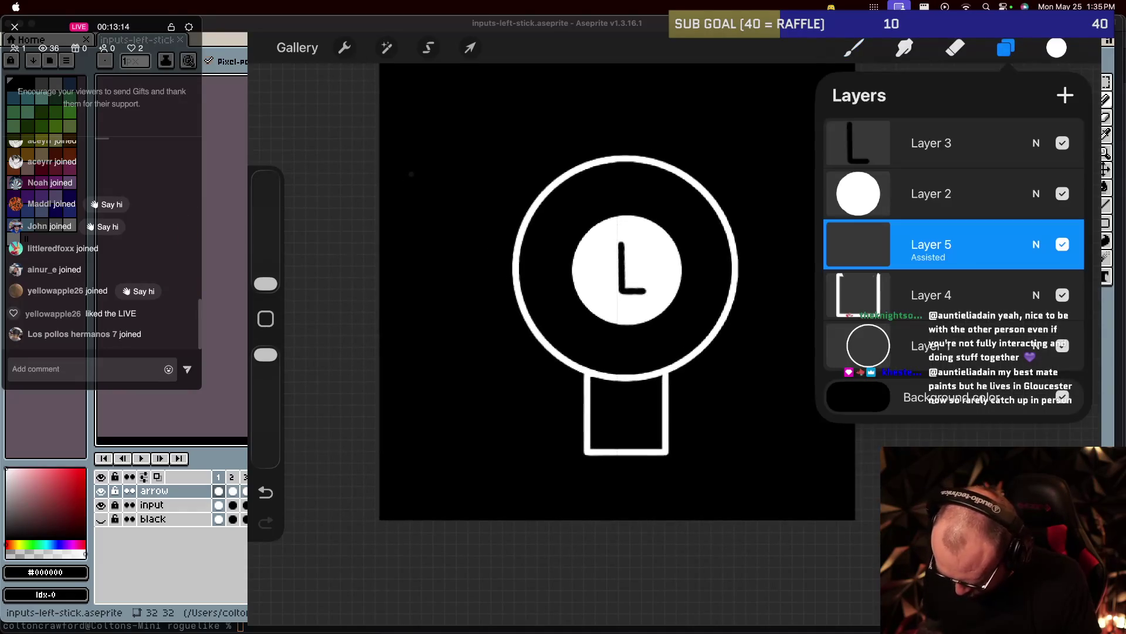
left_click(939, 295)
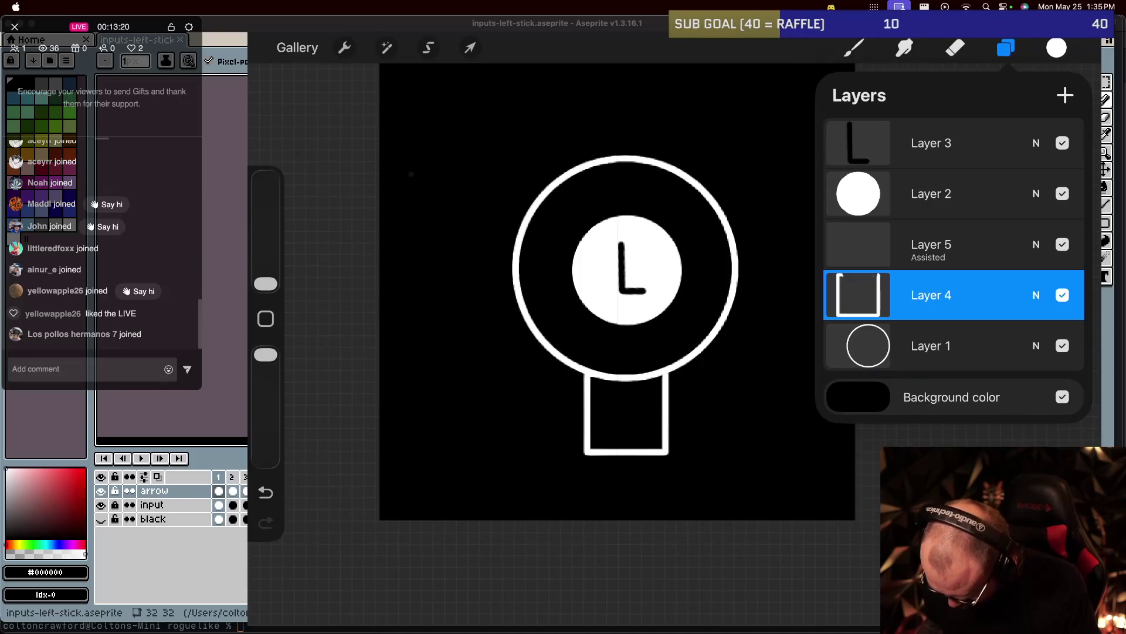
left_click(470, 48)
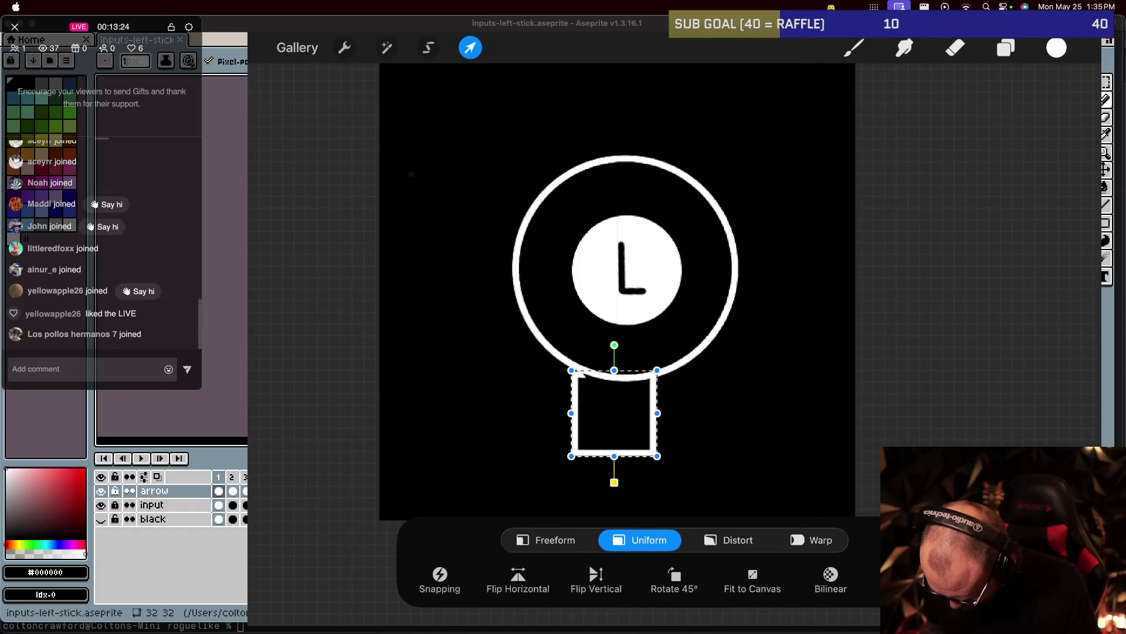
key("ctrl+z")
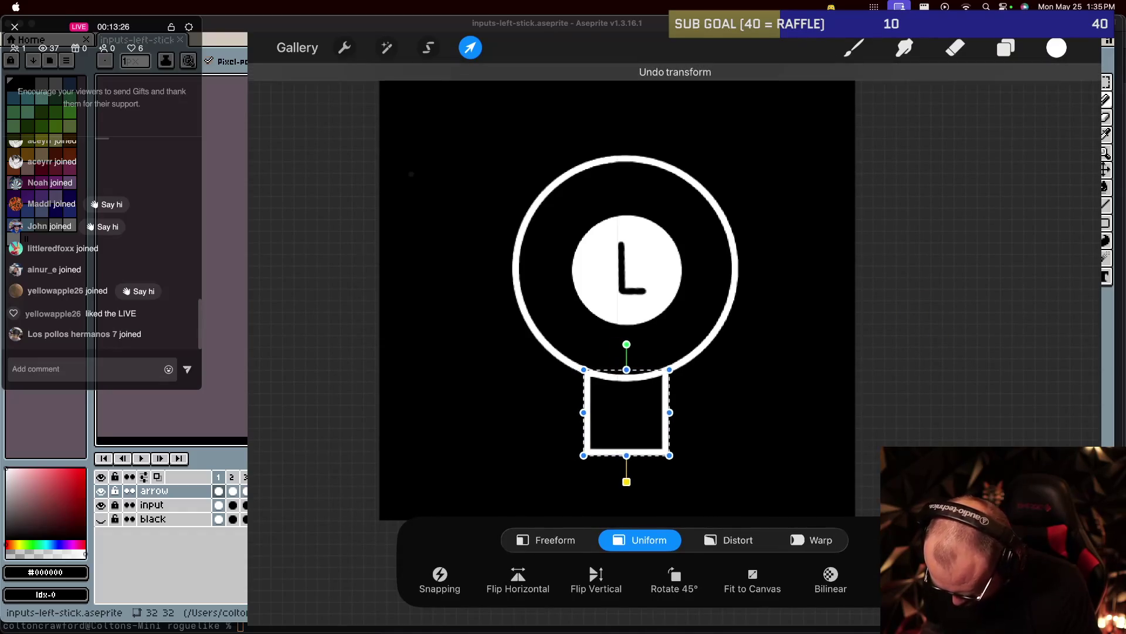
left_click_drag(624, 412, 616, 416)
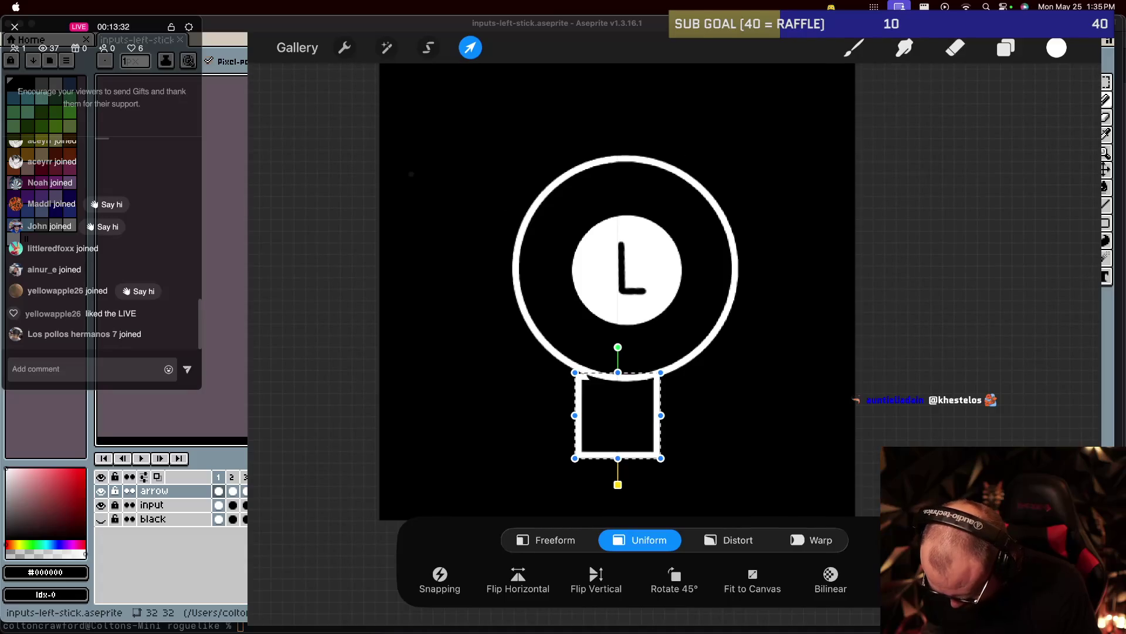
left_click_drag(615, 415, 618, 414)
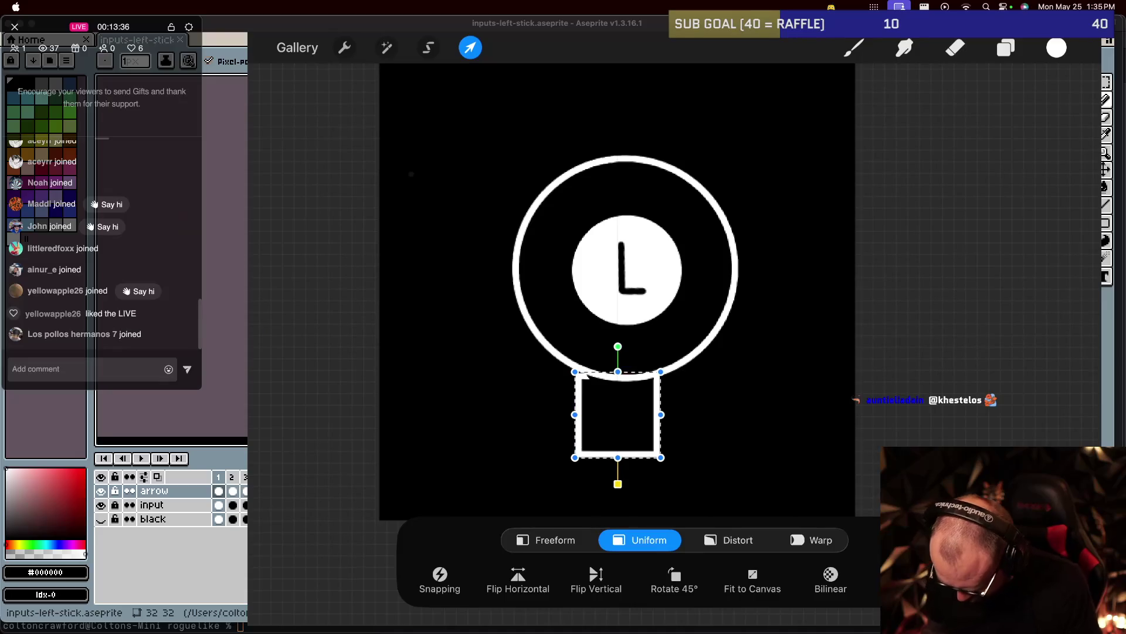
key("b")
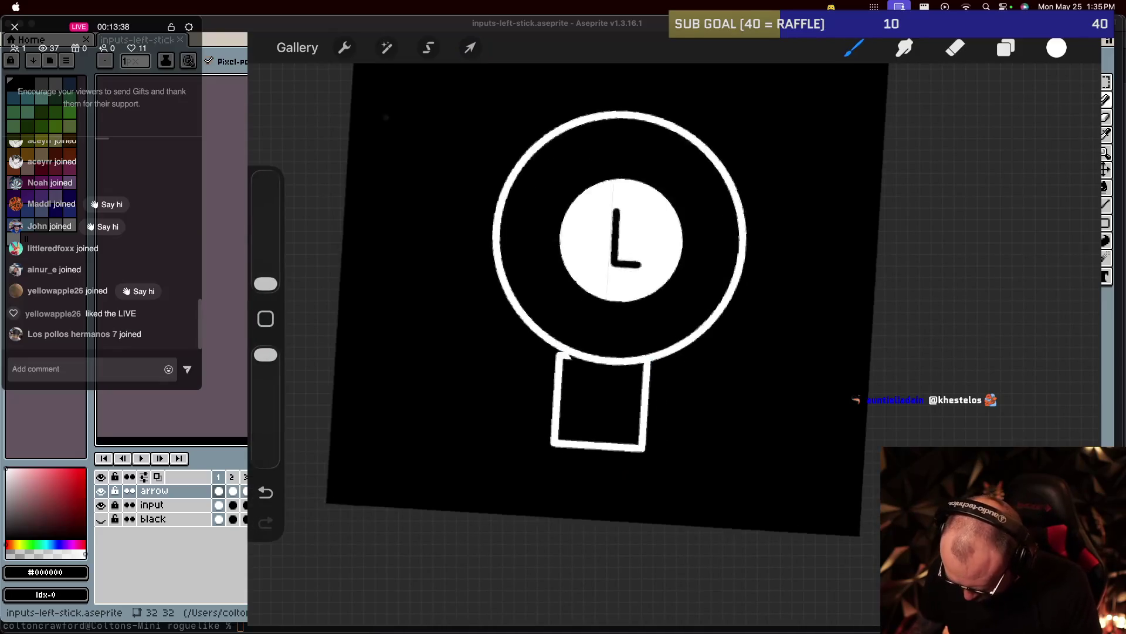
Select the symmetry-assisted Layer 5 for drawing.
left_click(1005, 47)
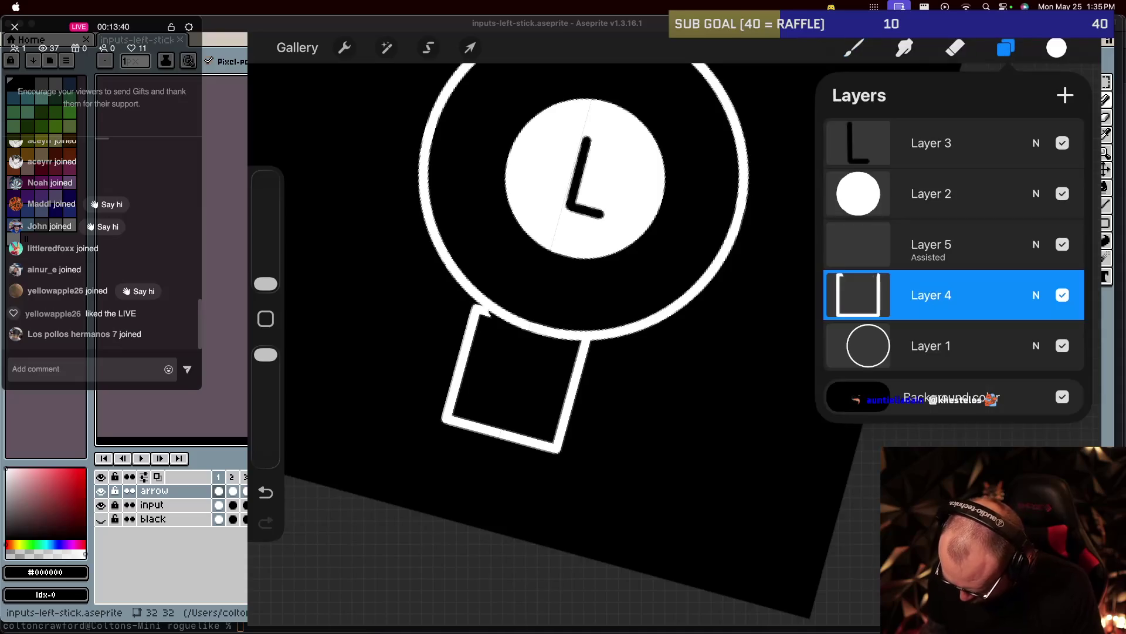
left_click(938, 244)
left_click(1005, 47)
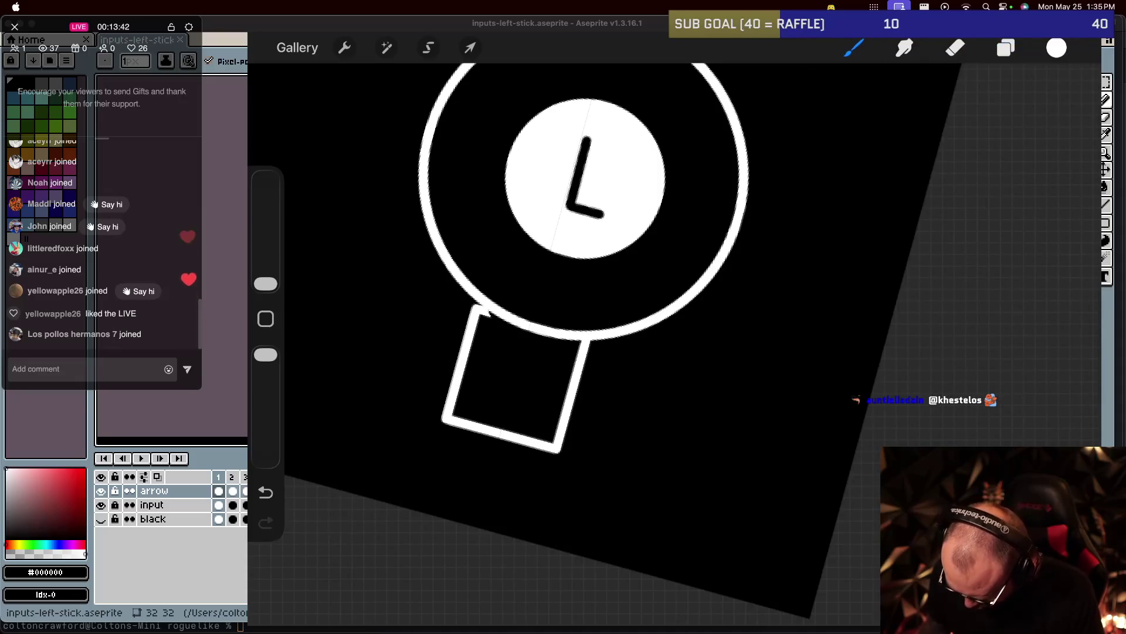
Draw mirrored arcs in both bottom corners of the stem, undoing twice and redrawing them.
left_click_drag(458, 387, 461, 405)
left_click_drag(560, 409, 557, 419)
left_click_drag(463, 410, 552, 431)
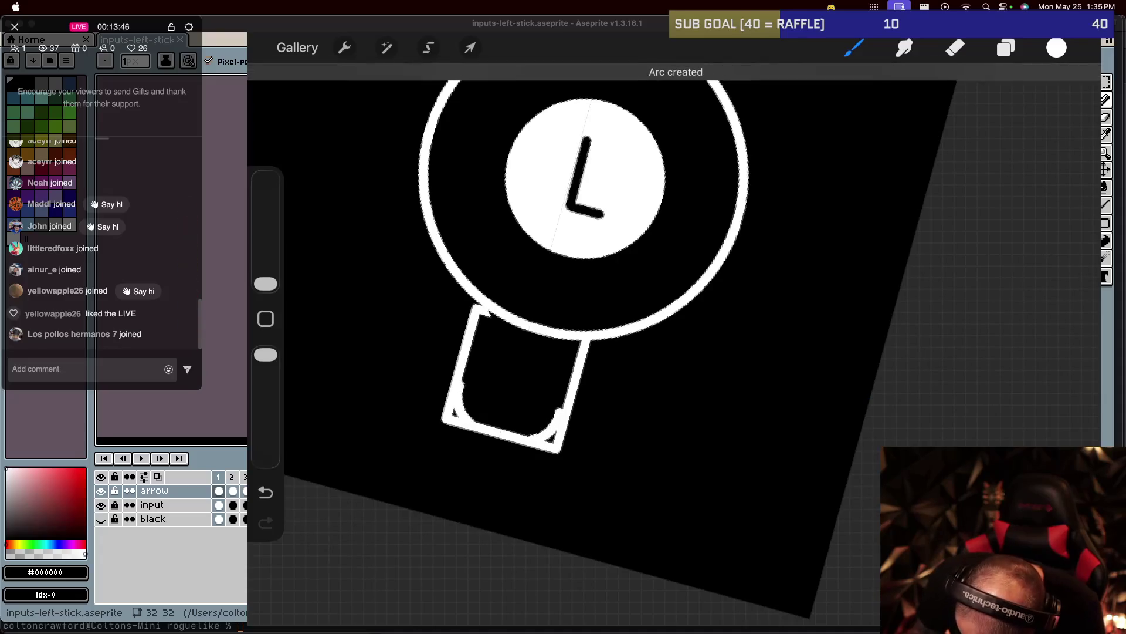
key("ctrl+z")
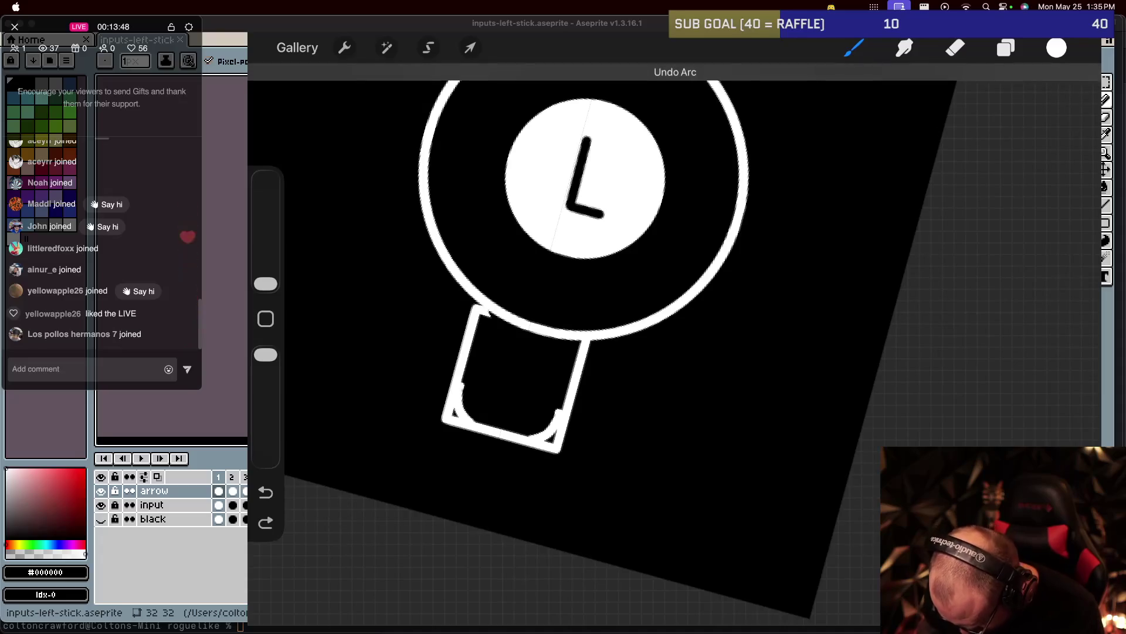
key("ctrl+z")
mouse_move(462, 384)
left_mouse_down()
mouse_move(476, 425)
mouse_move(556, 421)
mouse_move(551, 434)
left_mouse_up()
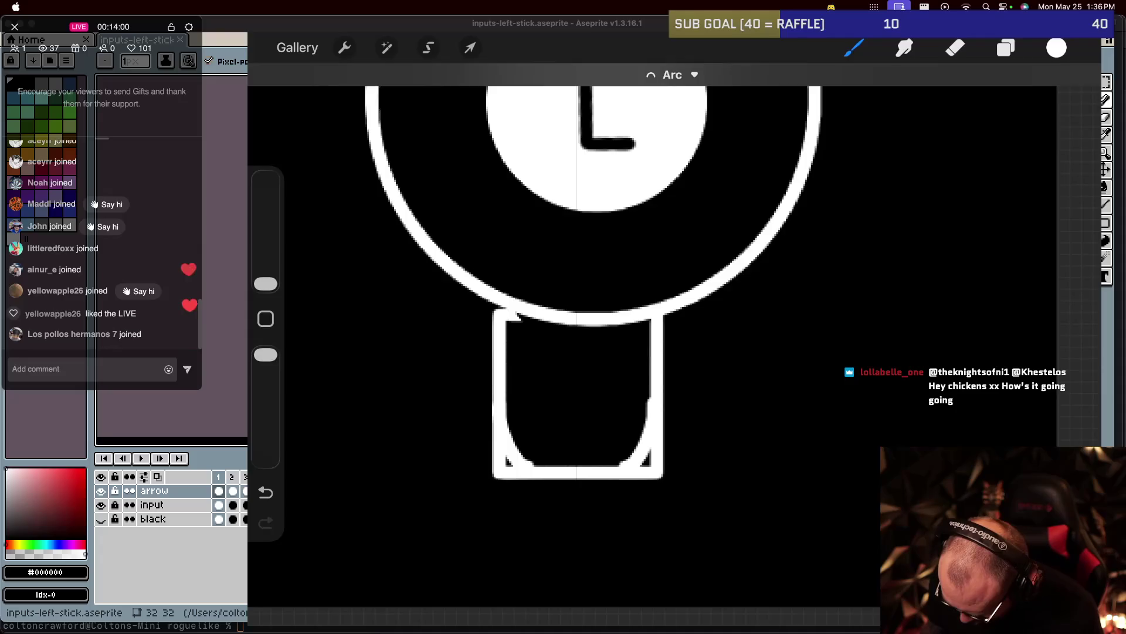
On Layer 4, erase the stem's square bottom-right and bottom-left corners.
left_click(931, 295)
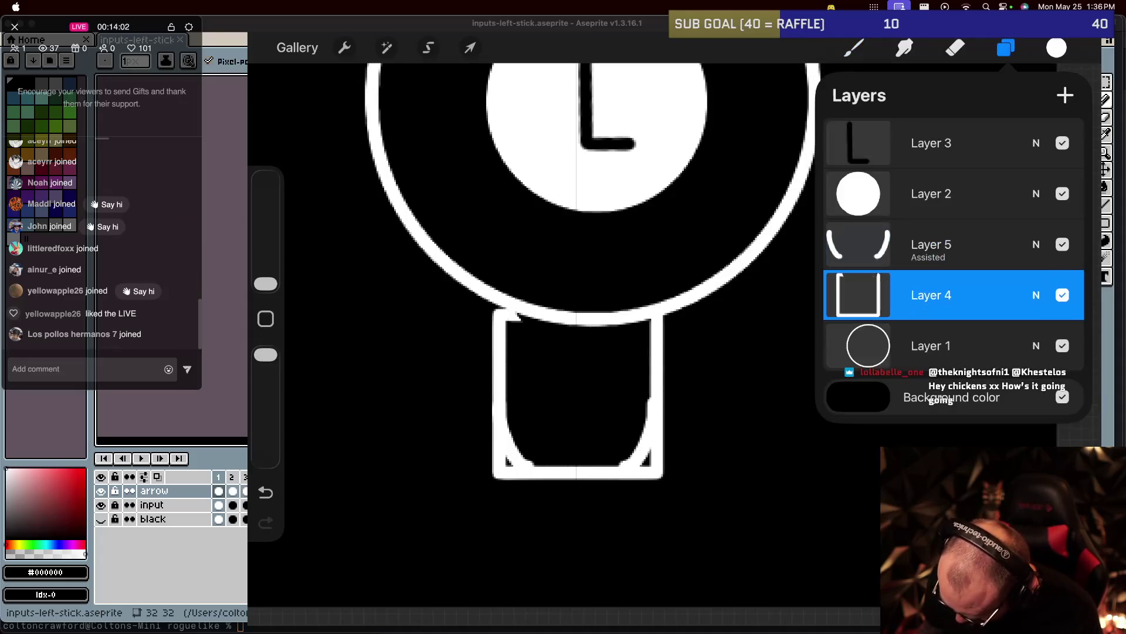
left_click(955, 47)
left_click_drag(662, 458, 648, 477)
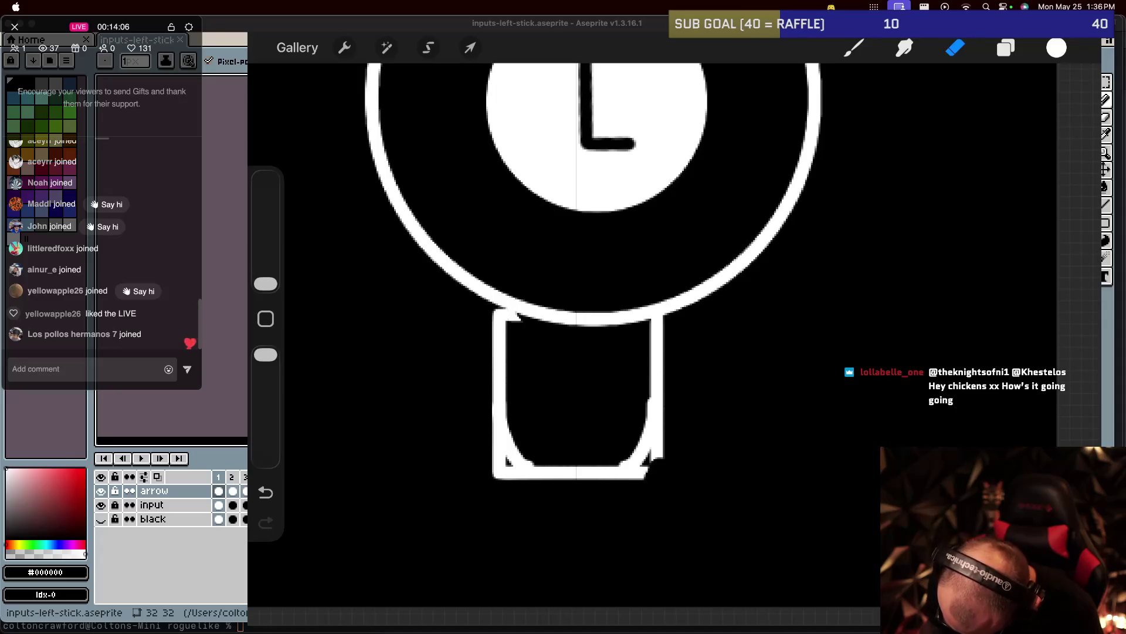
left_click_drag(657, 454, 642, 472)
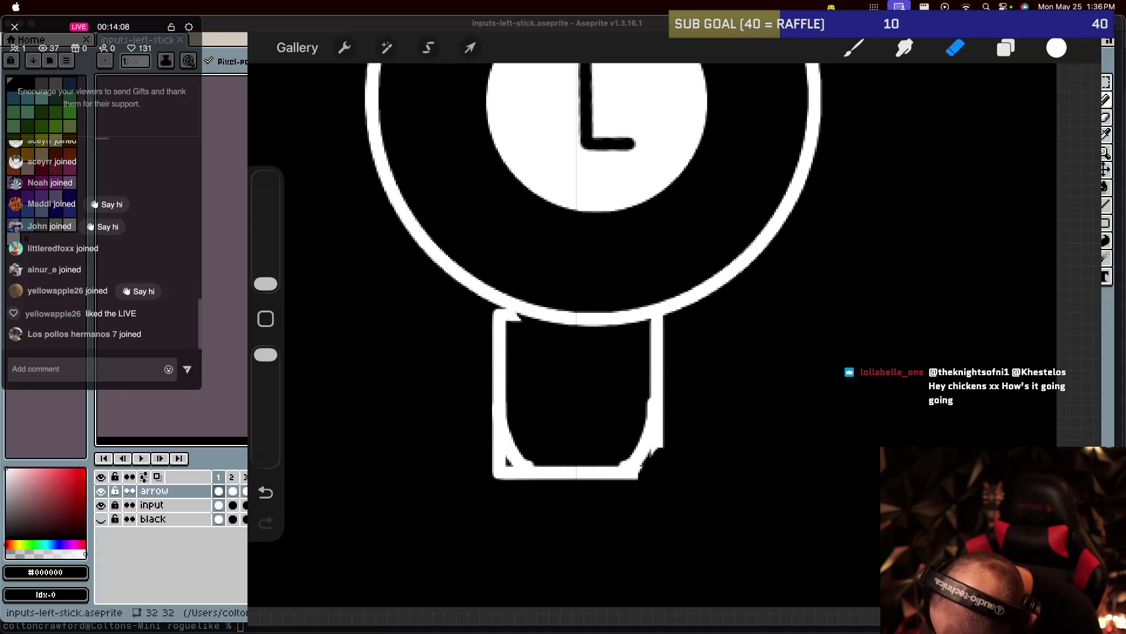
left_click_drag(494, 458, 512, 478)
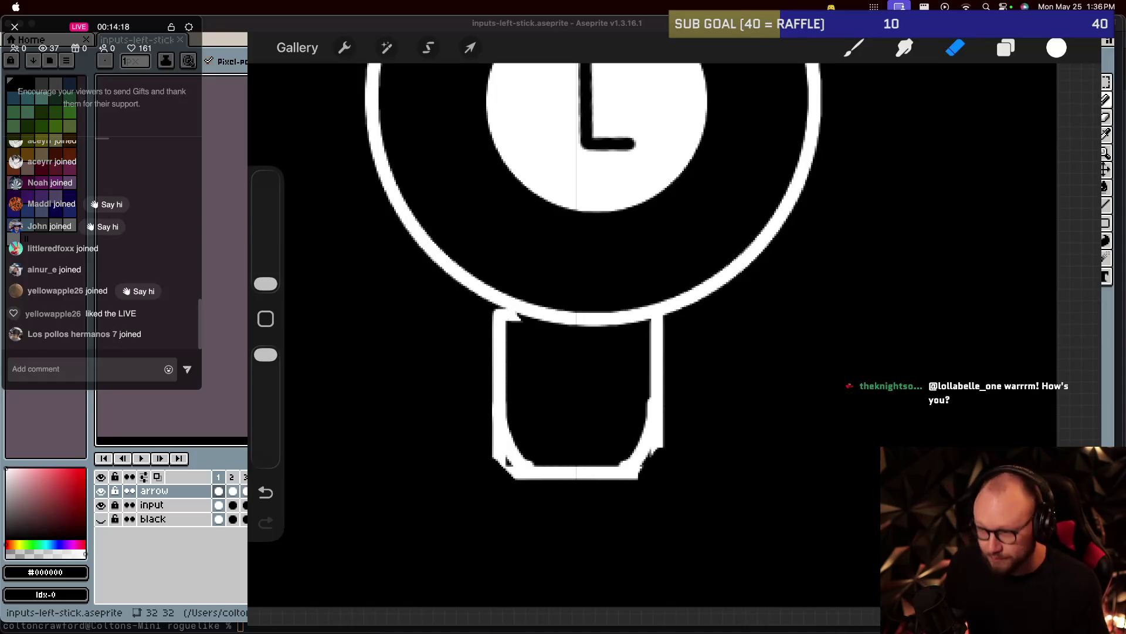
left_click(223, 316)
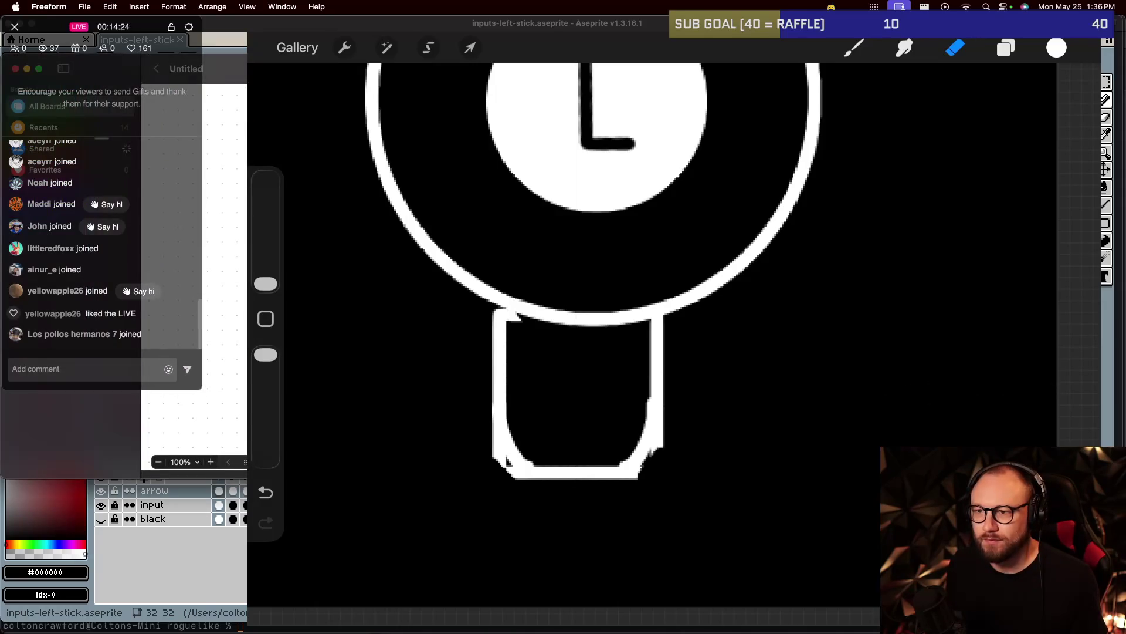
Close the Freeform board window with Cmd+W.
key("super+w")
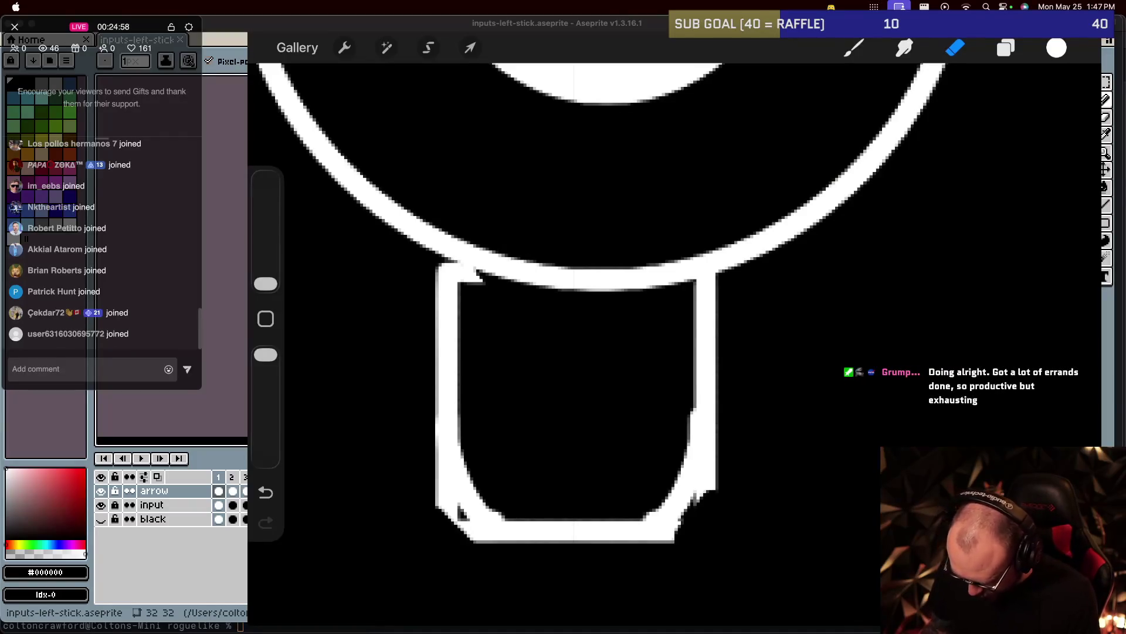
Erase jagged pixels on the stem's right edge and its bottom-right and bottom-left corners.
left_click_drag(701, 499, 715, 434)
left_click_drag(681, 522, 647, 539)
mouse_move(449, 487)
left_mouse_down()
mouse_move(475, 537)
mouse_move(470, 528)
left_mouse_up()
mouse_move(443, 466)
left_mouse_down()
mouse_move(452, 496)
mouse_move(490, 539)
mouse_move(508, 539)
left_mouse_up()
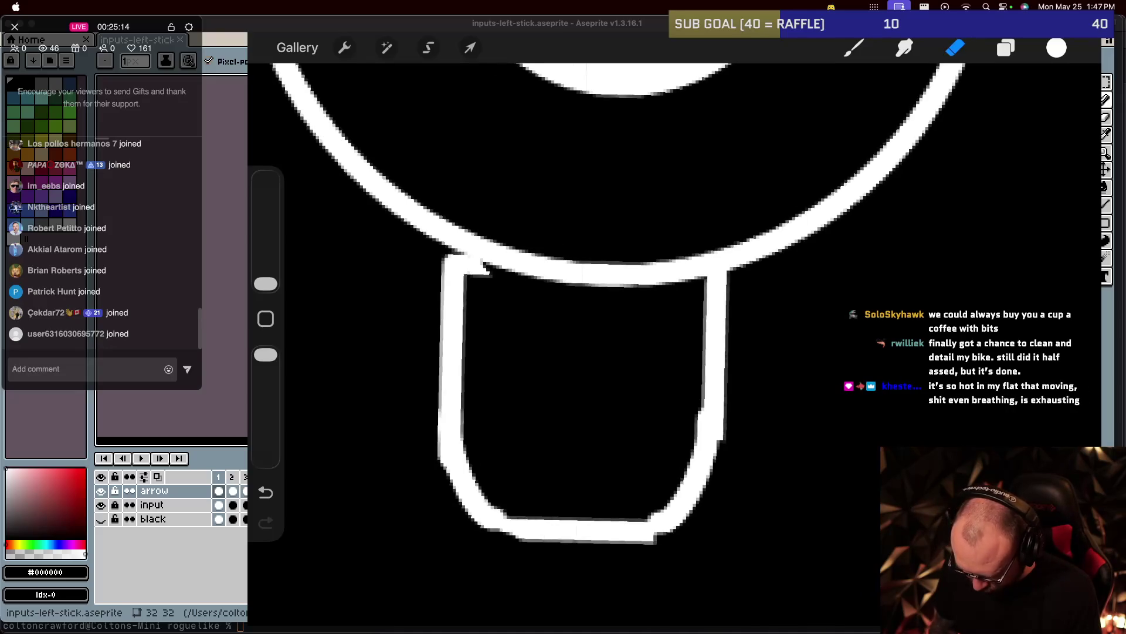
scroll(674, 293, "up", 2)
scroll(663, 305, "up", 1)
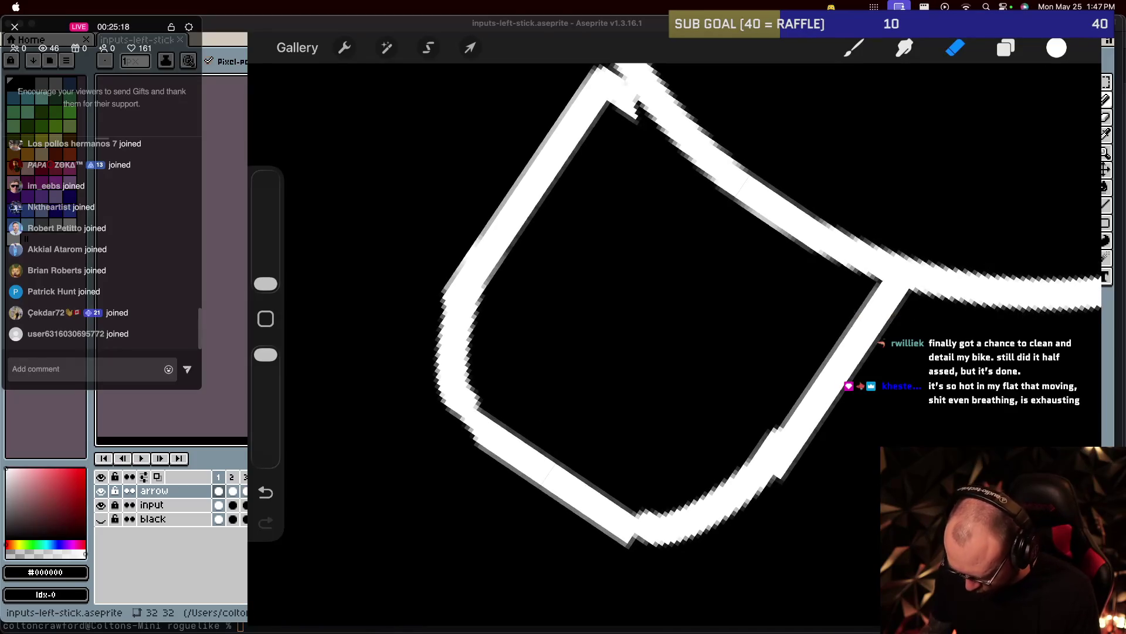
left_click(853, 47)
left_click(853, 48)
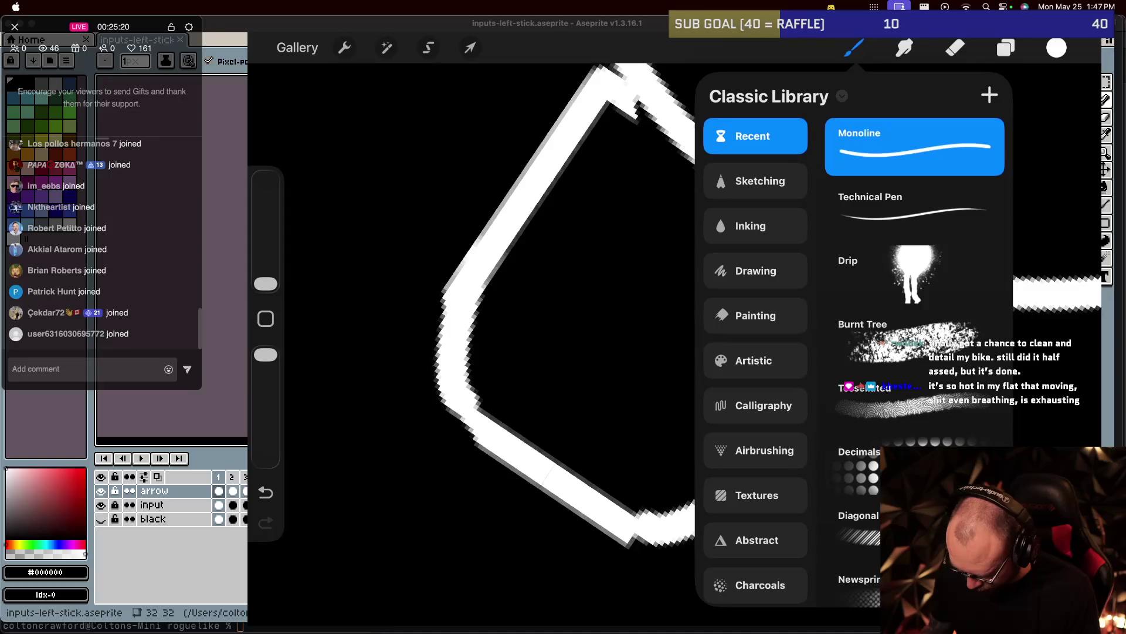
Extend the stem's lower-left outline stroke and undo a stray stroke on the bottom edge.
left_click(854, 48)
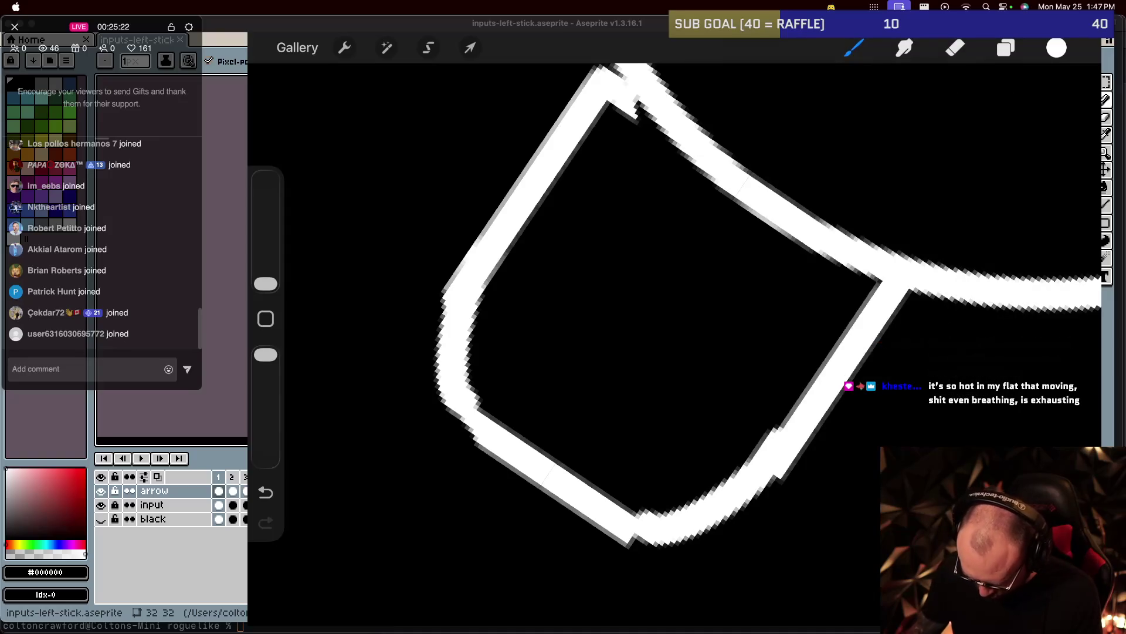
scroll(663, 305, "up", 1)
left_click_drag(505, 466, 449, 416)
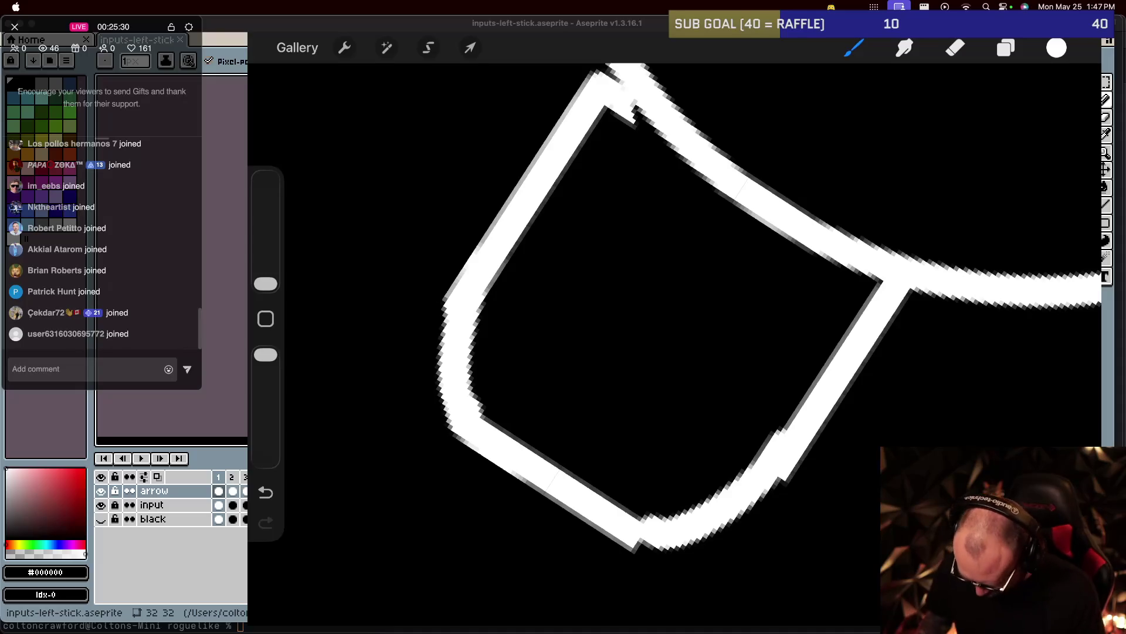
left_click_drag(622, 543, 597, 527)
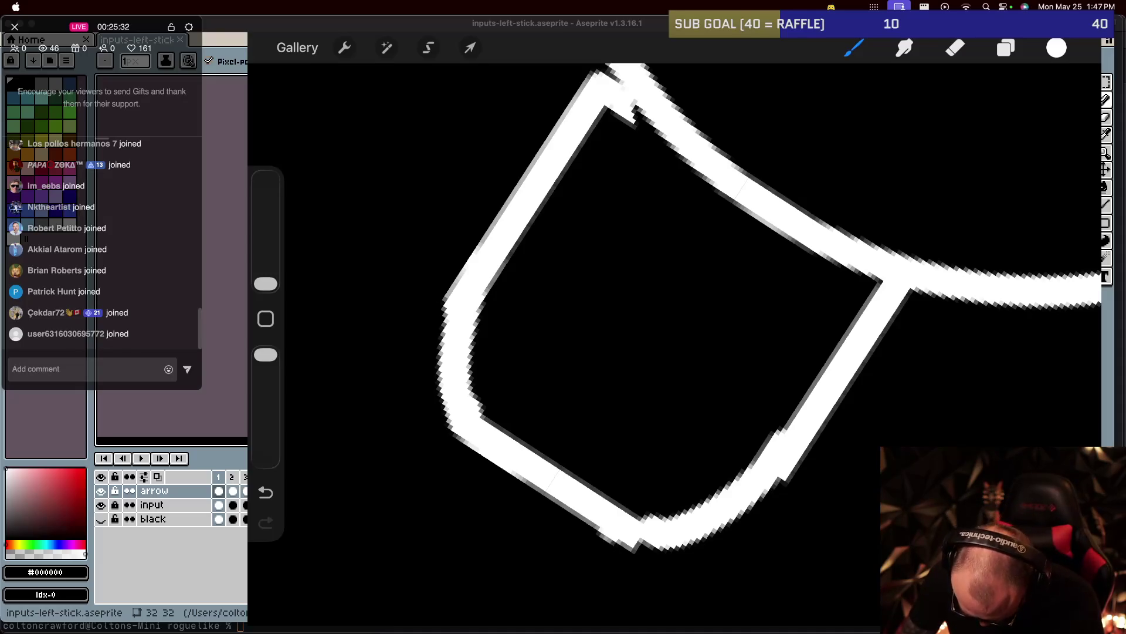
key("ctrl+z")
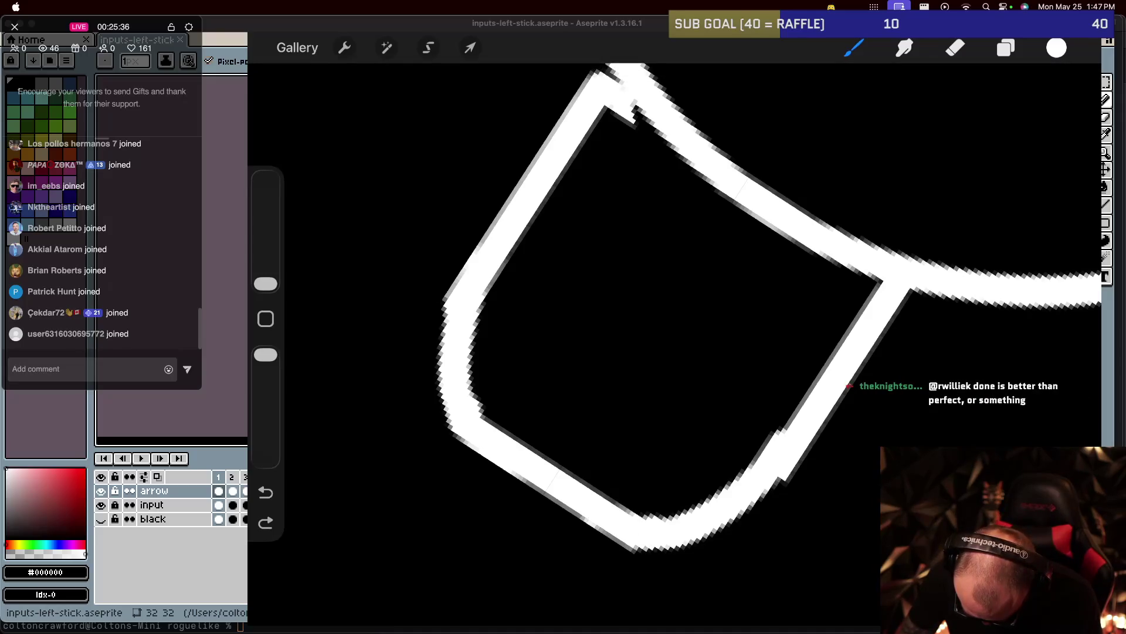
Thicken the stem's upper-right inner edge with a clean, straight Monoline stroke.
scroll(587, 340, "down", 5)
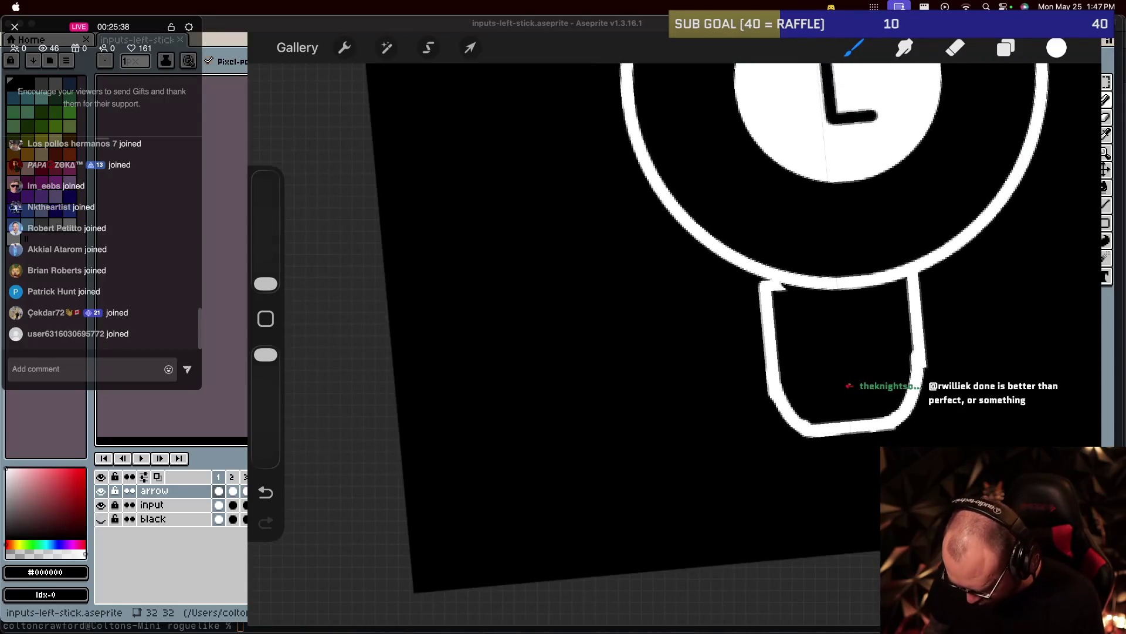
scroll(587, 340, "up", 5)
scroll(569, 346, "up", 2)
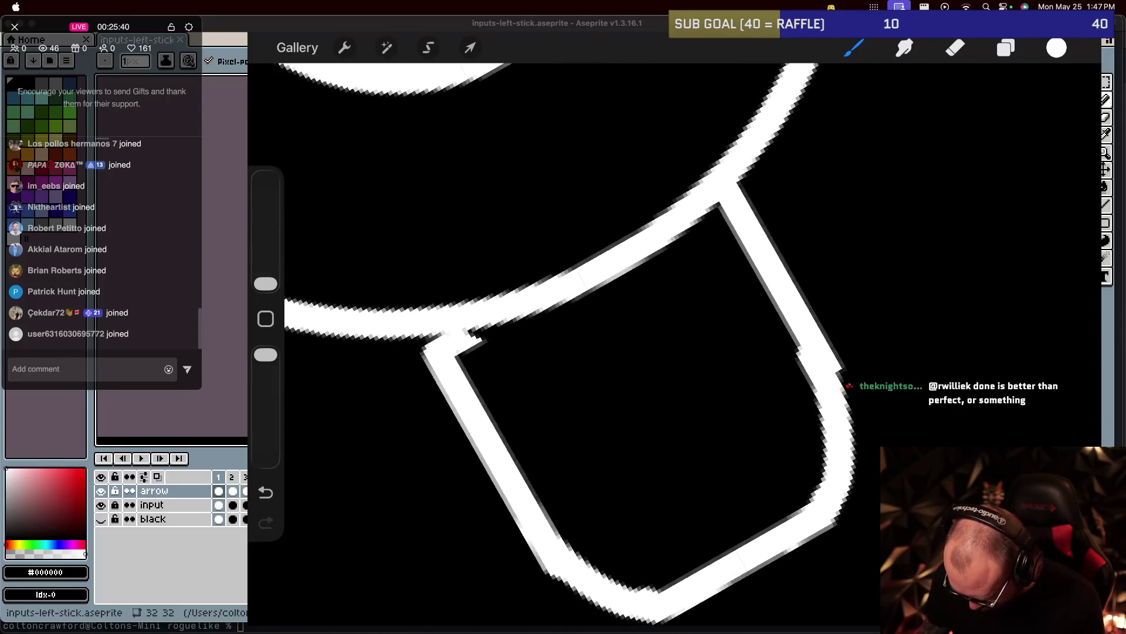
scroll(586, 352, "up", 1)
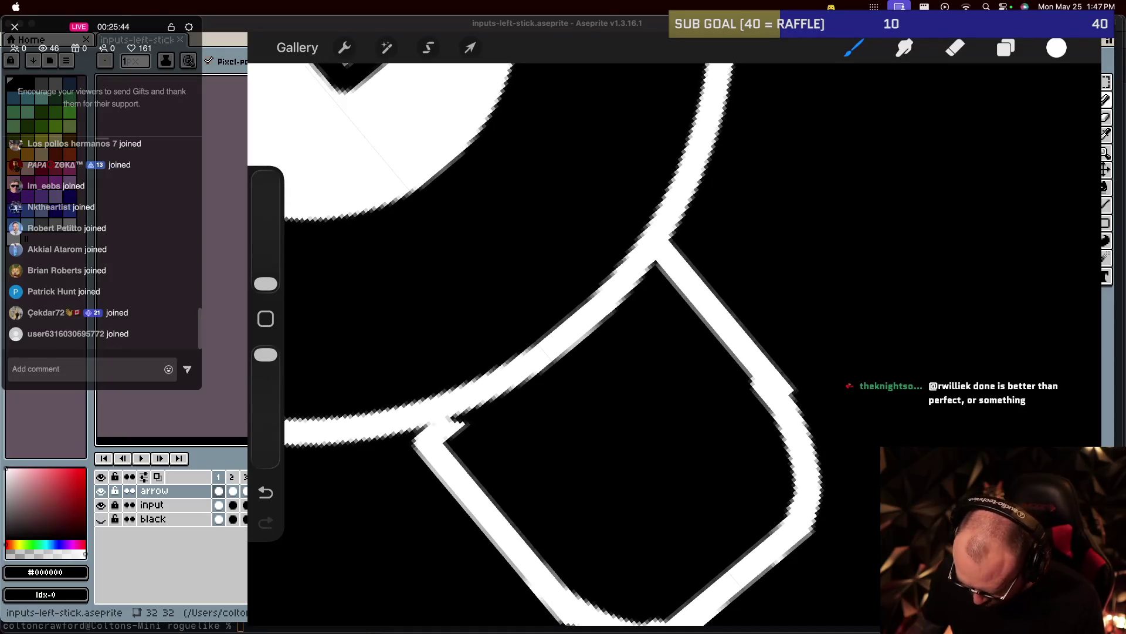
left_click_drag(652, 261, 753, 383)
left_click_drag(648, 267, 754, 384)
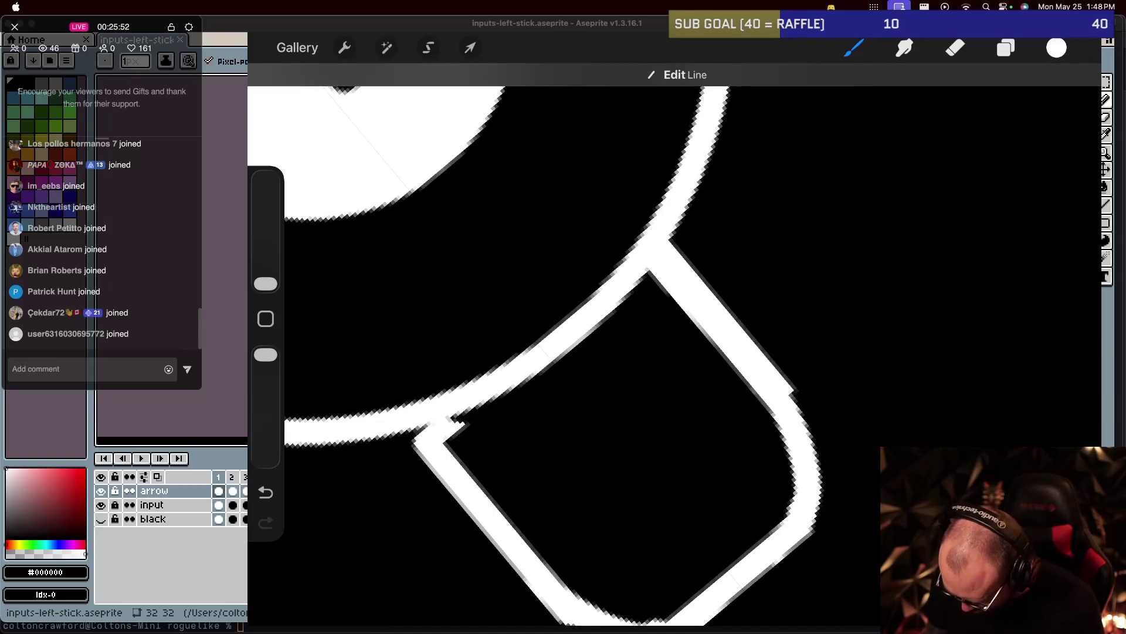
Shave ragged pixels off the stem's right edge with a thin, hard-edged Technical Pen eraser.
left_click(956, 48)
left_click(956, 48)
left_click(992, 206)
left_click(955, 48)
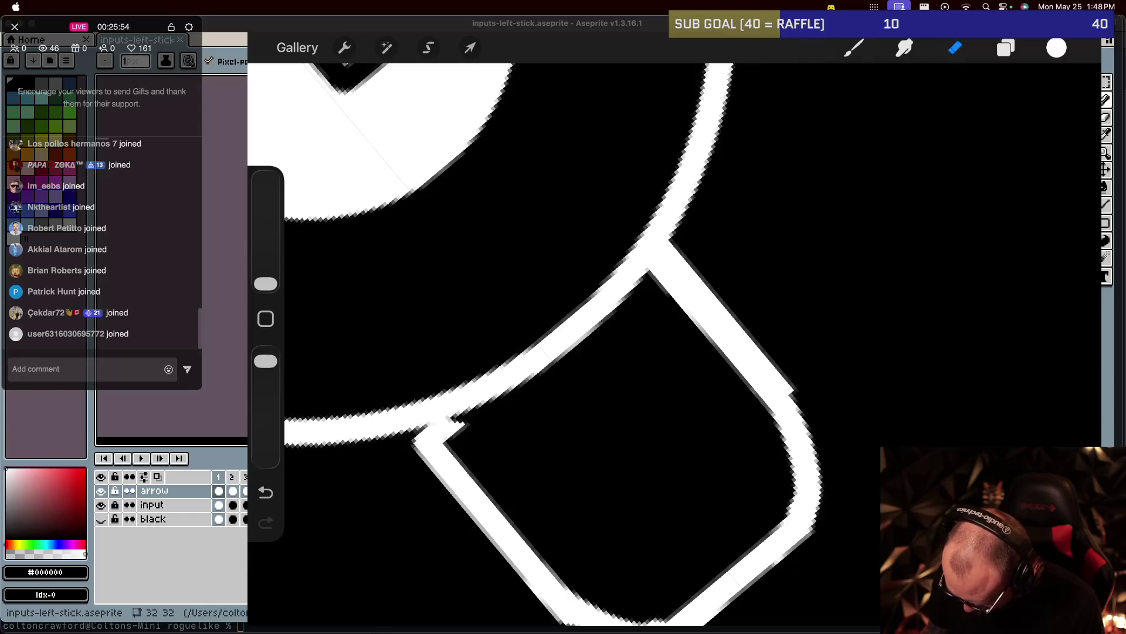
left_click_drag(675, 249, 795, 390)
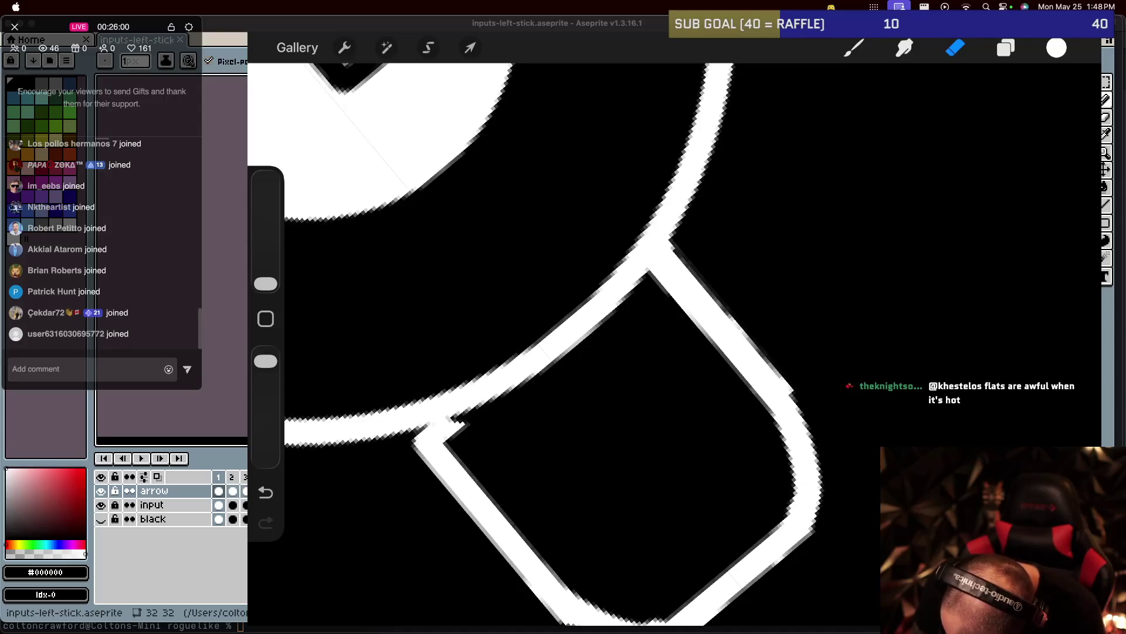
left_click_drag(707, 290, 739, 326)
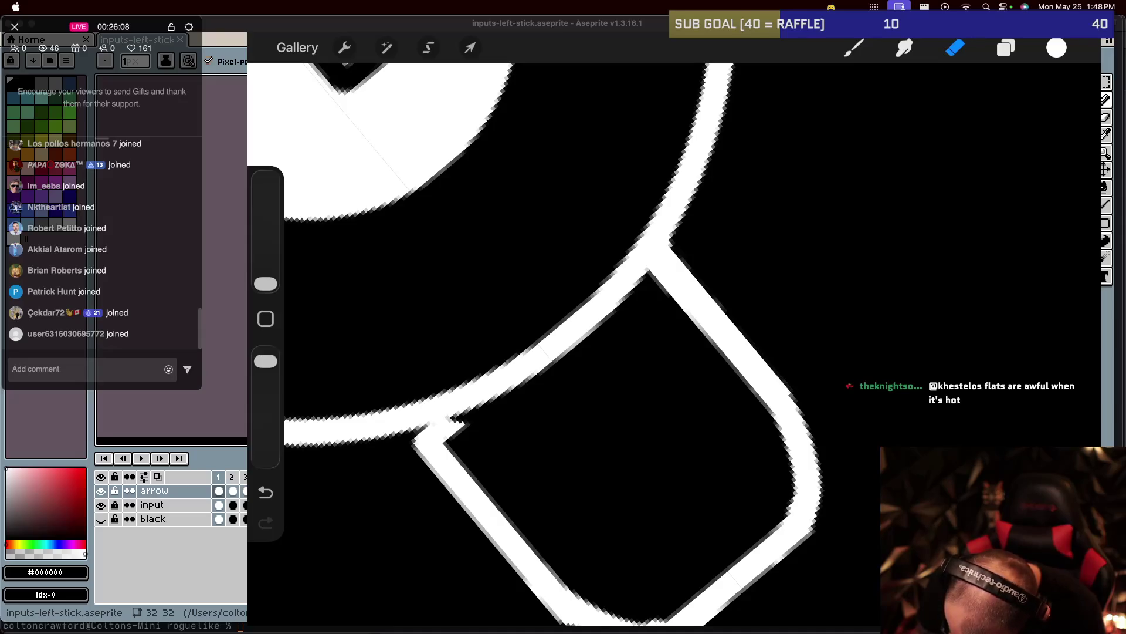
Zoom and pan around the stem to inspect the cleaned right edge.
scroll(558, 340, "down", 2)
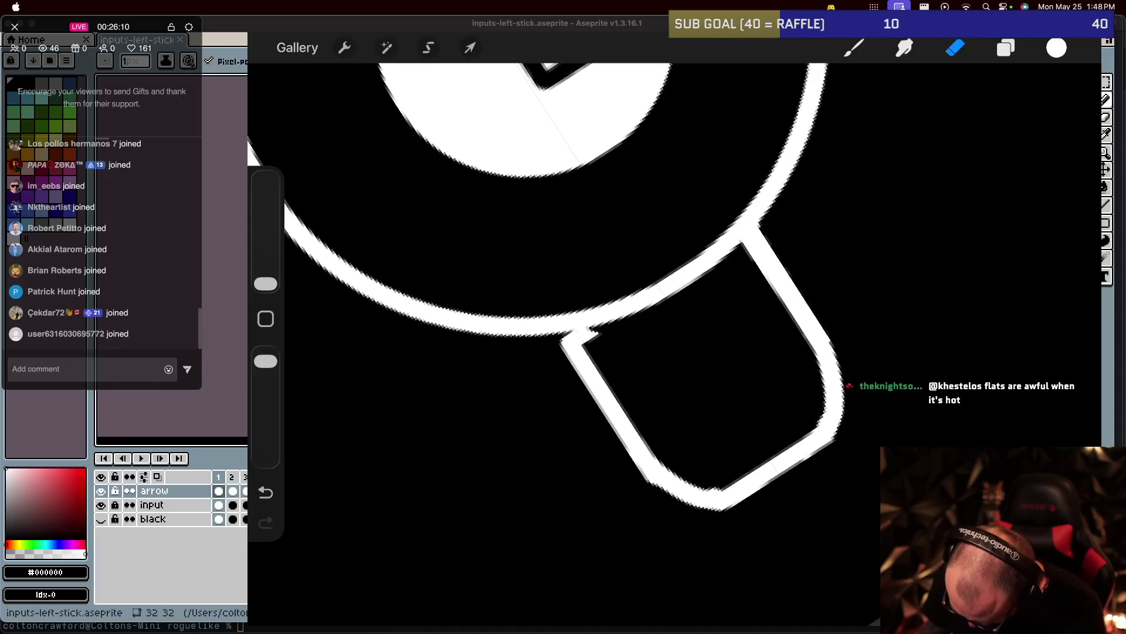
scroll(587, 352, "up", 2)
scroll(587, 352, "up", 1)
scroll(586, 352, "up", 1)
scroll(587, 352, "up", 1)
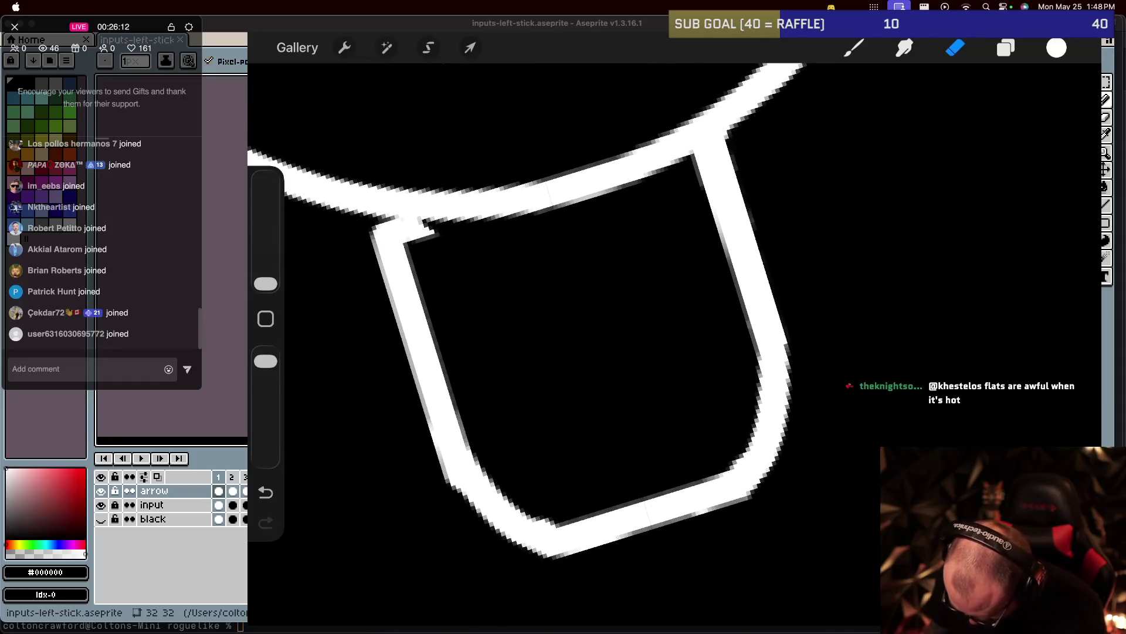
scroll(587, 294, "up", 3)
scroll(586, 293, "down", 3)
scroll(587, 293, "down", 1)
scroll(586, 294, "up", 1)
scroll(586, 294, "up", 2)
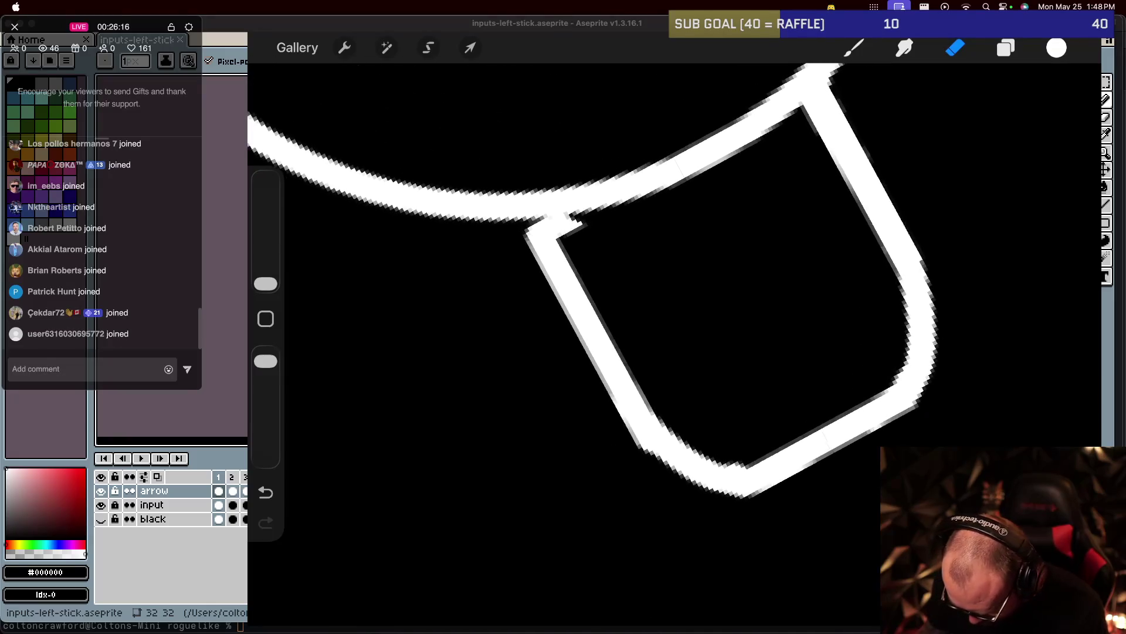
scroll(586, 293, "up", 1)
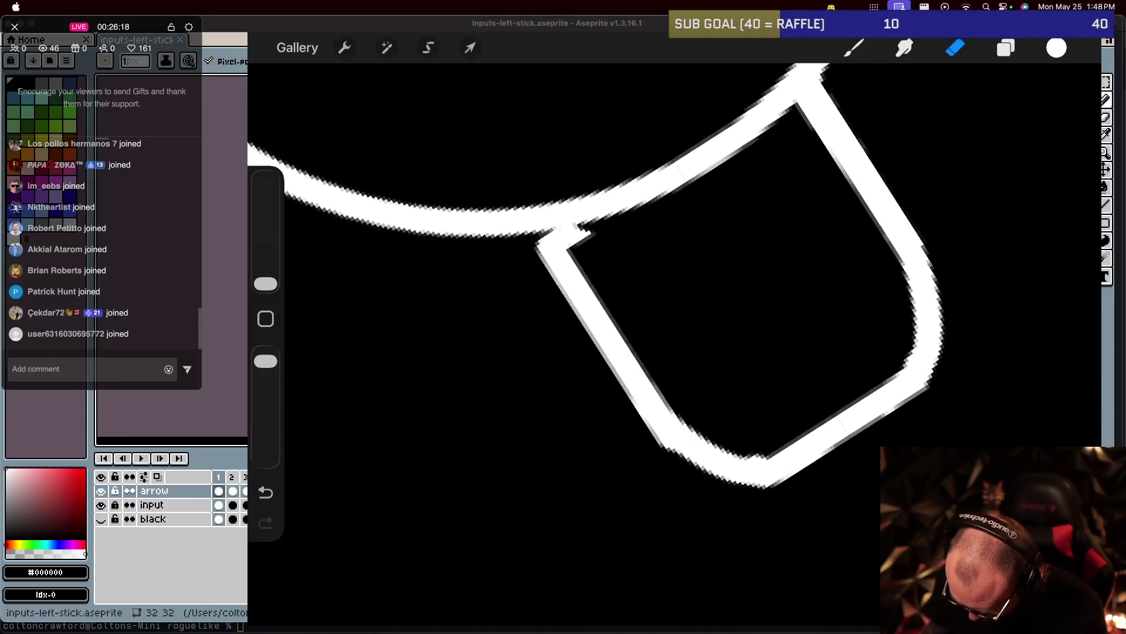
scroll(587, 293, "up", 1)
scroll(586, 294, "up", 1)
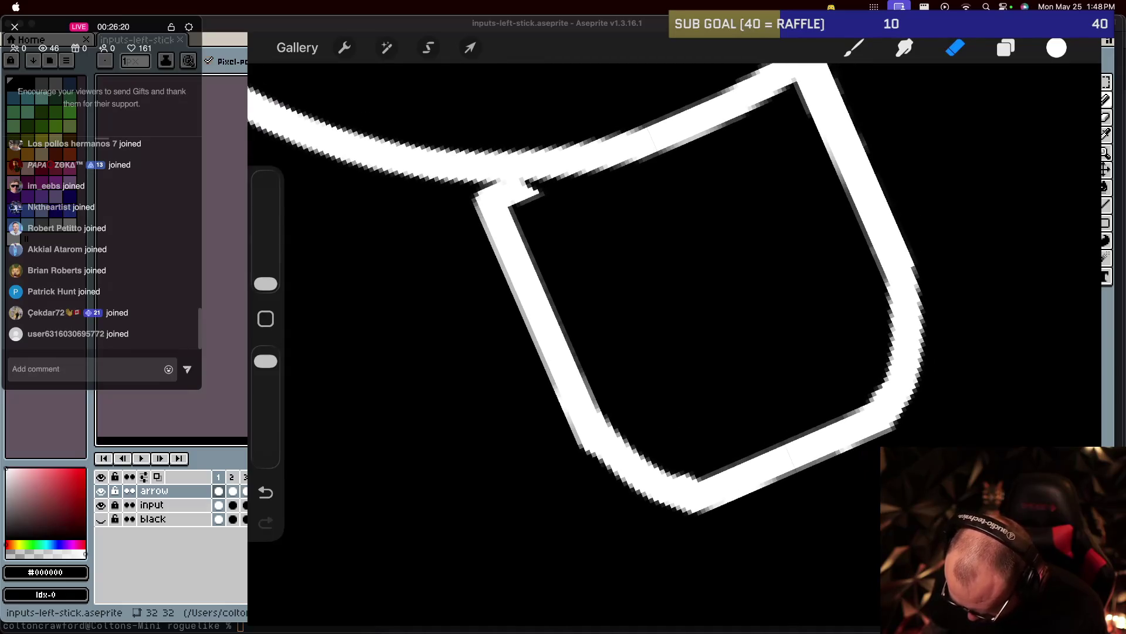
scroll(587, 294, "down", 2)
scroll(587, 293, "up", 1)
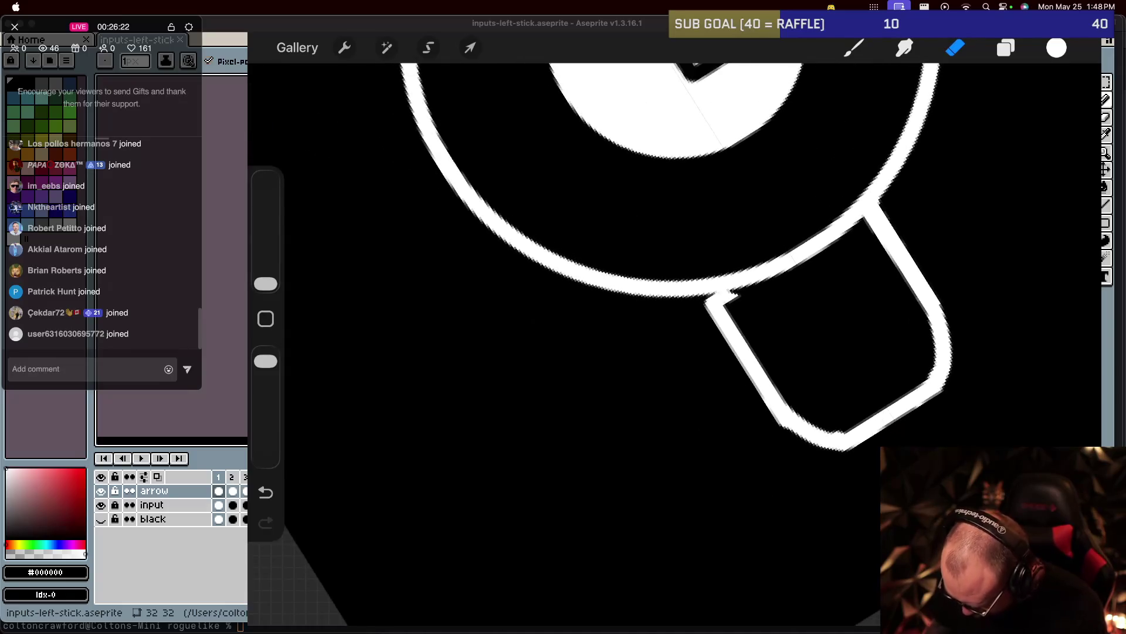
scroll(686, 258, "down", 2)
scroll(686, 258, "up", 1)
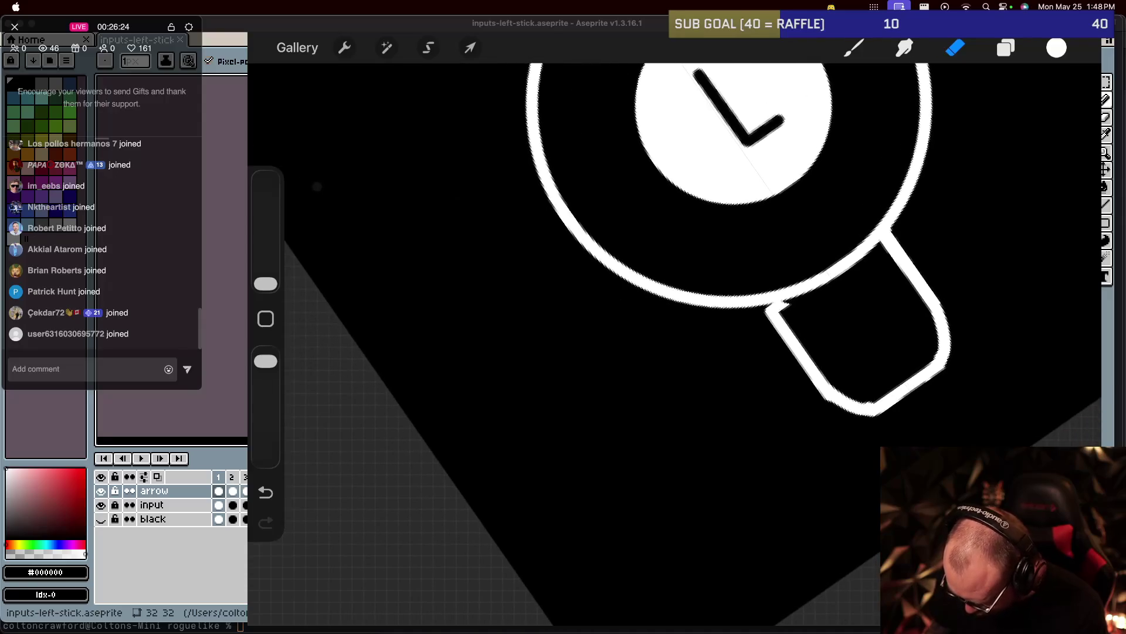
Disable Drawing Assist from Layer 5's layer options menu.
left_click(955, 47)
left_click(955, 47)
left_click(1005, 48)
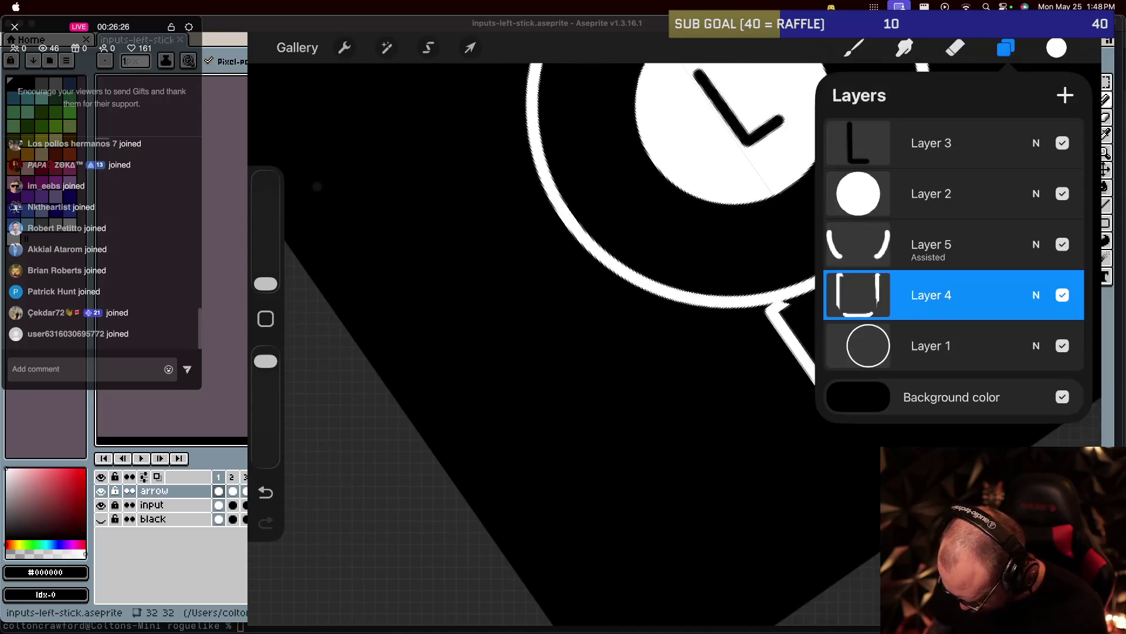
left_click(858, 244)
left_click(858, 244)
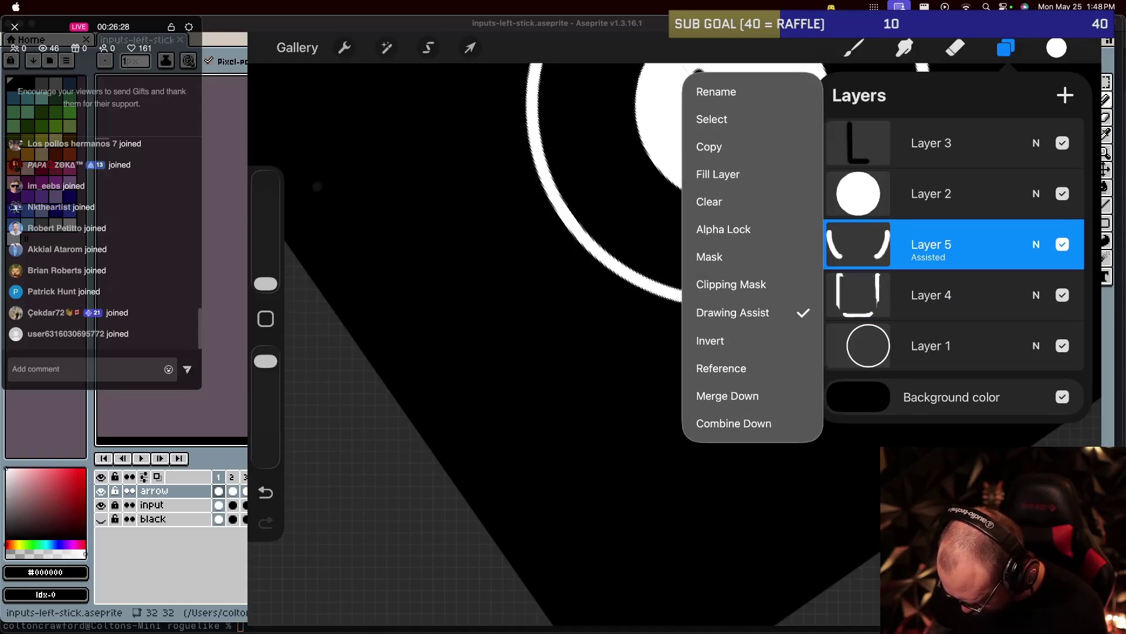
left_click(733, 312)
Resume erasing and look over the stem outline before returning to the brush.
left_click(955, 48)
scroll(675, 322, "up", 5)
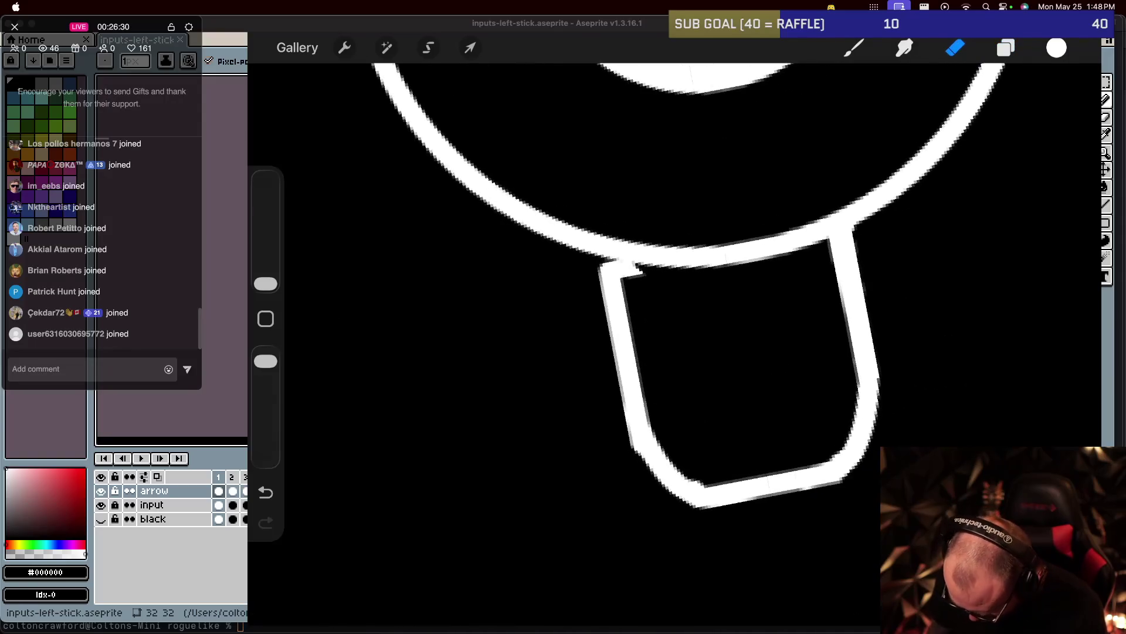
scroll(675, 322, "down", 1)
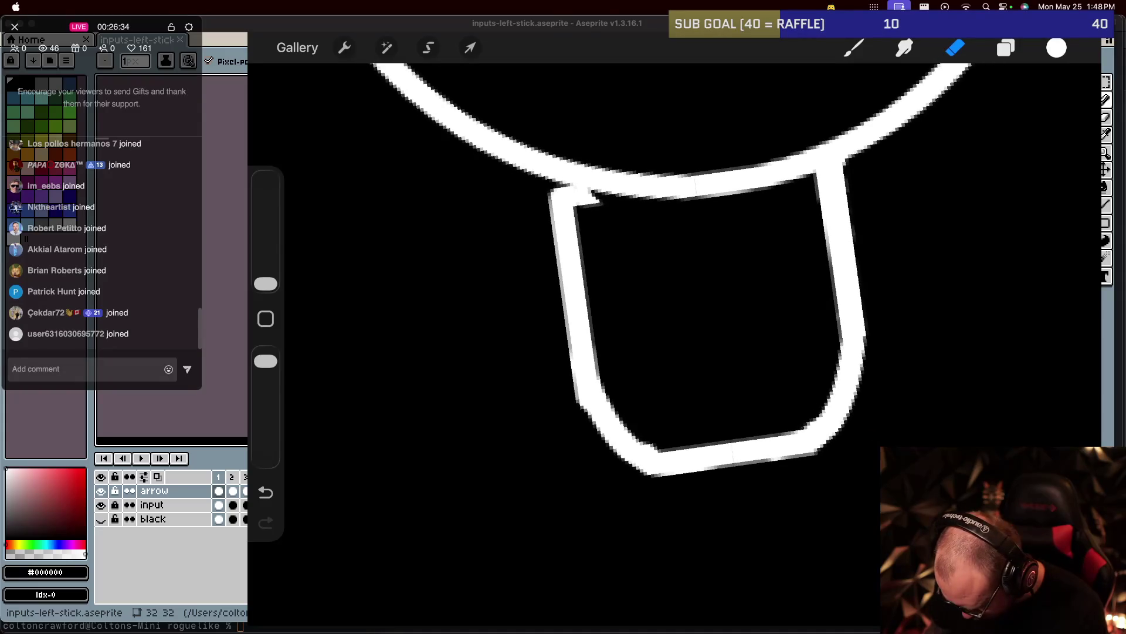
scroll(674, 322, "right", 1)
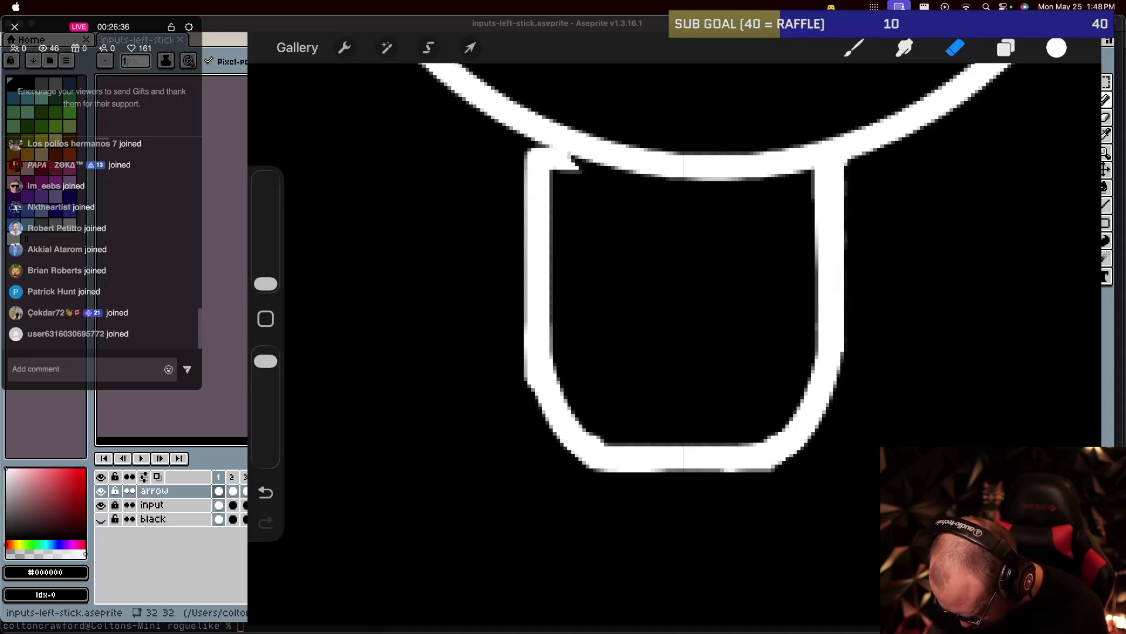
scroll(675, 264, "down", 5)
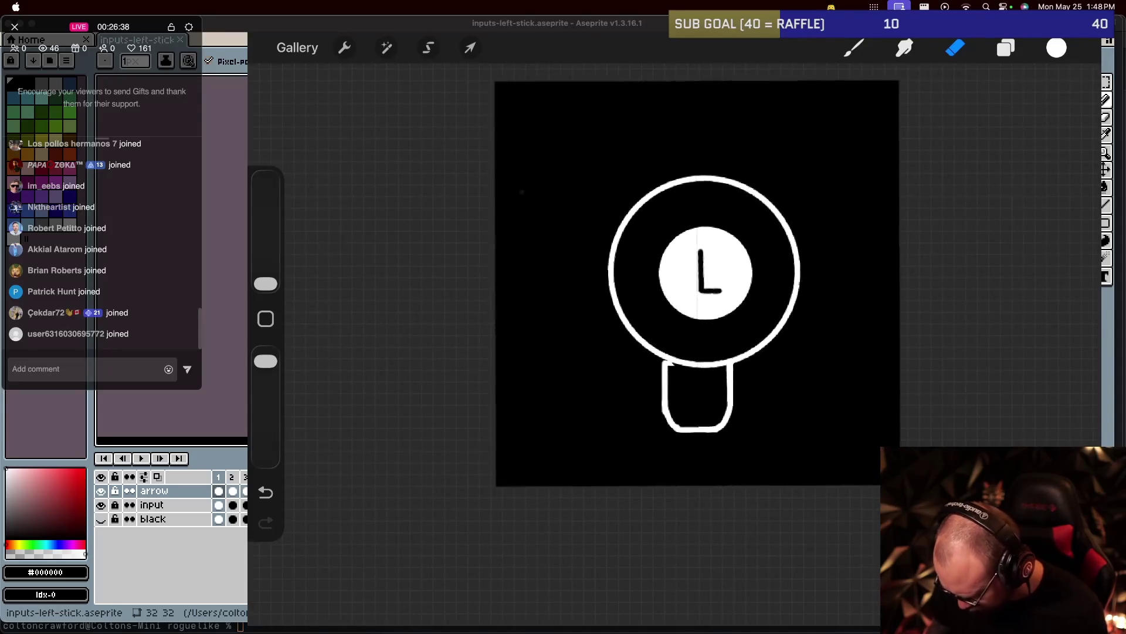
scroll(645, 293, "up", 2)
scroll(645, 293, "up", 2)
scroll(646, 293, "up", 2)
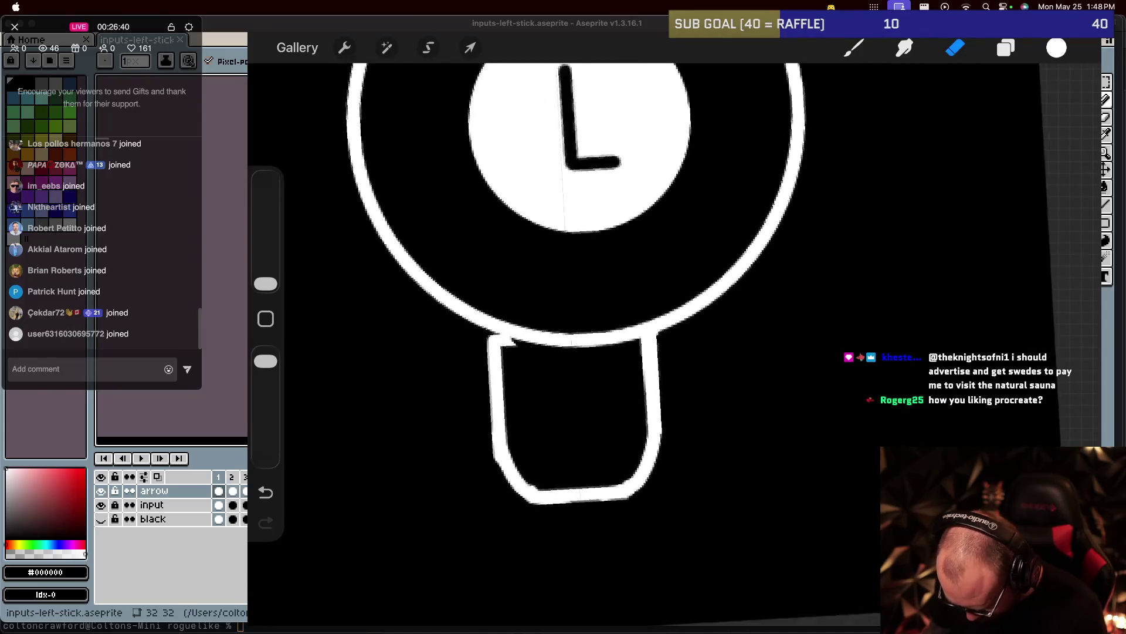
scroll(645, 293, "up", 2)
scroll(616, 294, "up", 1)
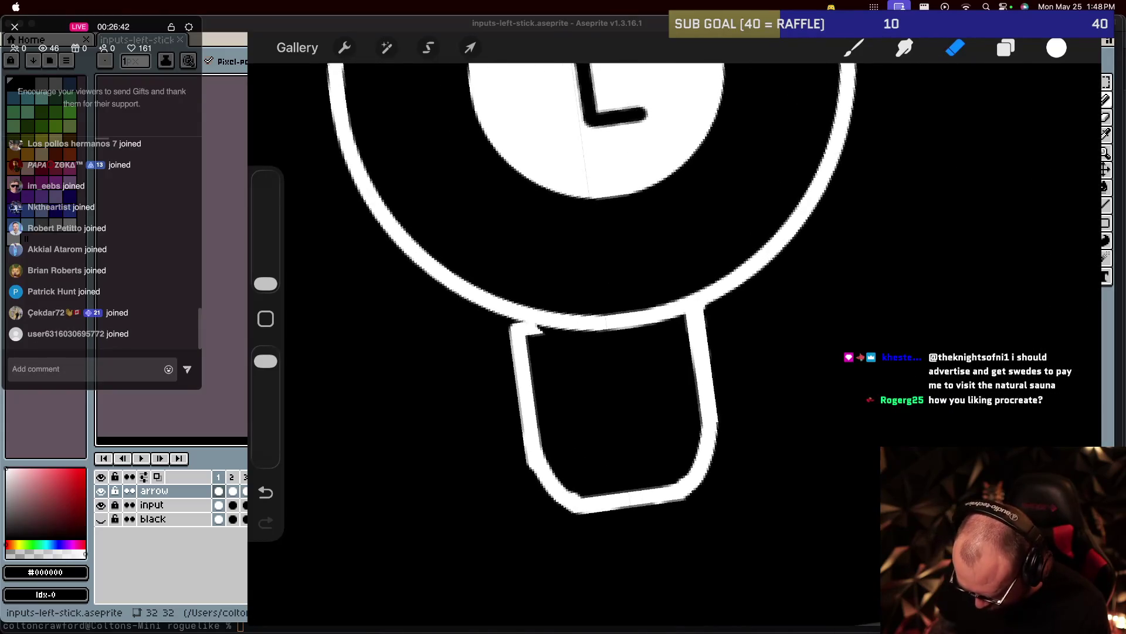
scroll(616, 352, "up", 1)
scroll(616, 352, "down", 2)
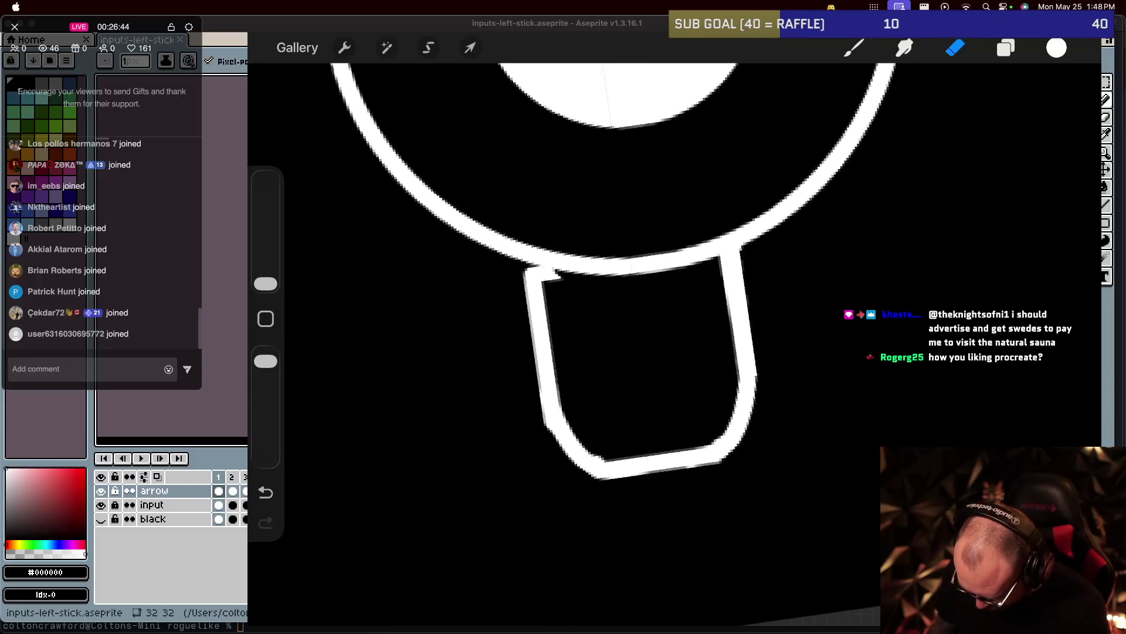
scroll(645, 293, "up", 1)
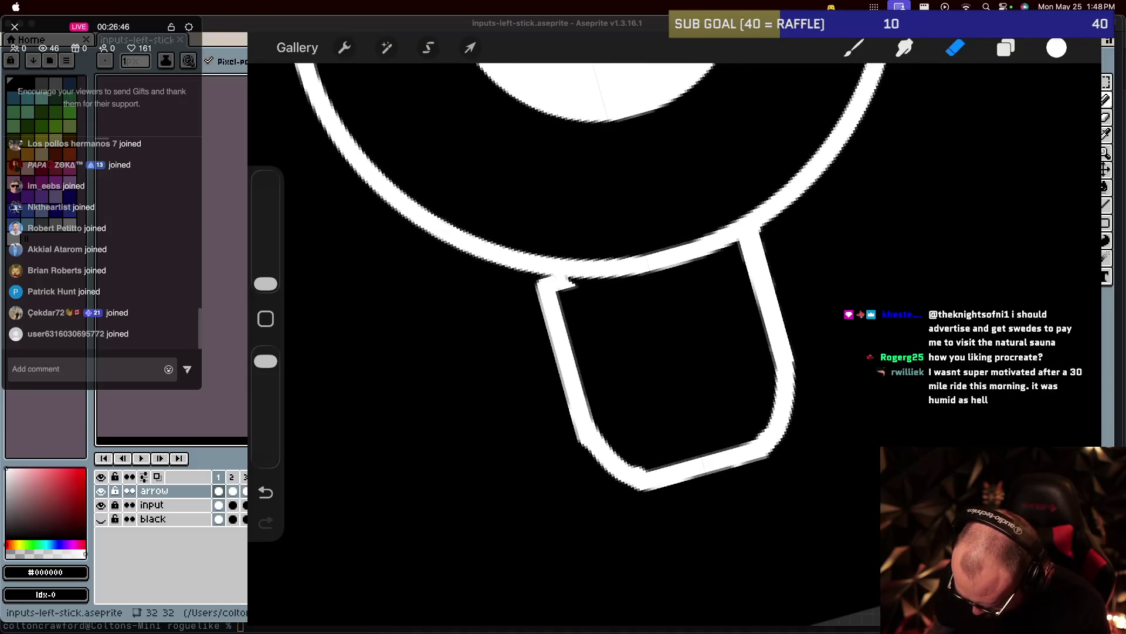
left_click(853, 47)
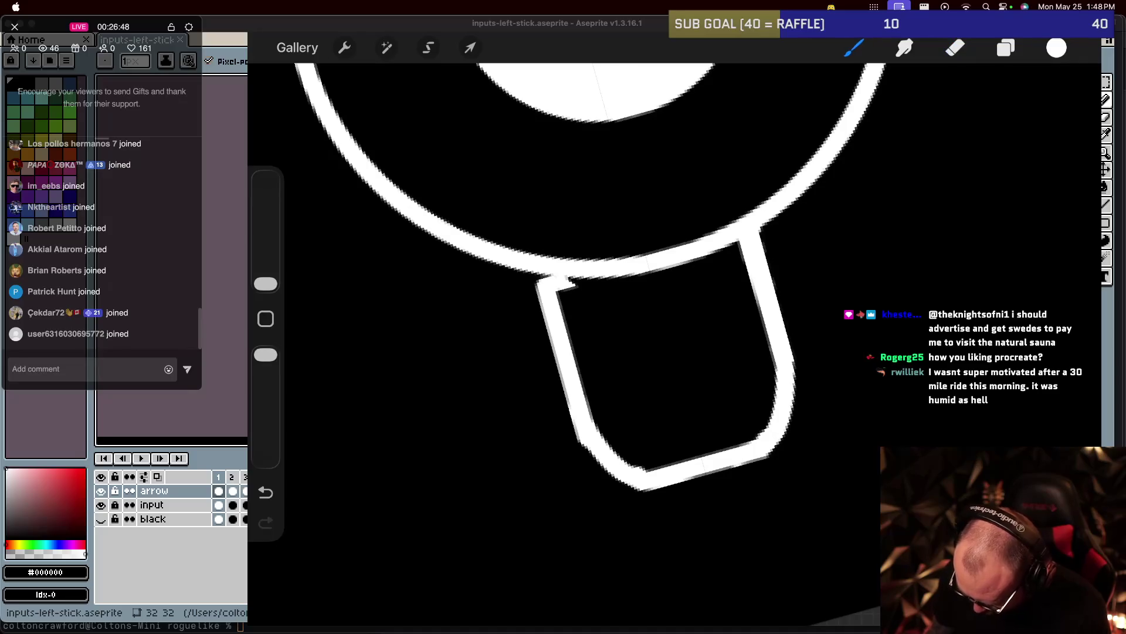
Redraw a stroke down the stem's inner left edge after undoing the first attempt.
scroll(645, 294, "up", 2)
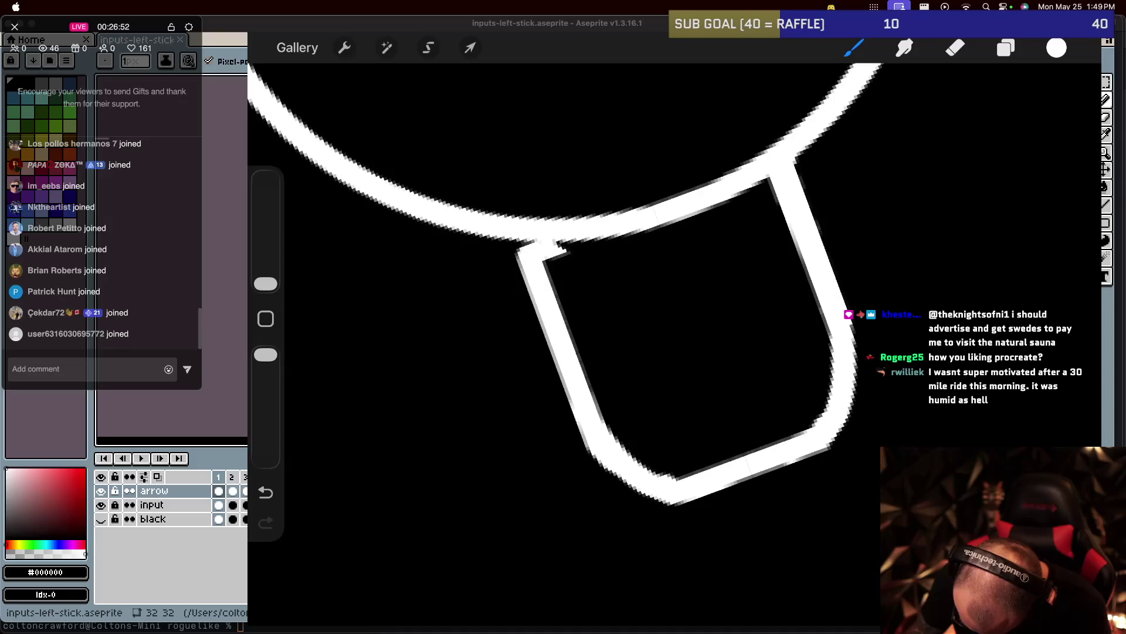
left_click_drag(566, 405, 556, 258)
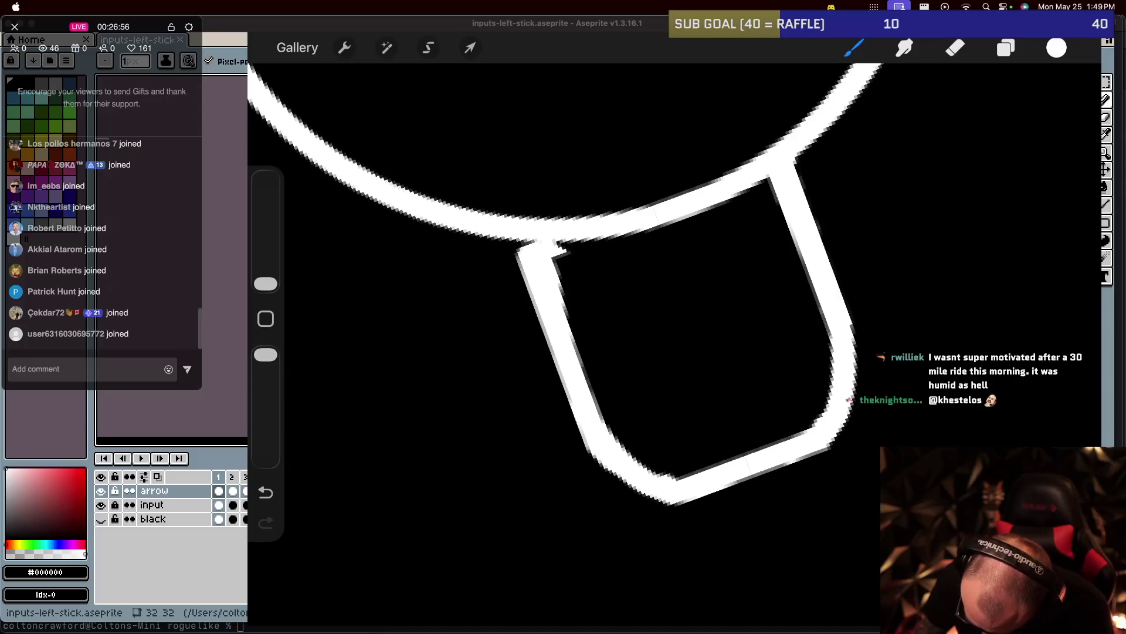
key("ctrl+z")
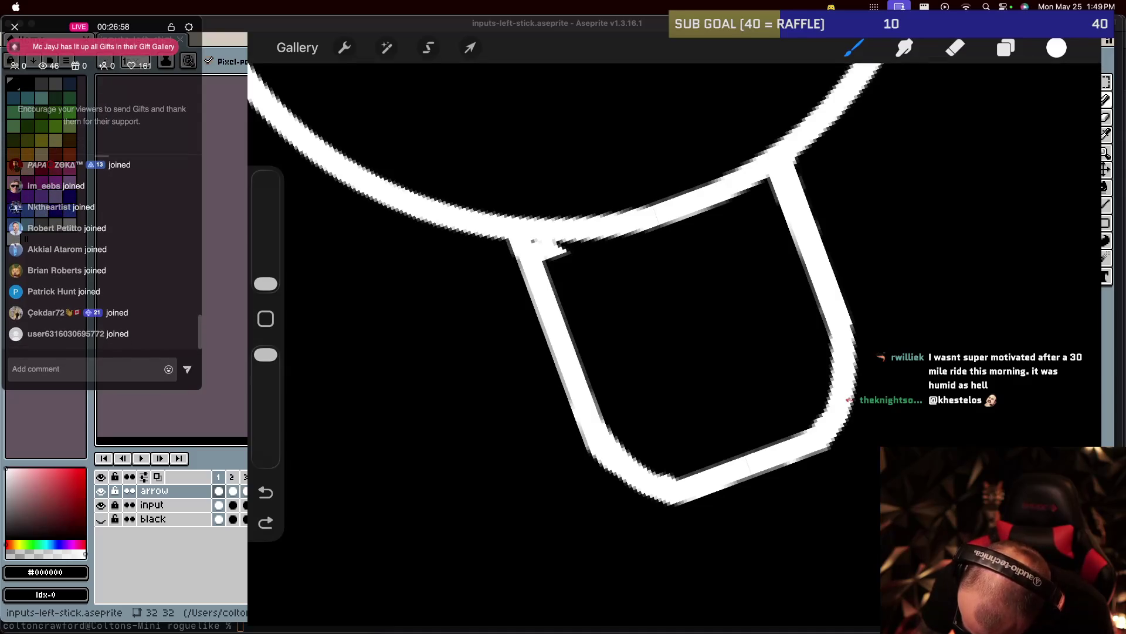
left_click_drag(557, 343, 596, 416)
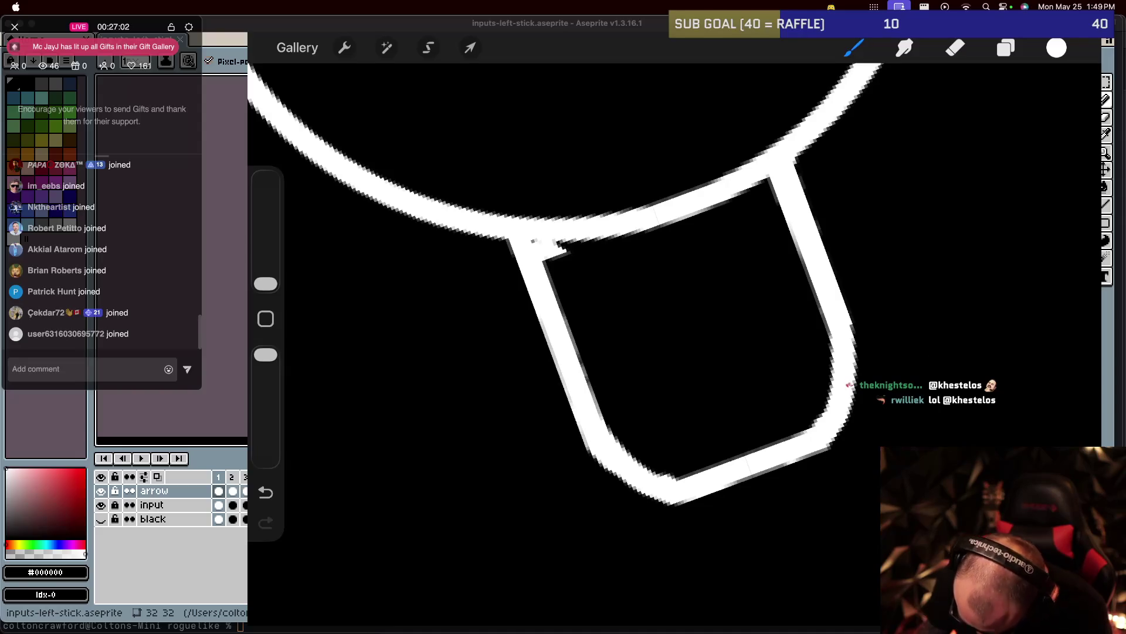
scroll(674, 346, "up", 3)
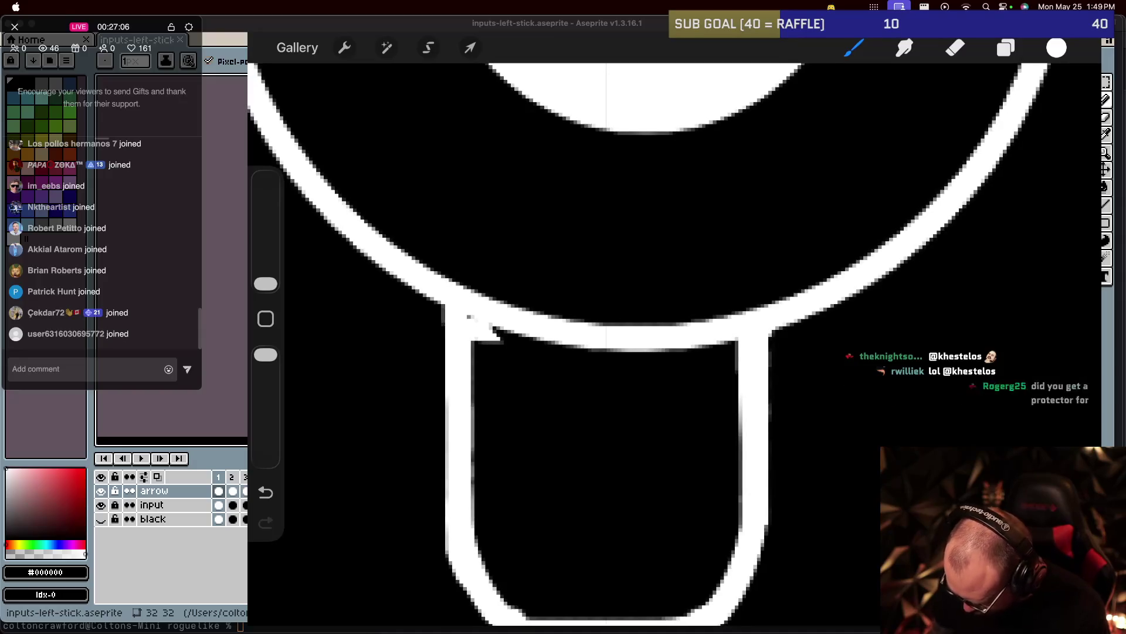
Erase the stray mark at the ring–stem joint on Layer 4.
key("e")
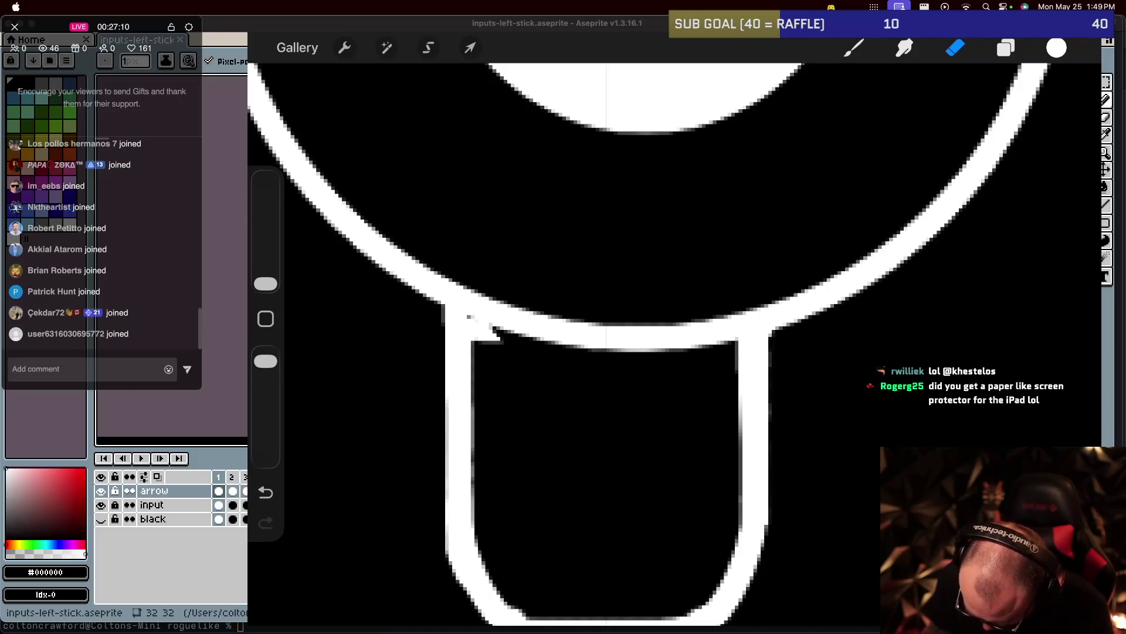
key("l")
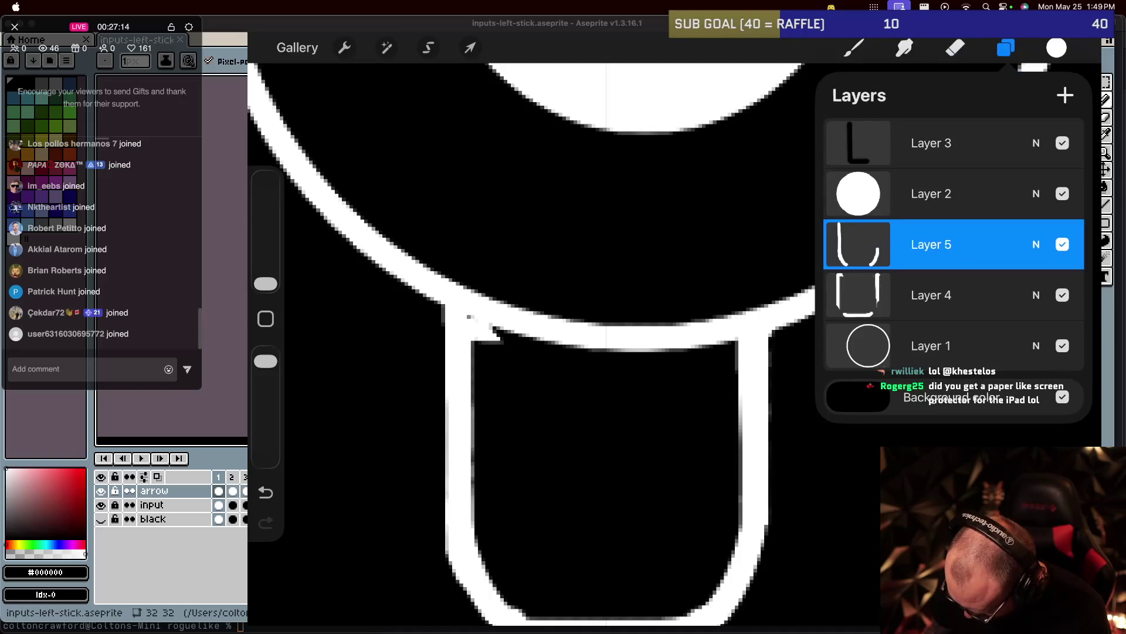
left_click(931, 294)
left_click(1006, 48)
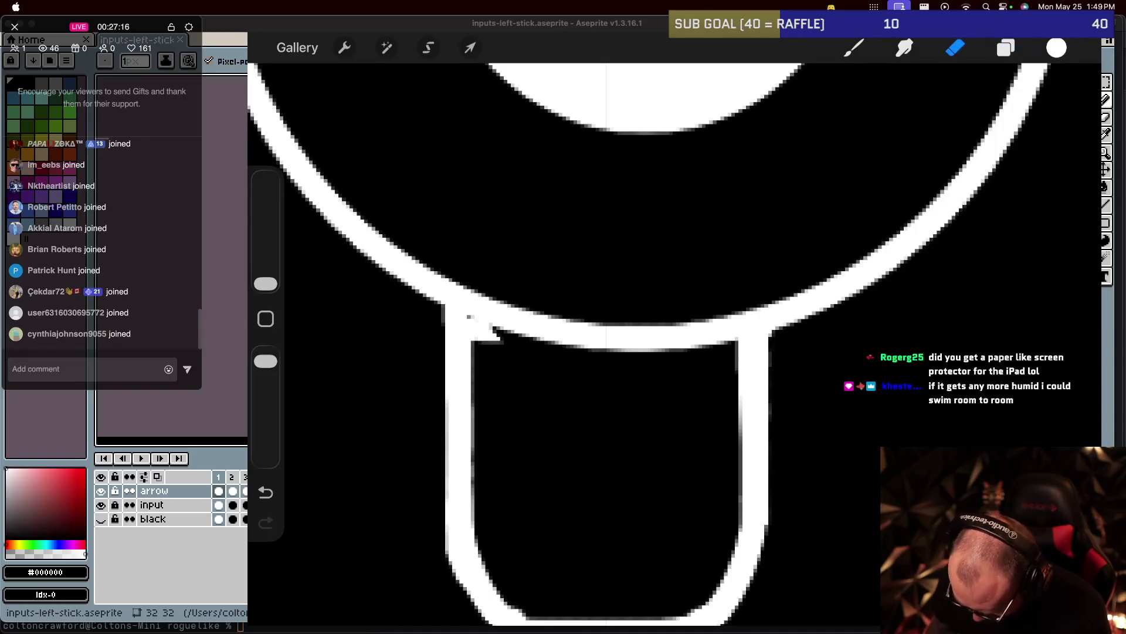
left_click_drag(498, 338, 480, 320)
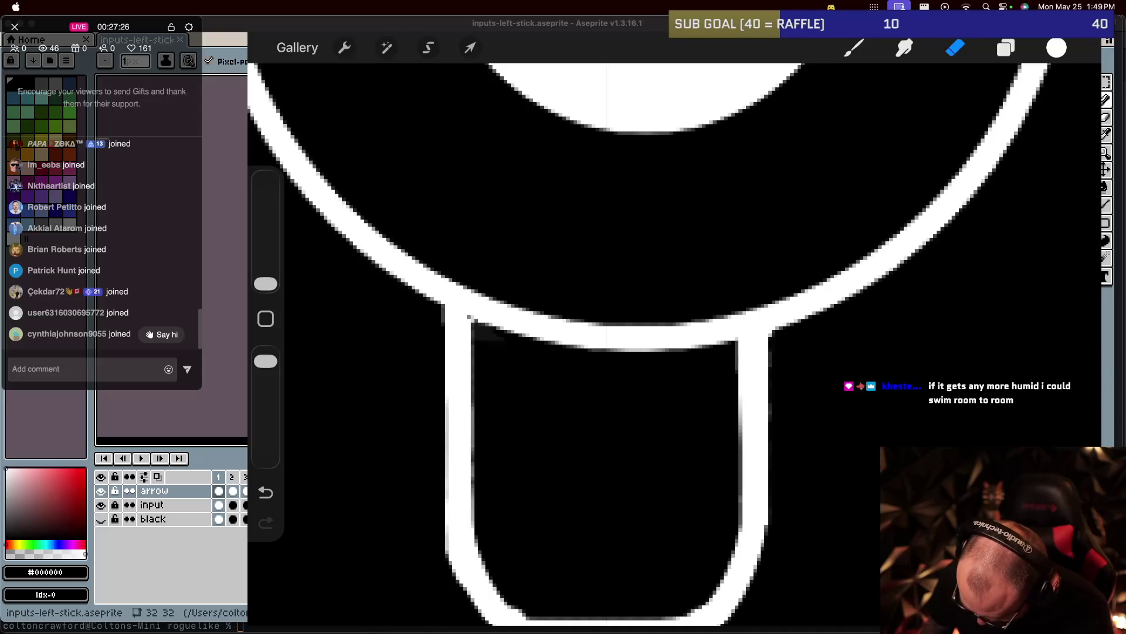
left_click(853, 48)
left_click(854, 47)
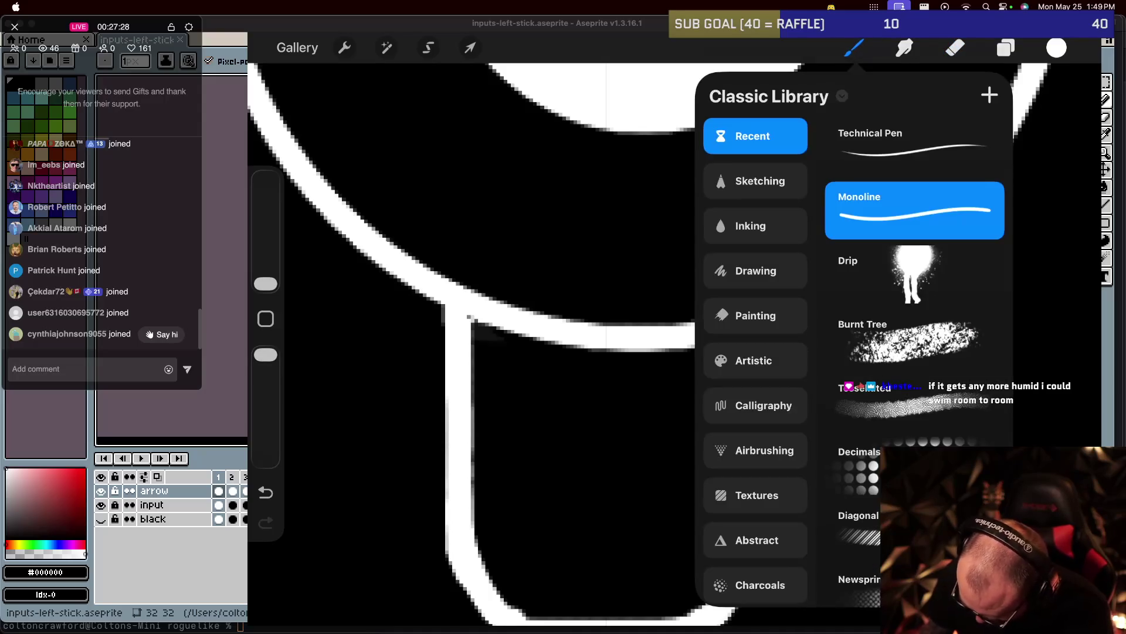
Choose Technical Pen as the drawing brush.
left_click(927, 144)
scroll(472, 320, "up", 3)
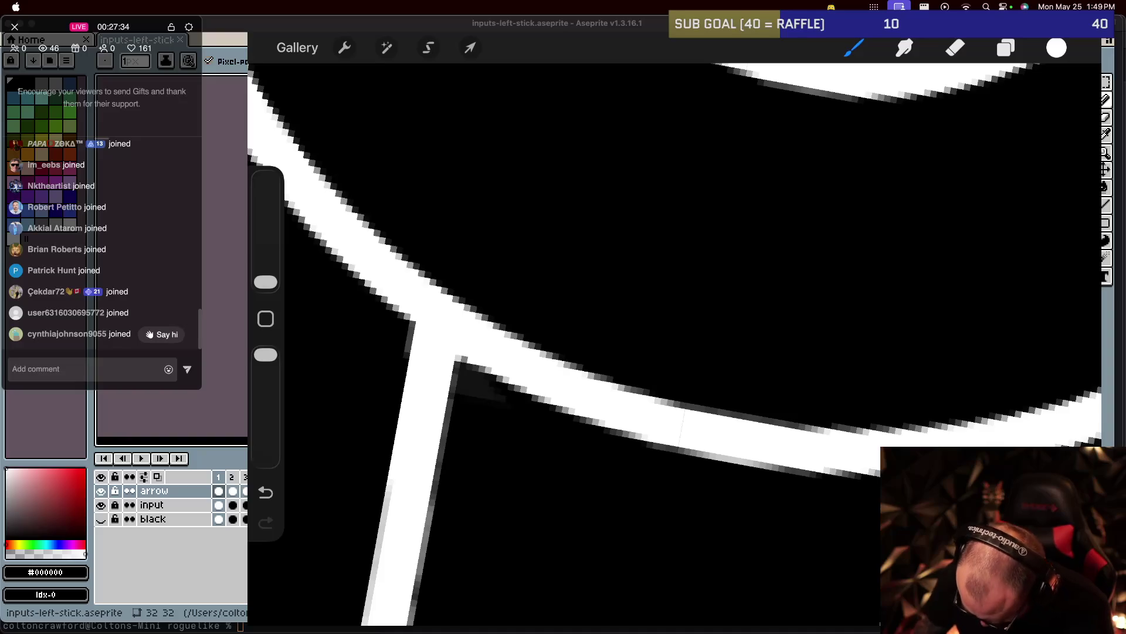
scroll(646, 340, "down", 5)
scroll(645, 340, "up", 2)
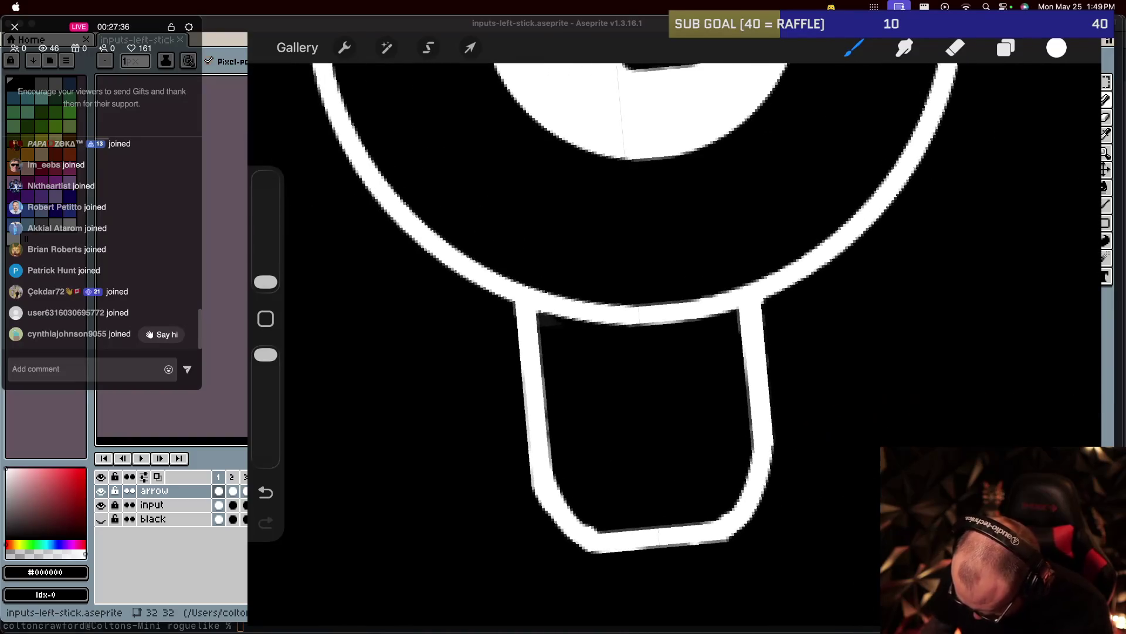
scroll(645, 340, "down", 3)
scroll(645, 340, "up", 6)
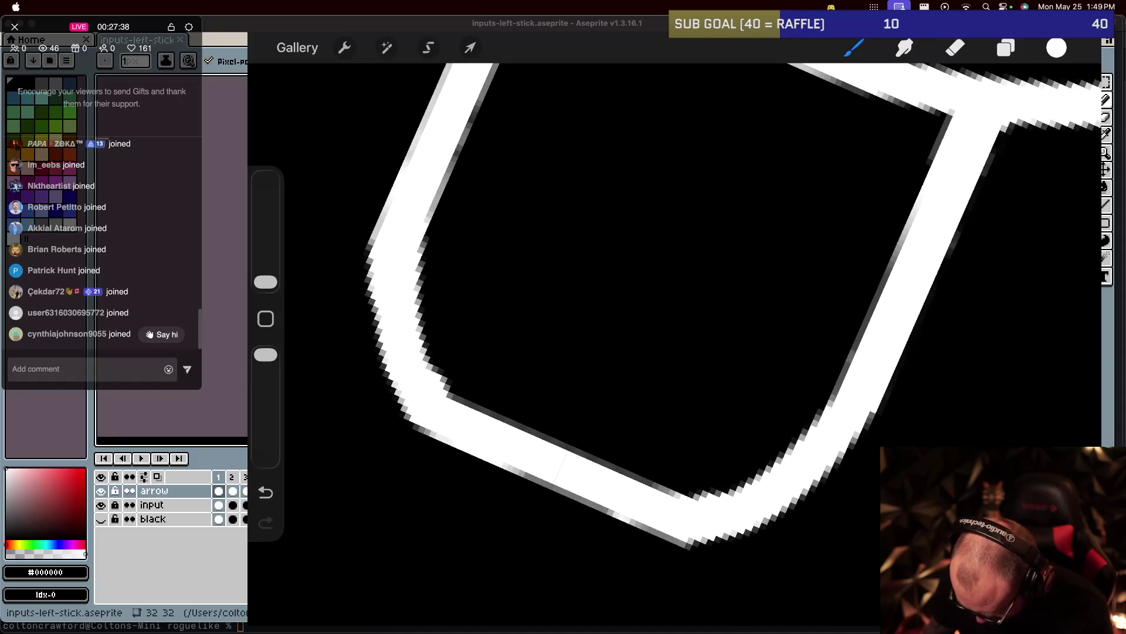
Switch to the eraser and open its brush's Brush Studio settings.
left_click(955, 47)
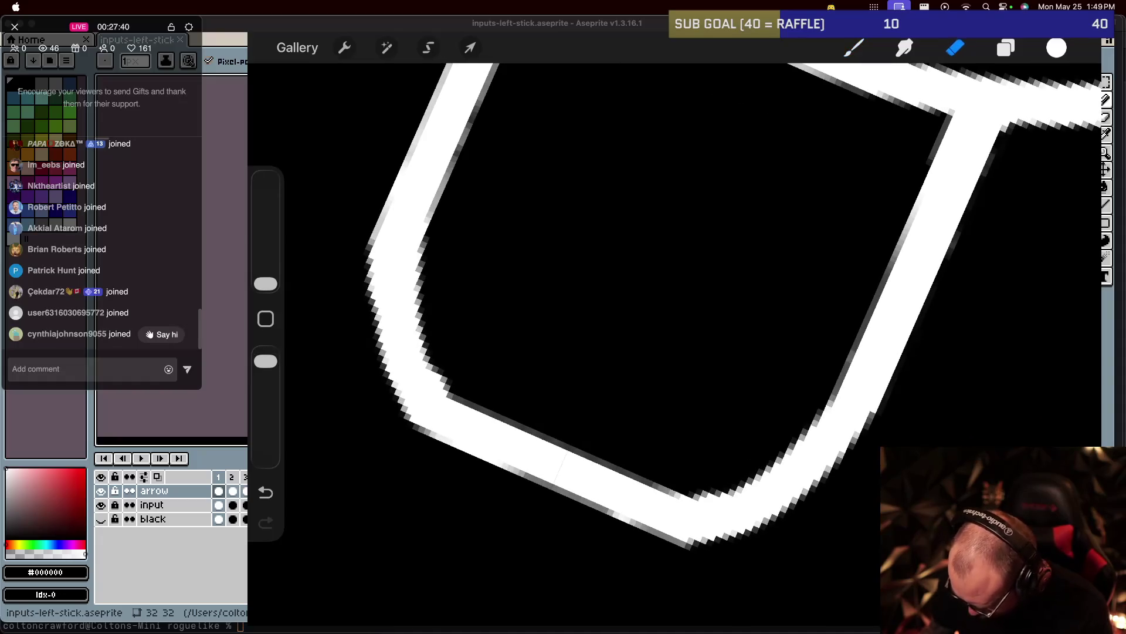
left_click(955, 47)
left_click(994, 146)
left_click_drag(1044, 134, 880, 487)
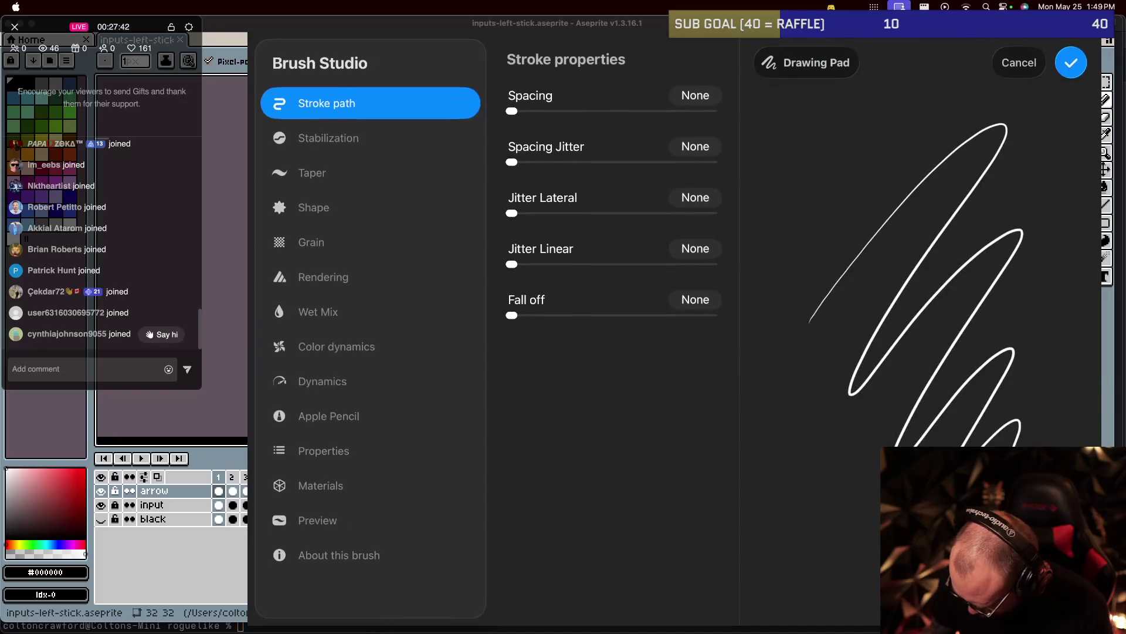
Close Brush Studio and make Layer 5 the working layer.
left_click(1018, 72)
left_click(586, 293)
left_click(1005, 47)
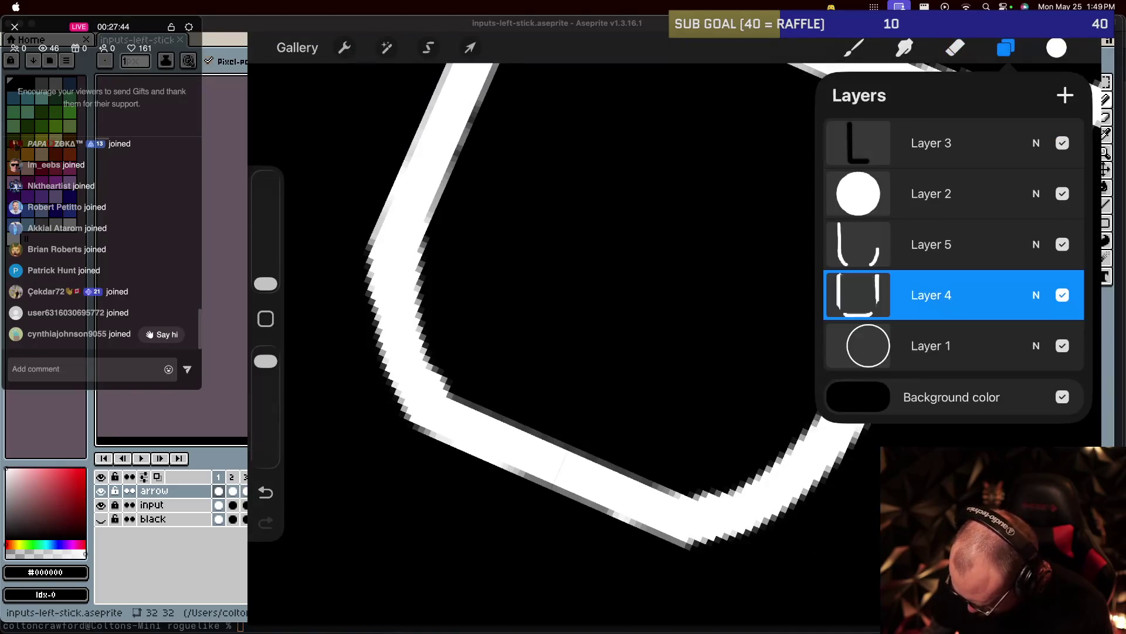
left_click(931, 244)
left_click(954, 48)
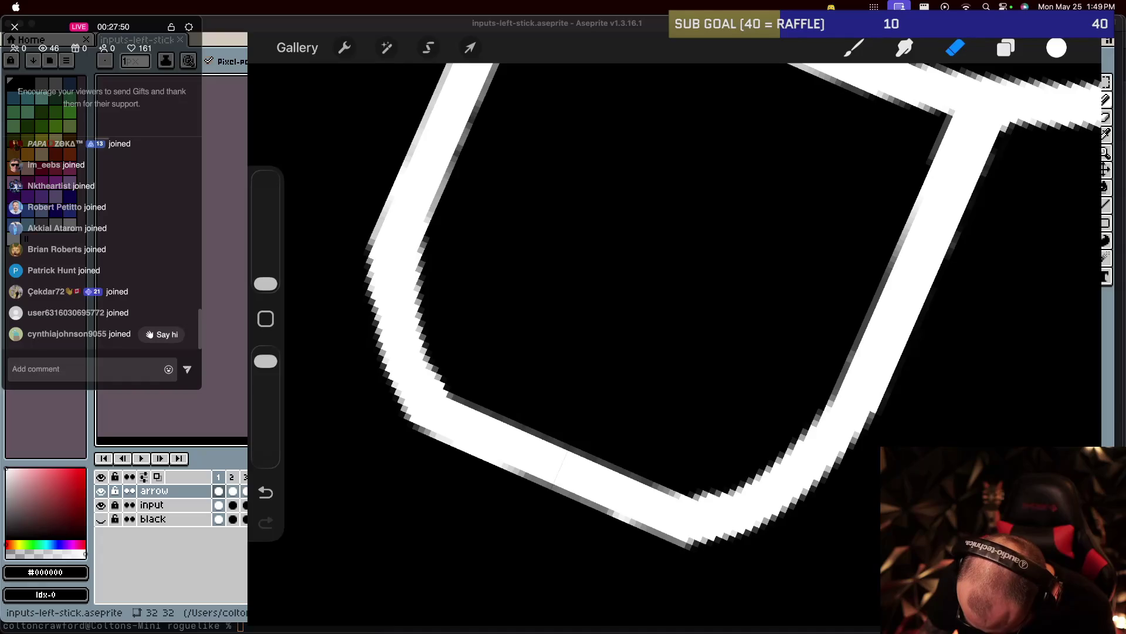
scroll(697, 312, "up", 5)
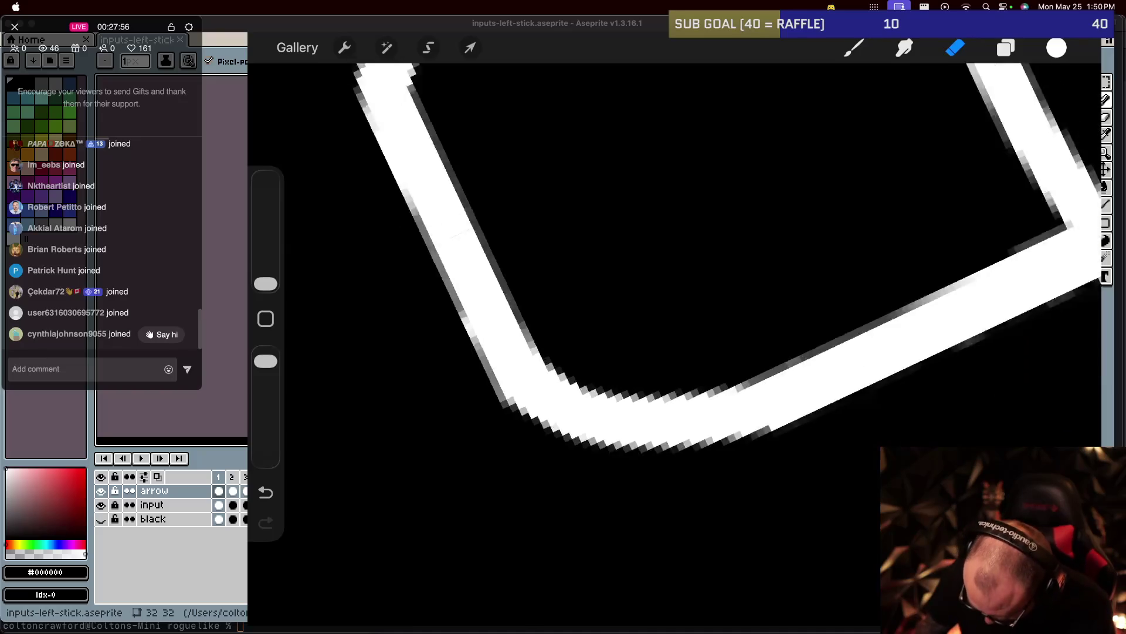
scroll(675, 278, "down", 5)
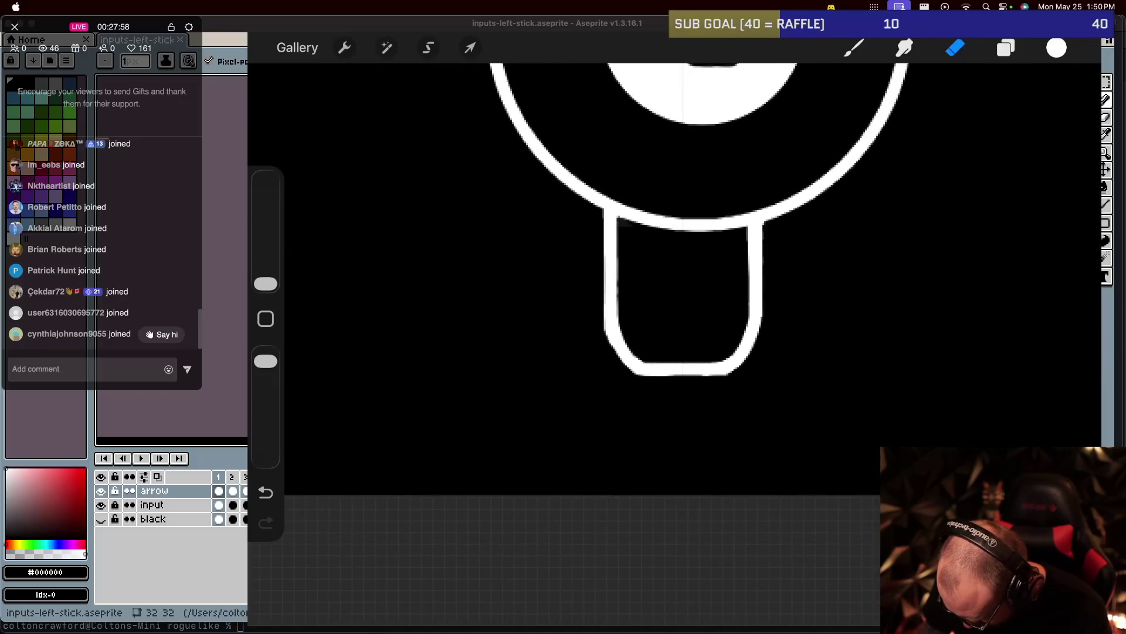
scroll(645, 264, "up", 2)
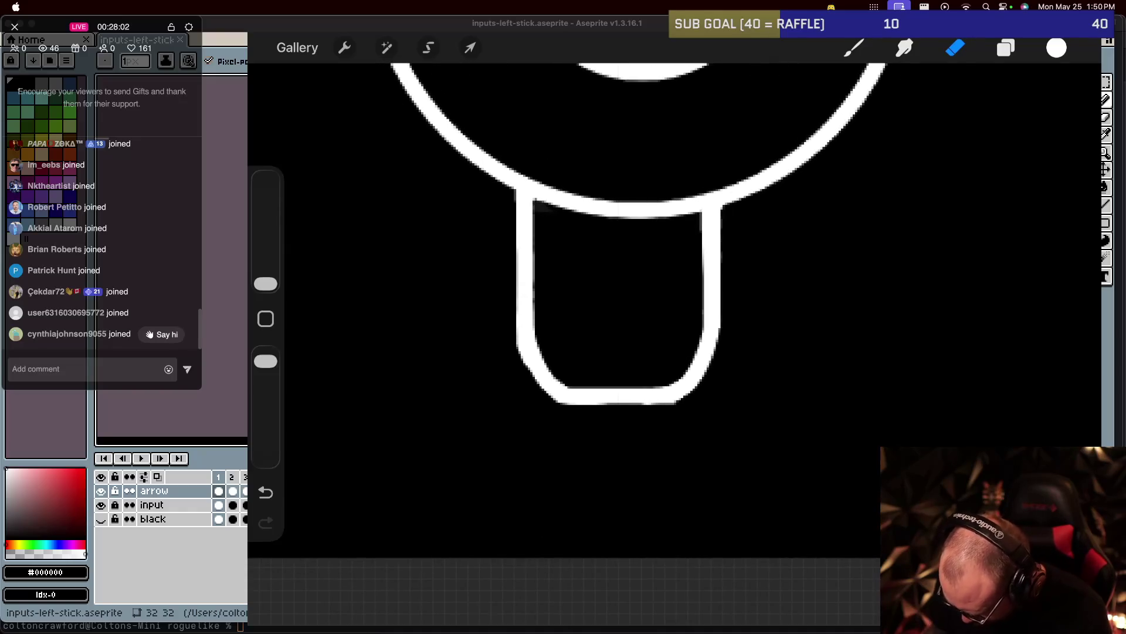
Merge Layer 5 down into Layer 4 and nudge the combined stem slightly right.
left_click(955, 48)
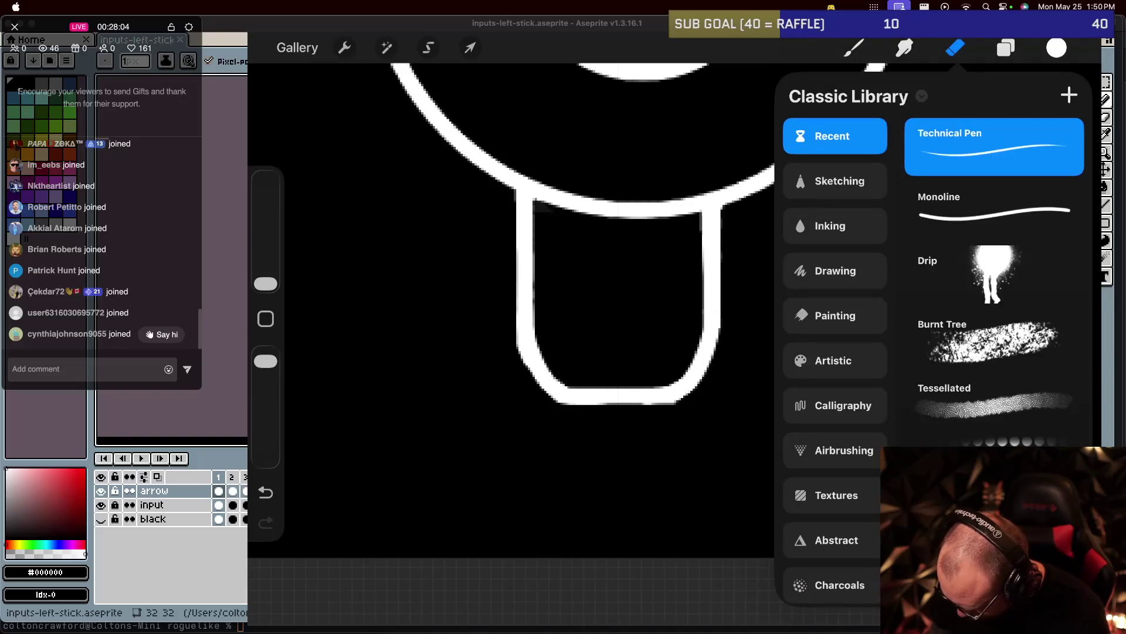
left_click(1005, 48)
left_click(857, 244)
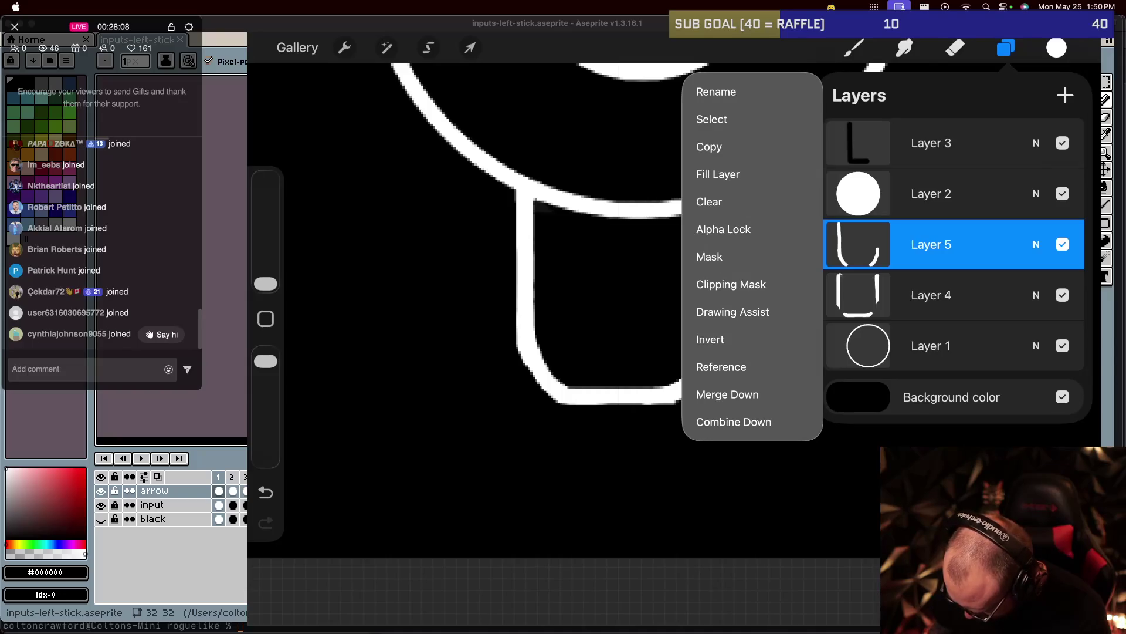
left_click(727, 394)
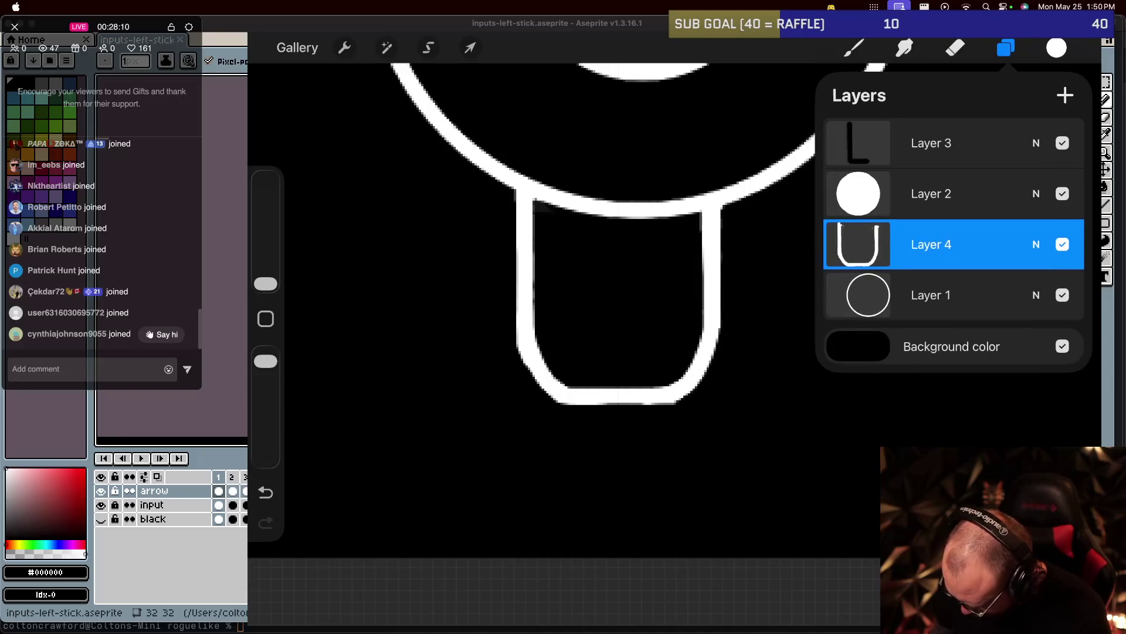
left_click(470, 48)
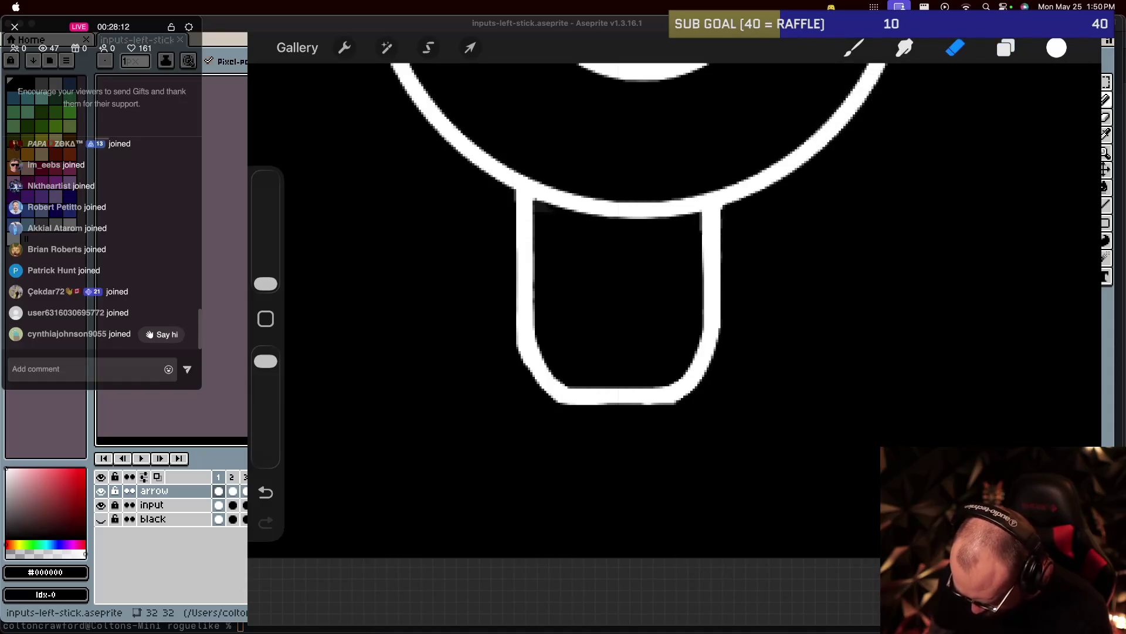
left_click(470, 48)
left_click_drag(619, 293, 637, 290)
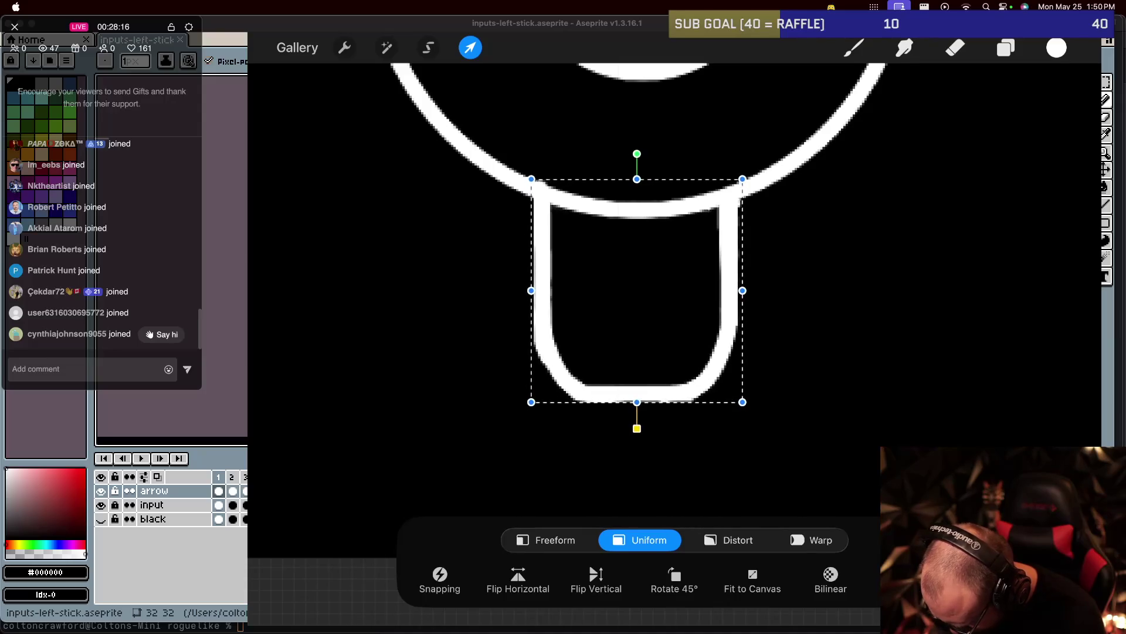
Commit the stem's centred position under the ring and return to the brush.
scroll(651, 281, "down", 5)
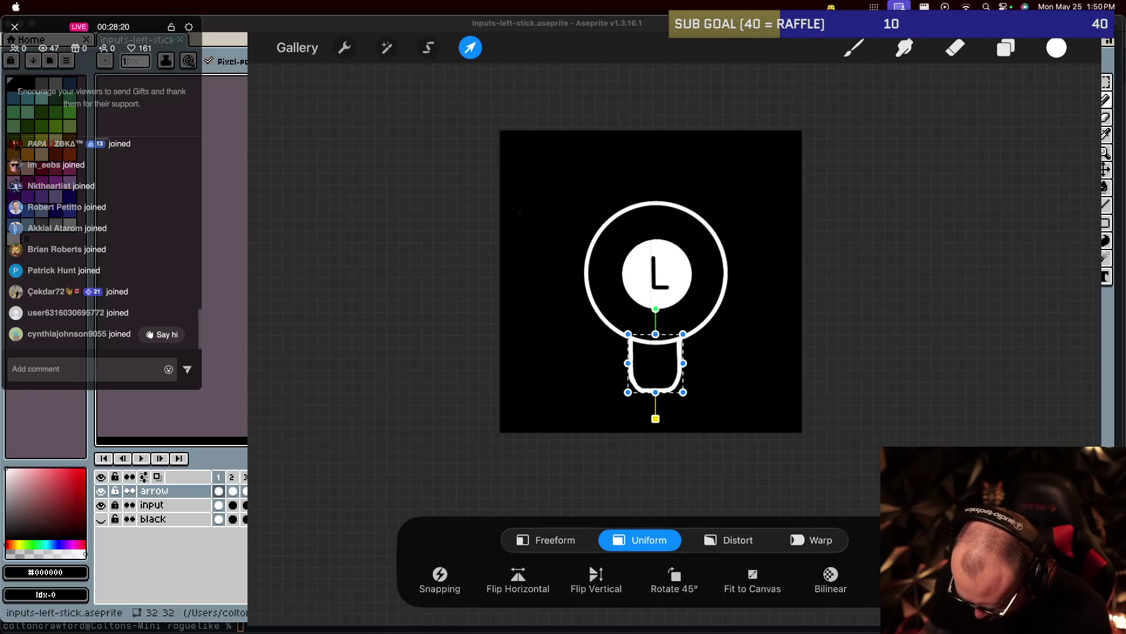
key("e")
scroll(656, 361, "up", 5)
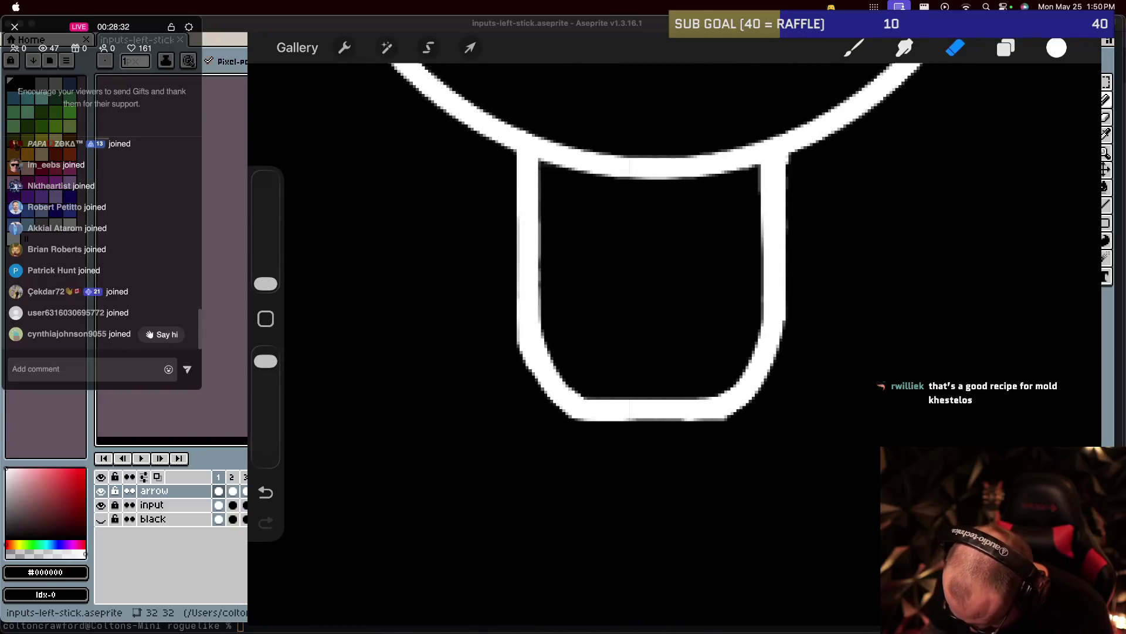
scroll(675, 258, "up", 2)
scroll(675, 258, "up", 2)
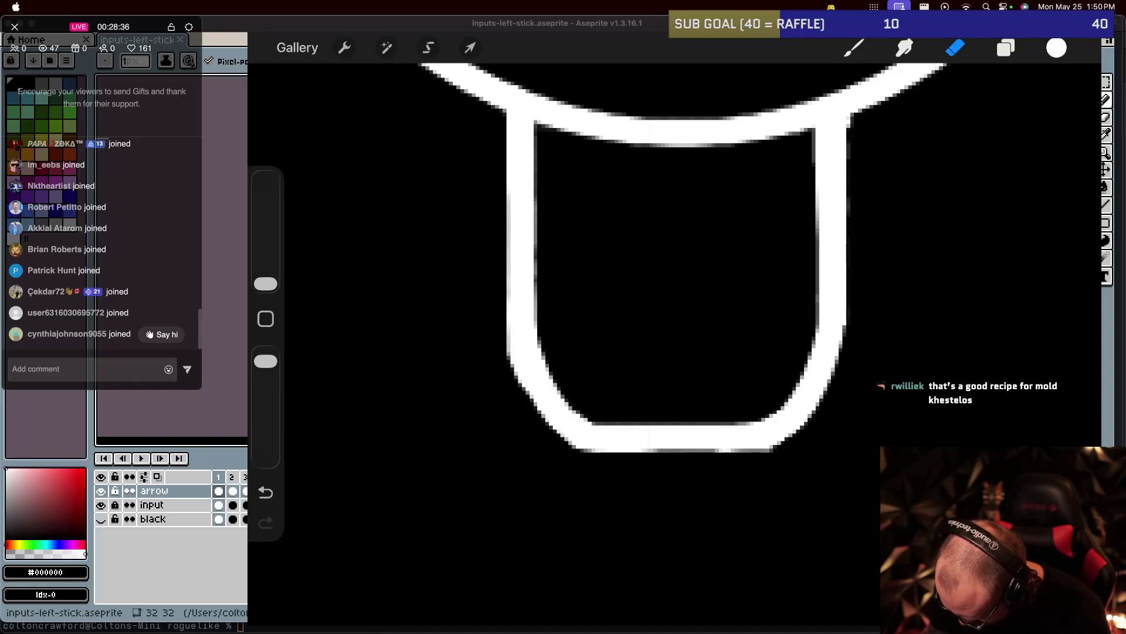
key("b")
scroll(675, 282, "up", 1)
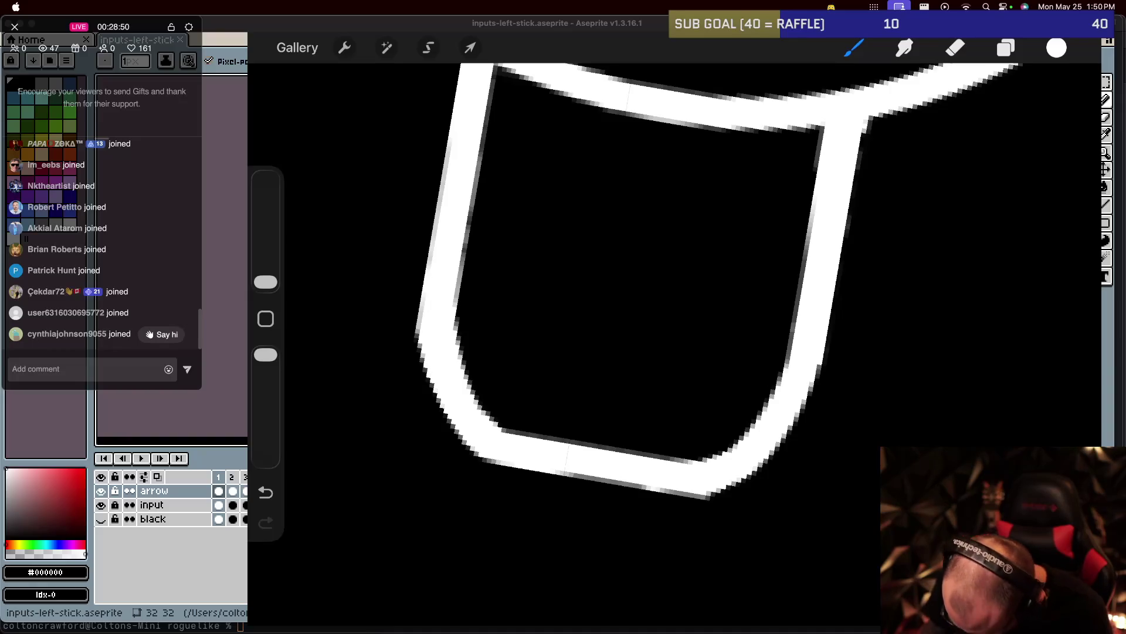
Toggle Drawing Guide off in Canvas settings and zoom in on the stem.
scroll(786, 293, "down", 10)
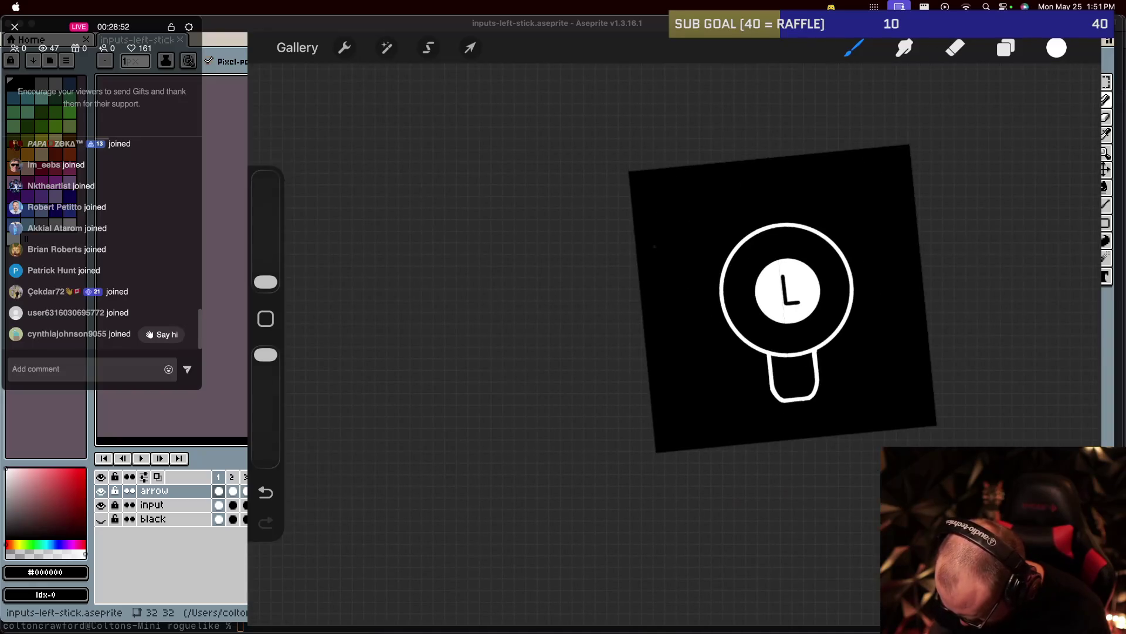
scroll(651, 317, "up", 3)
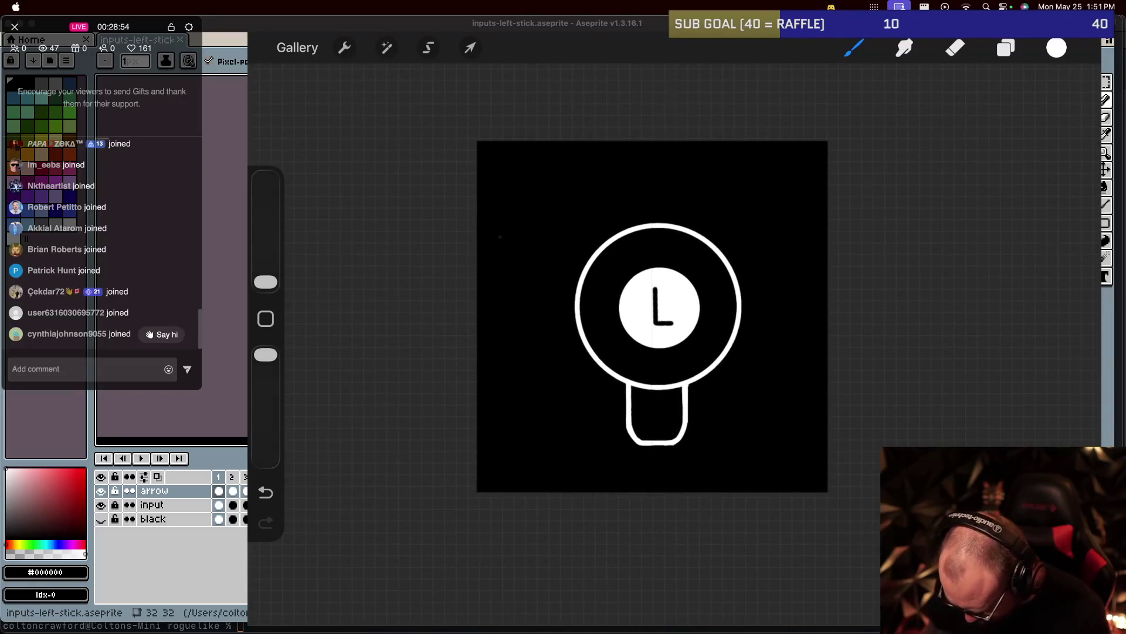
left_click(345, 48)
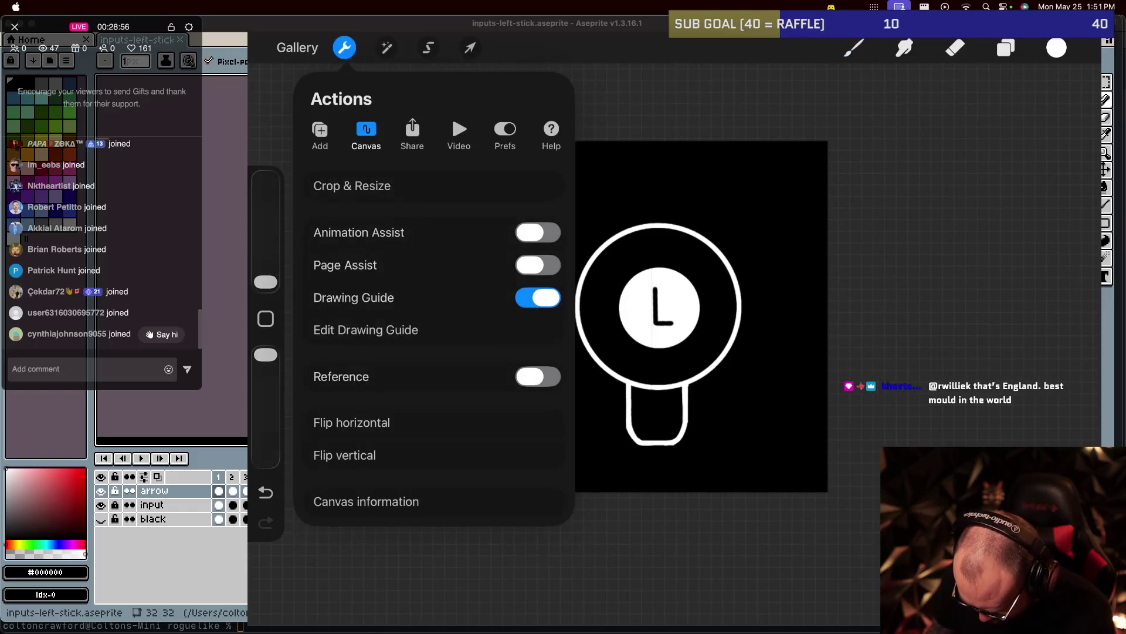
left_click(538, 297)
left_click(345, 48)
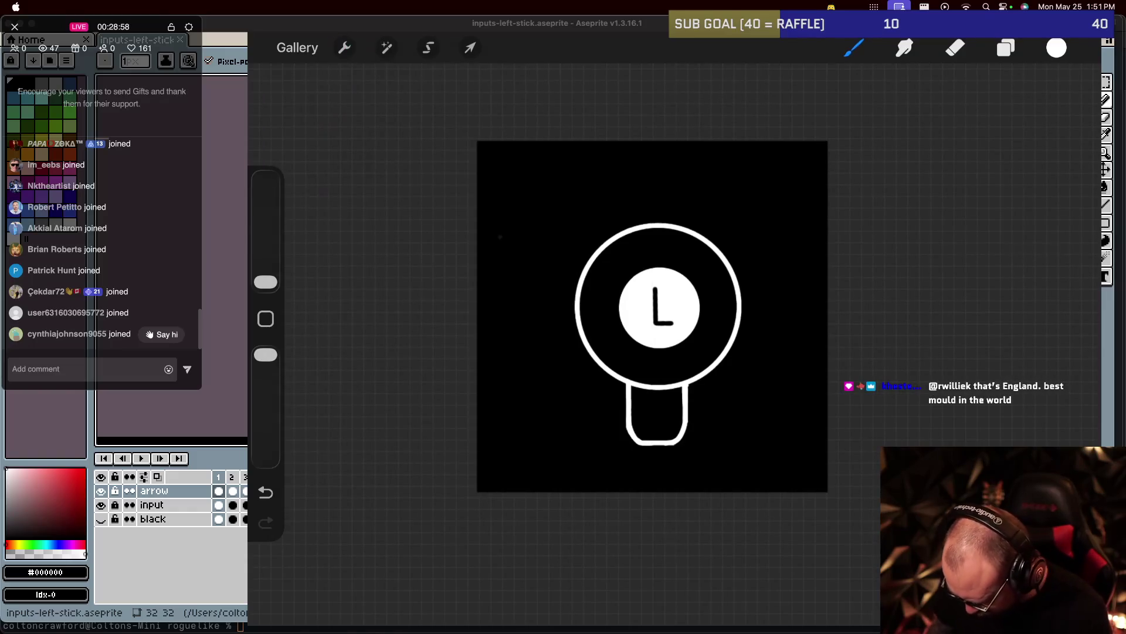
scroll(652, 316, "down", 1)
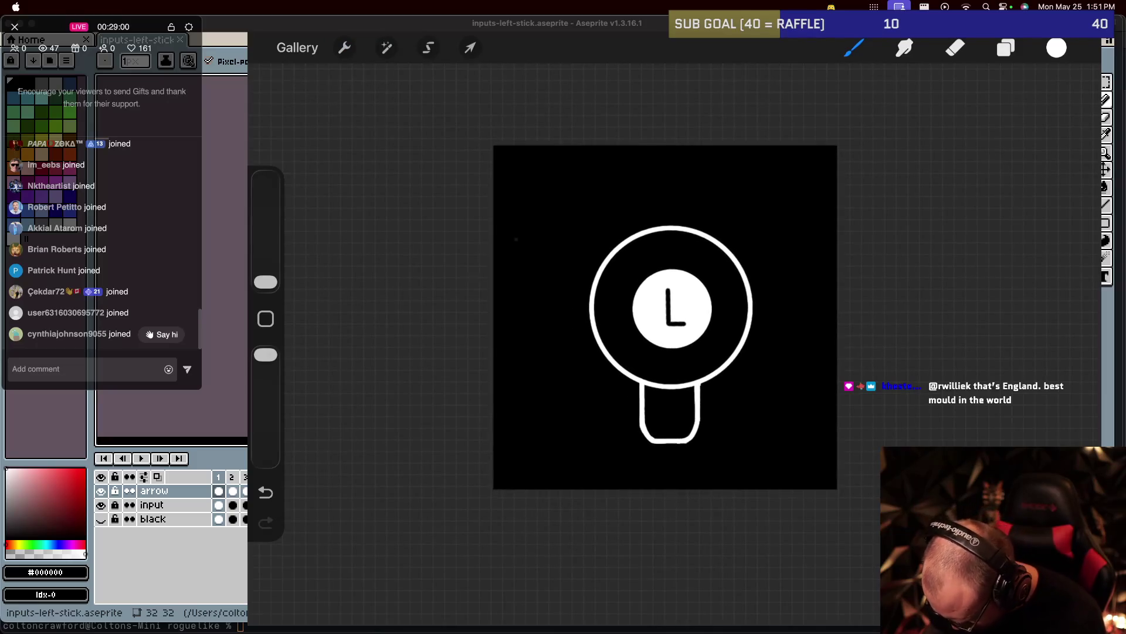
scroll(702, 423, "up", 2)
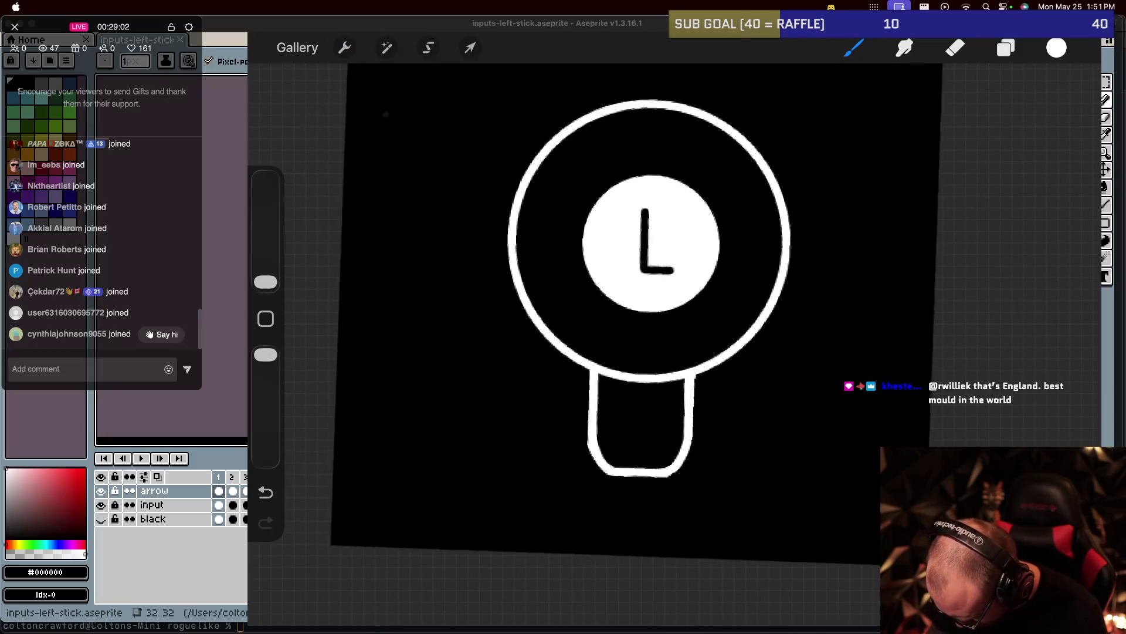
scroll(701, 424, "up", 1)
scroll(702, 424, "up", 1)
scroll(702, 424, "up", 1)
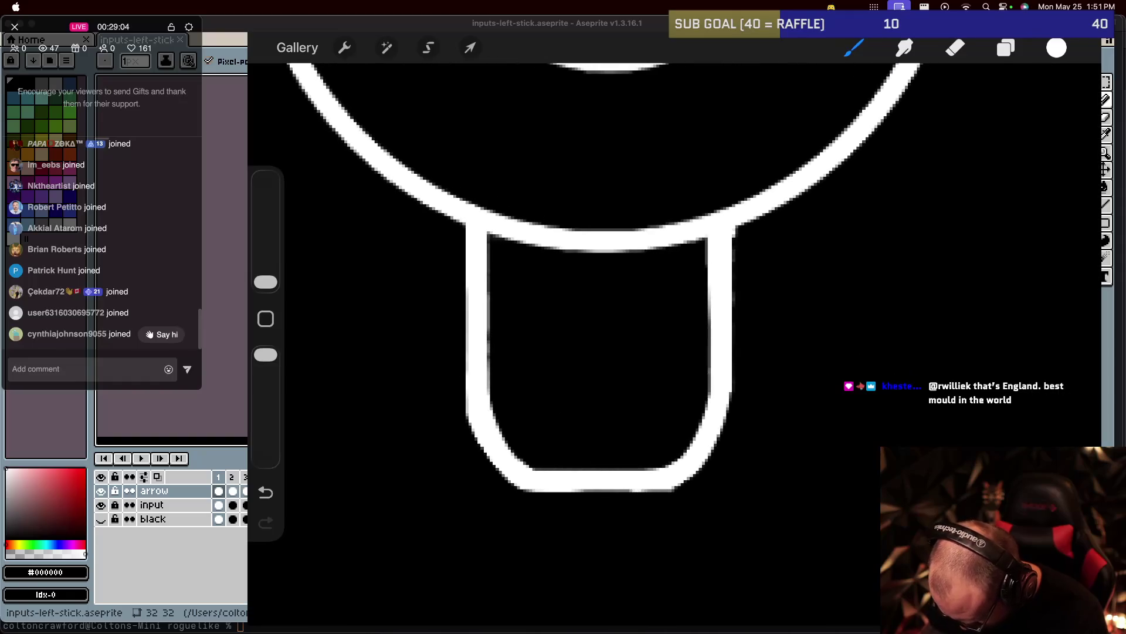
scroll(604, 276, "down", 1)
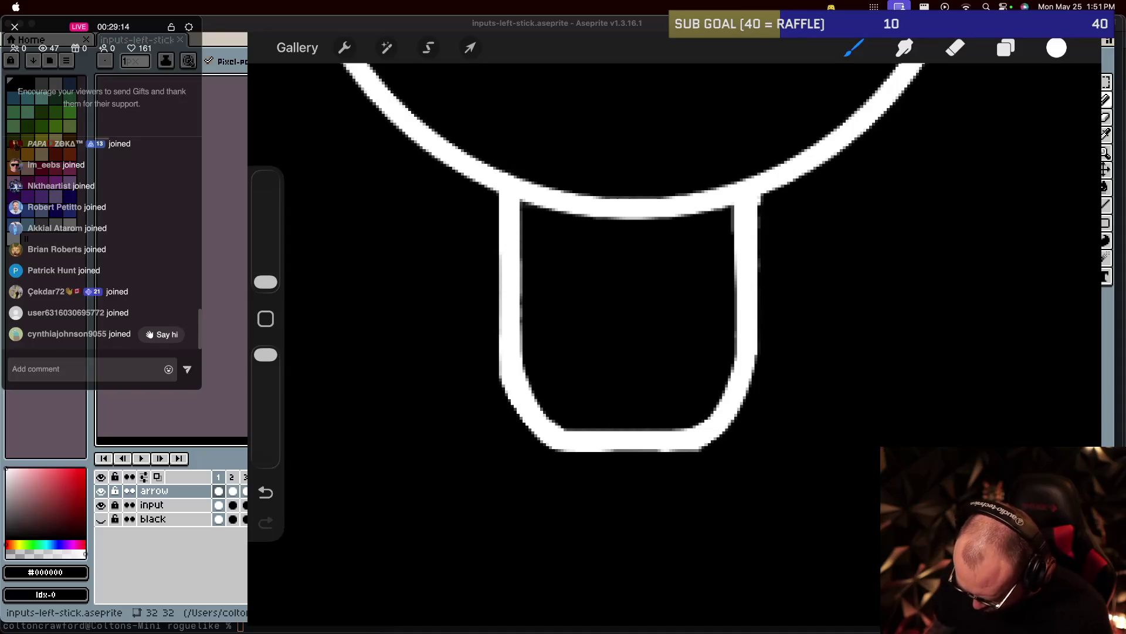
Duplicate the Layer 4 stem layer and hide the backup copy.
left_click(1006, 48)
left_click_drag(997, 245, 812, 244)
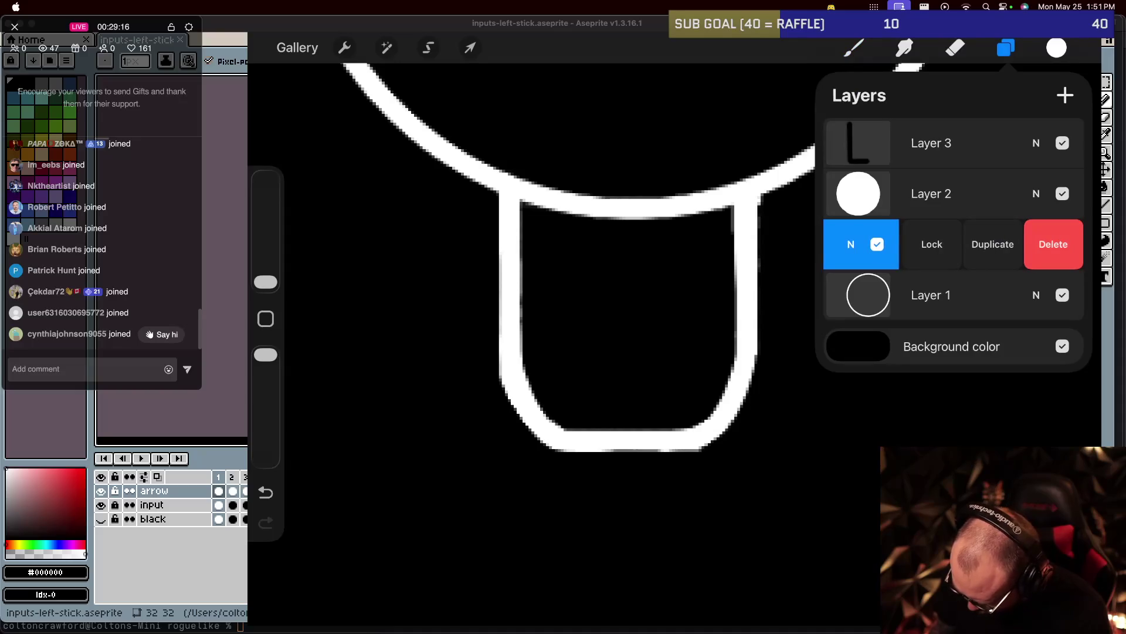
left_click(993, 244)
left_click(1062, 296)
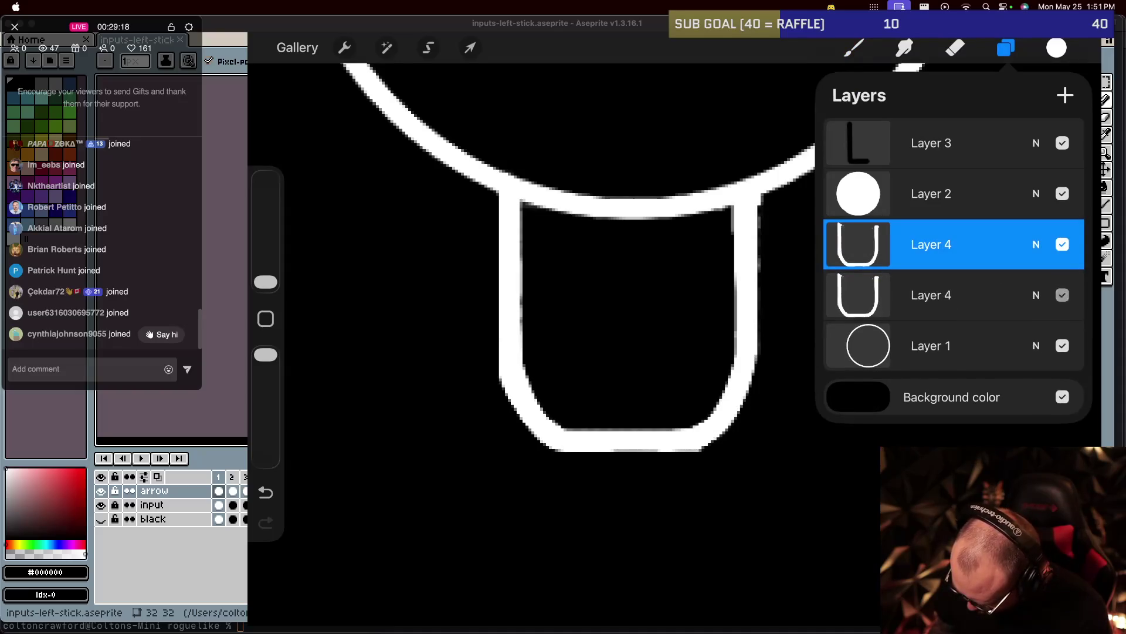
left_click(931, 244)
left_click(931, 244)
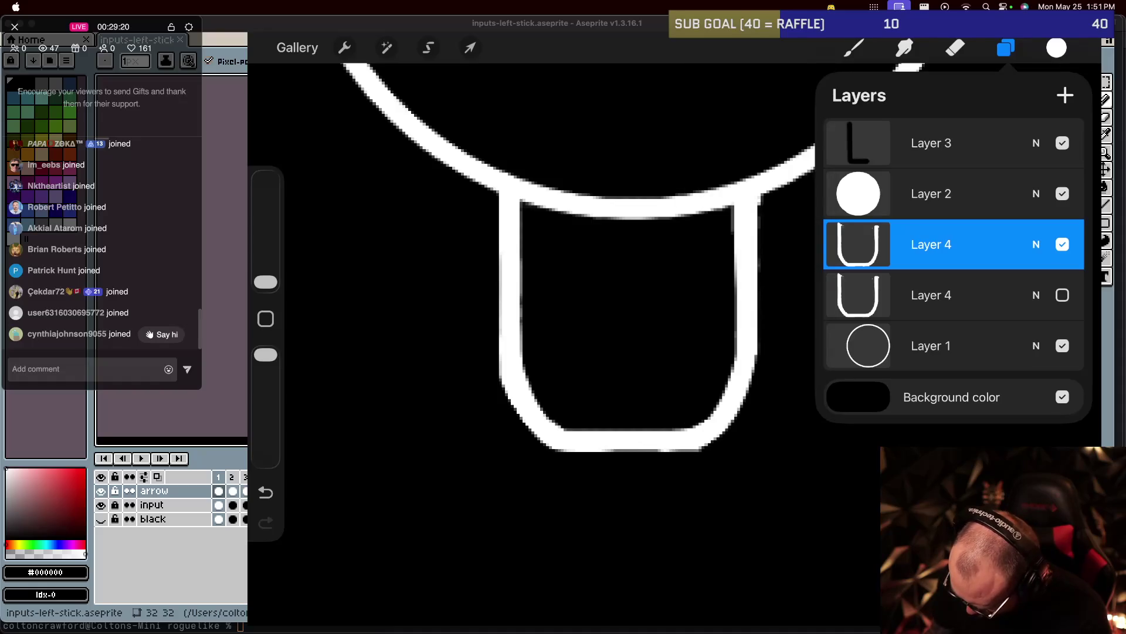
Erase the stem's rounded bottom, leaving two vertical legs.
left_click(955, 48)
left_click(955, 48)
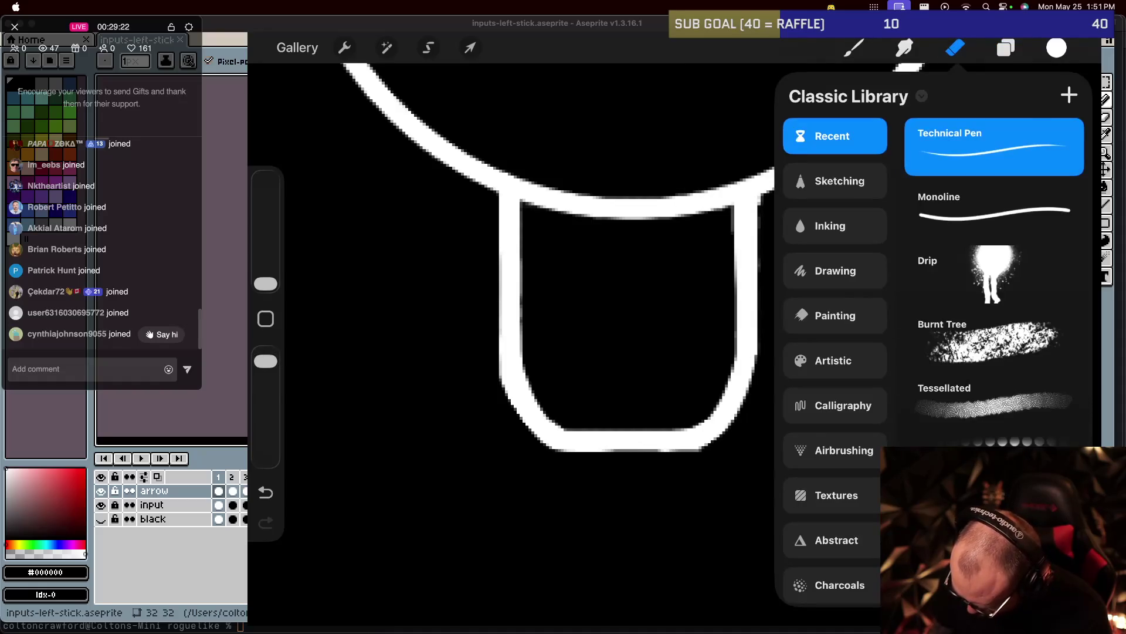
left_click(954, 48)
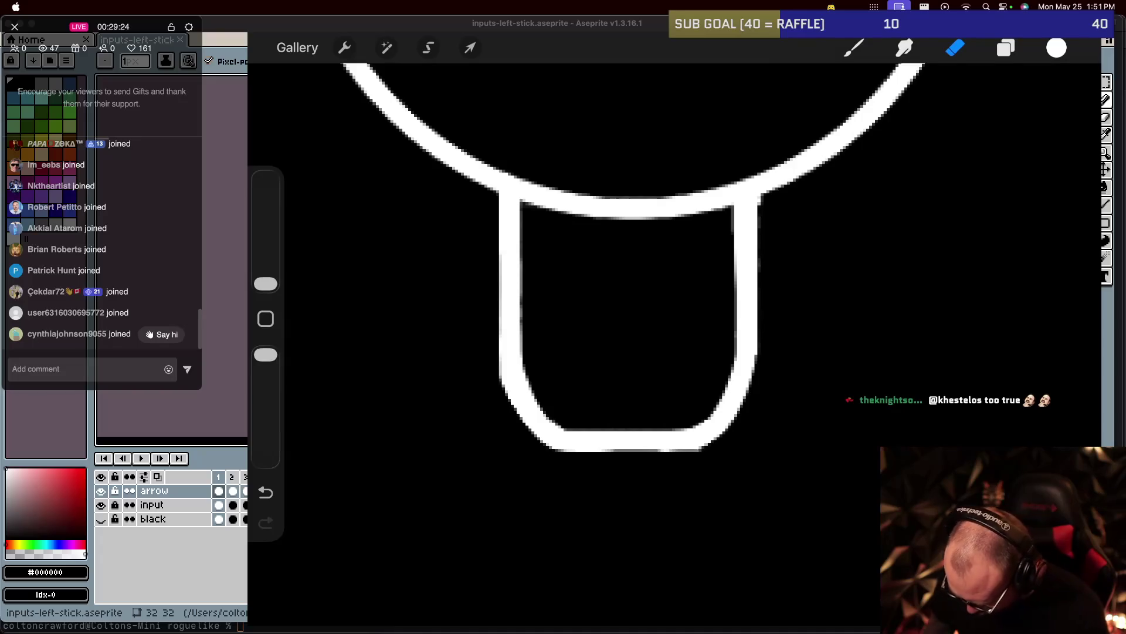
mouse_move(519, 390)
left_mouse_down()
mouse_move(595, 443)
mouse_move(712, 446)
mouse_move(741, 411)
mouse_move(745, 372)
left_mouse_up()
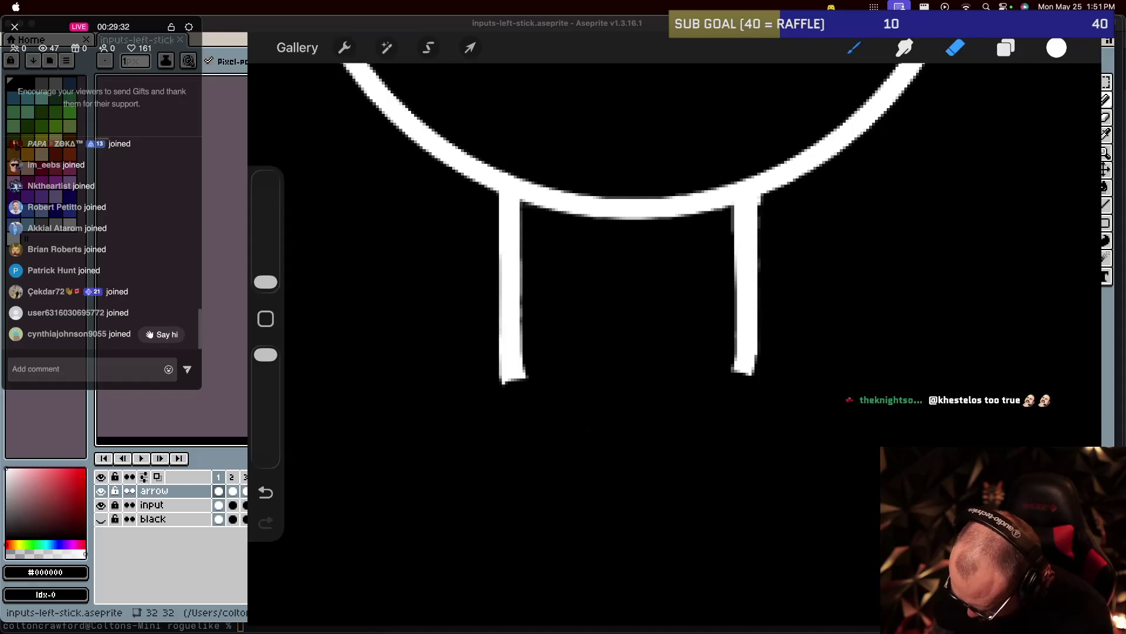
Draw a Monoline curve joining the two stem legs, redrawing it once after an undo.
left_click(853, 48)
left_click(853, 47)
left_click(915, 144)
left_click(853, 48)
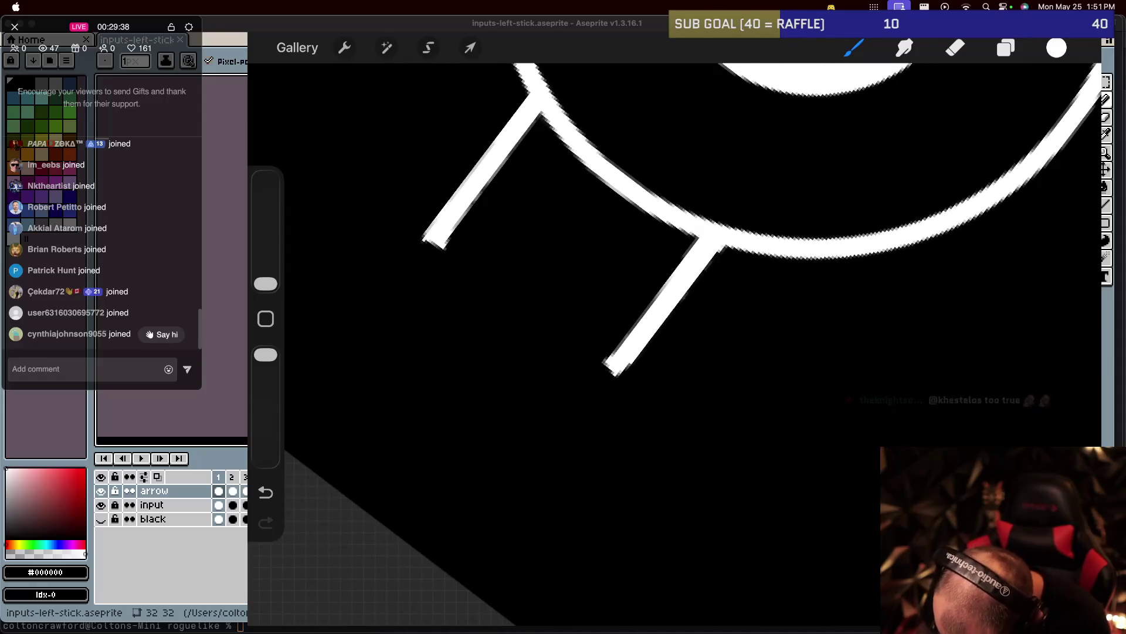
mouse_move(435, 232)
left_mouse_down()
mouse_move(414, 279)
mouse_move(417, 335)
mouse_move(488, 399)
mouse_move(598, 375)
mouse_move(616, 359)
left_mouse_up()
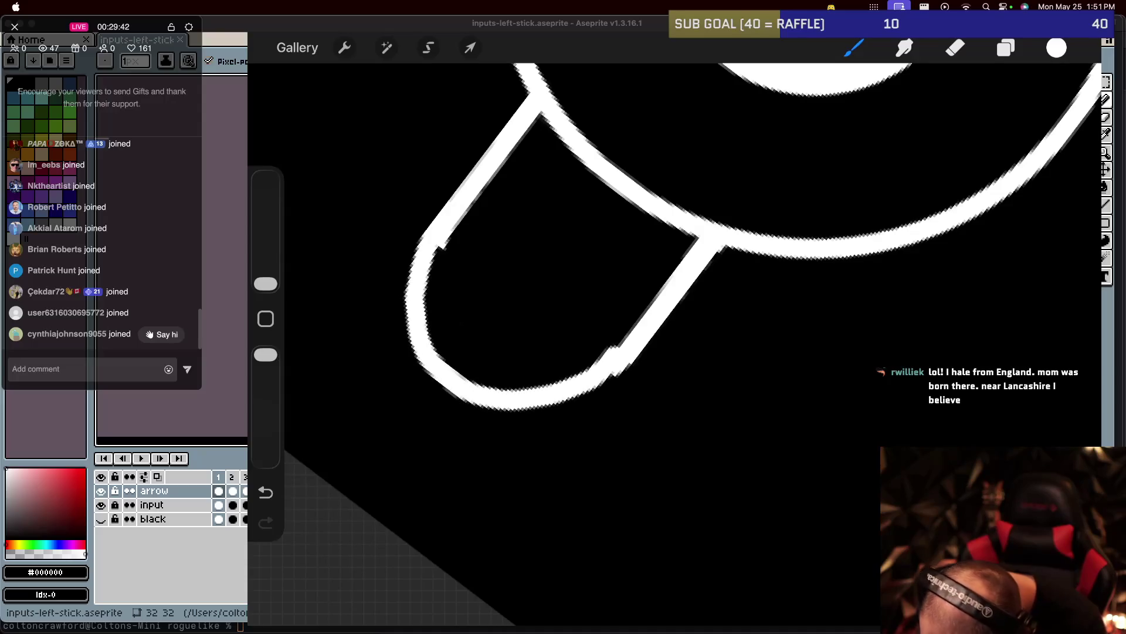
key("ctrl+z")
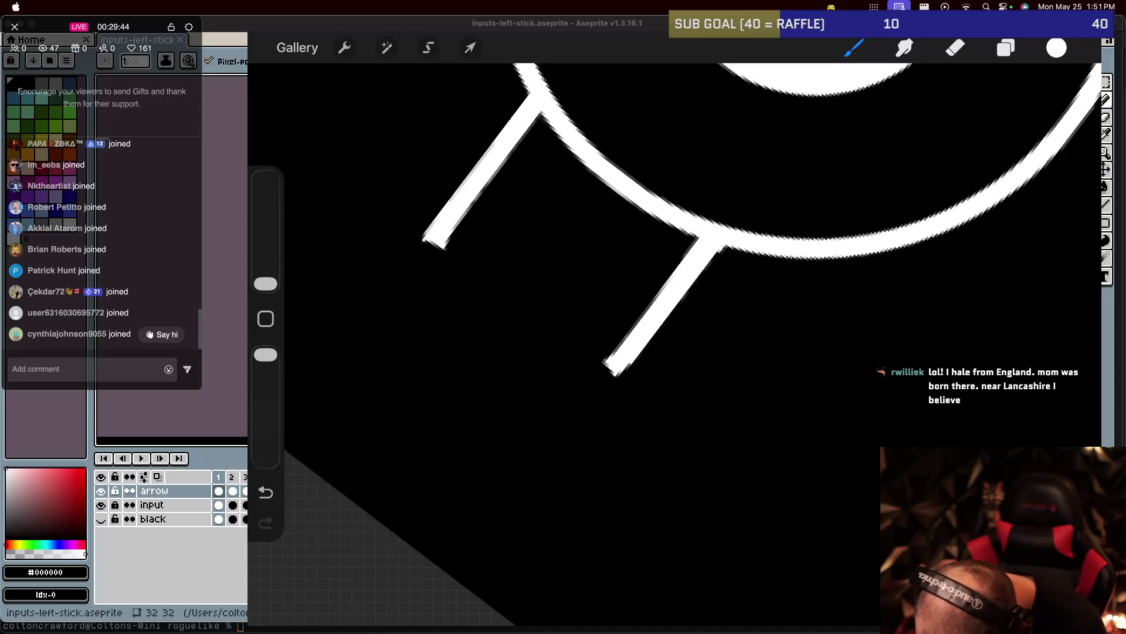
mouse_move(437, 237)
left_mouse_down()
mouse_move(411, 317)
mouse_move(472, 396)
mouse_move(589, 381)
mouse_move(630, 363)
mouse_move(610, 370)
left_mouse_up()
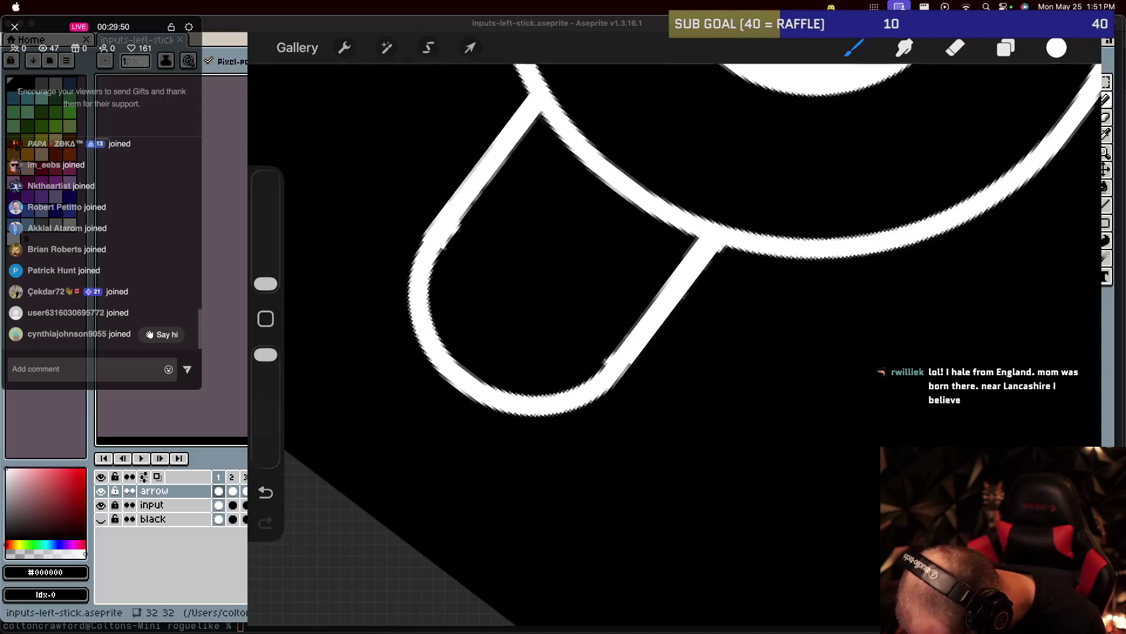
scroll(675, 294, "down", 5)
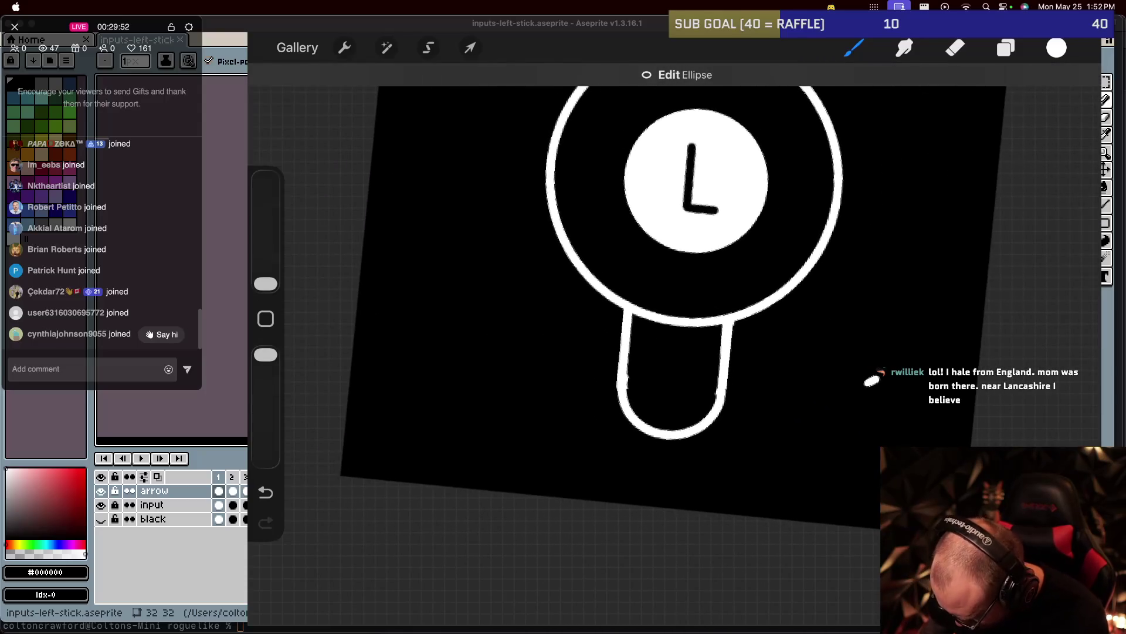
Erase the stray white dot beside the stem.
scroll(872, 381, "up", 5)
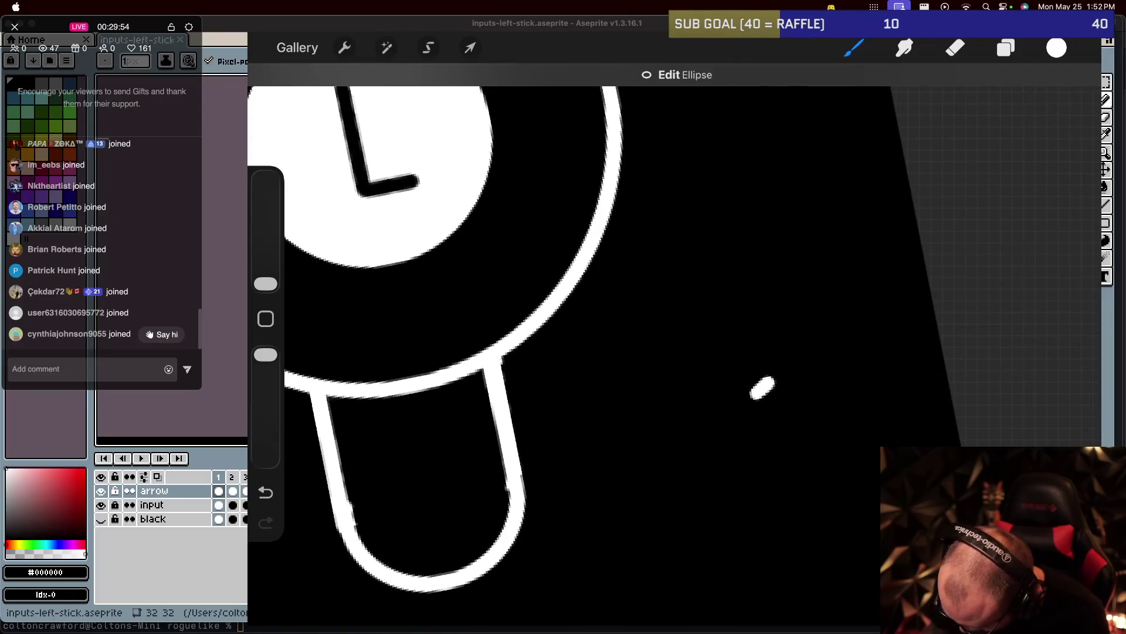
left_click(955, 48)
left_click_drag(754, 393, 773, 382)
scroll(563, 293, "down", 5)
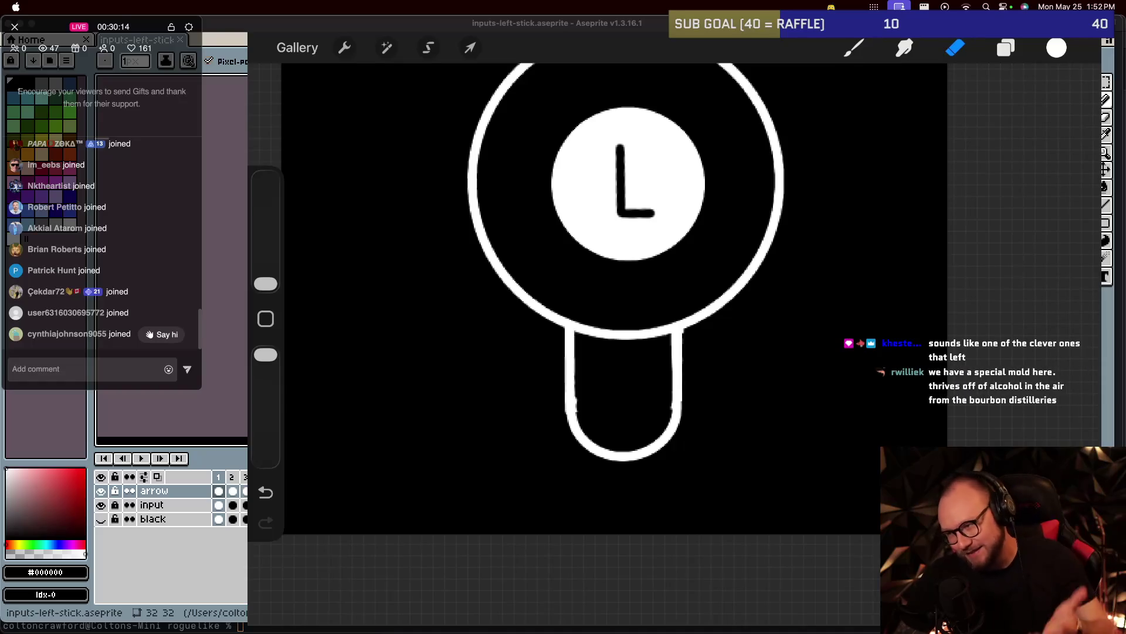
Zoom and pan in to inspect the stem's stroke edges.
scroll(586, 381, "up", 3)
scroll(586, 382, "up", 3)
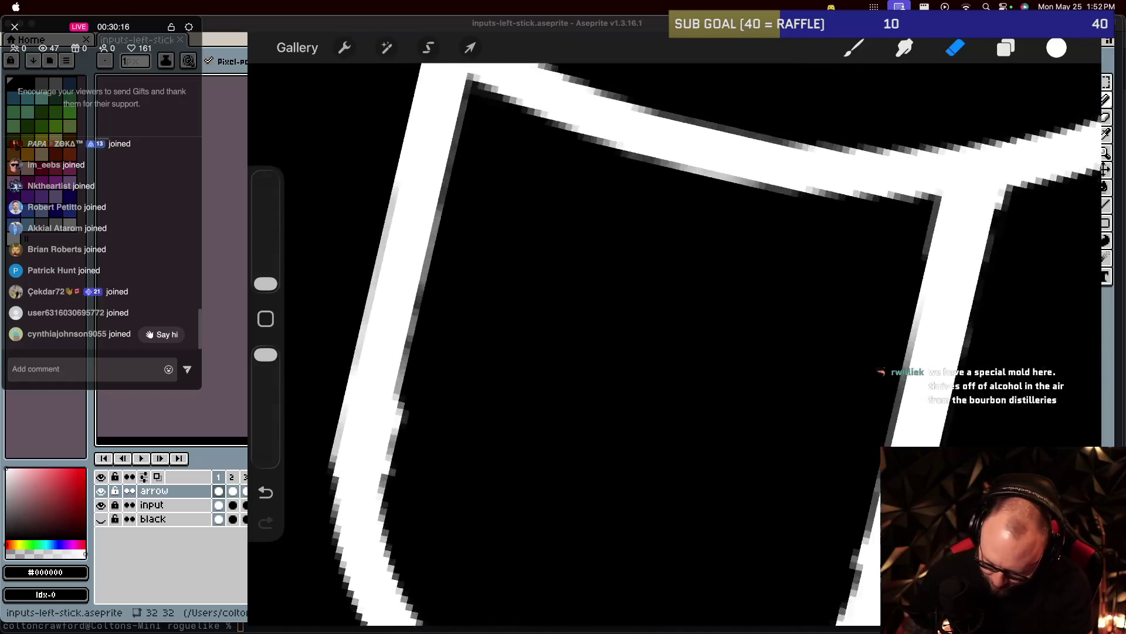
scroll(586, 381, "up", 3)
scroll(587, 382, "up", 2)
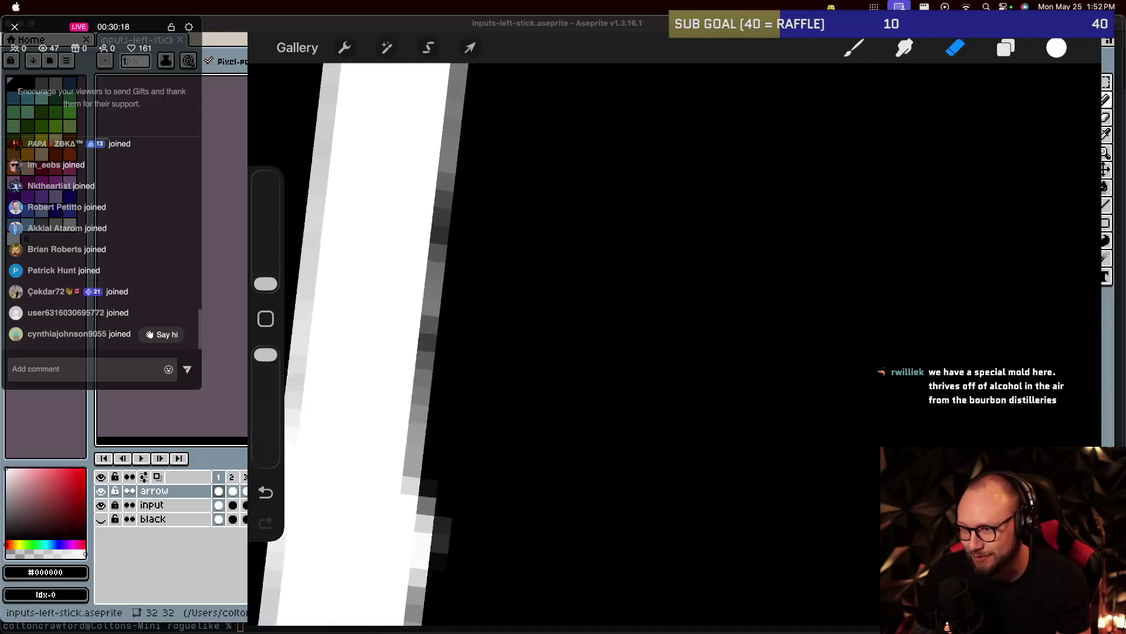
scroll(411, 352, "left", 3)
scroll(586, 351, "down", 2)
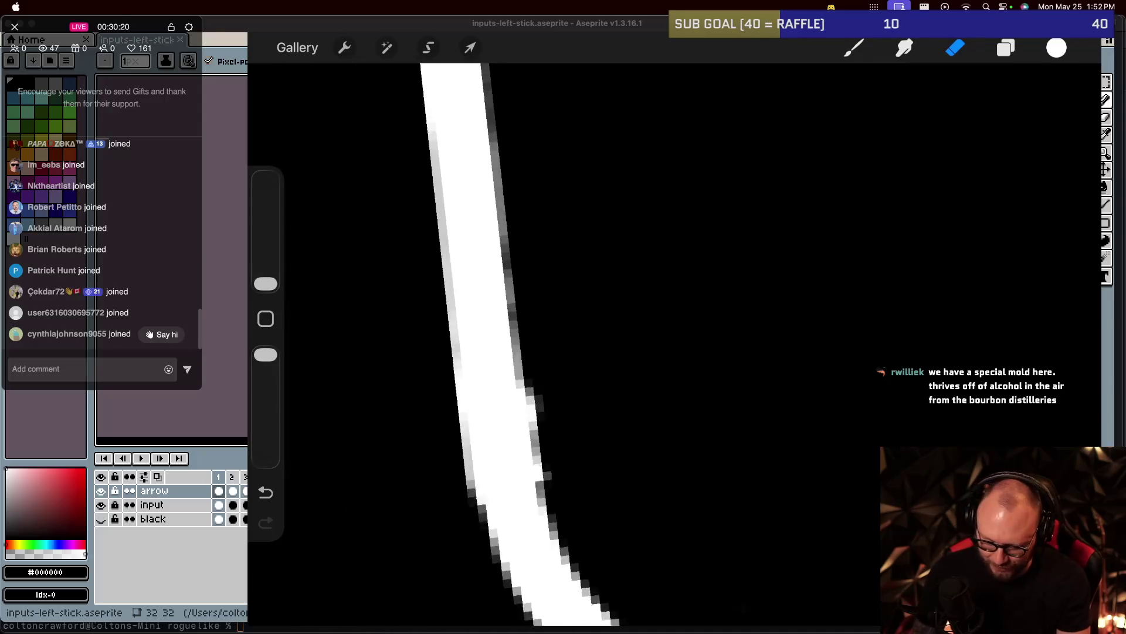
scroll(587, 352, "down", 4)
scroll(587, 352, "up", 1)
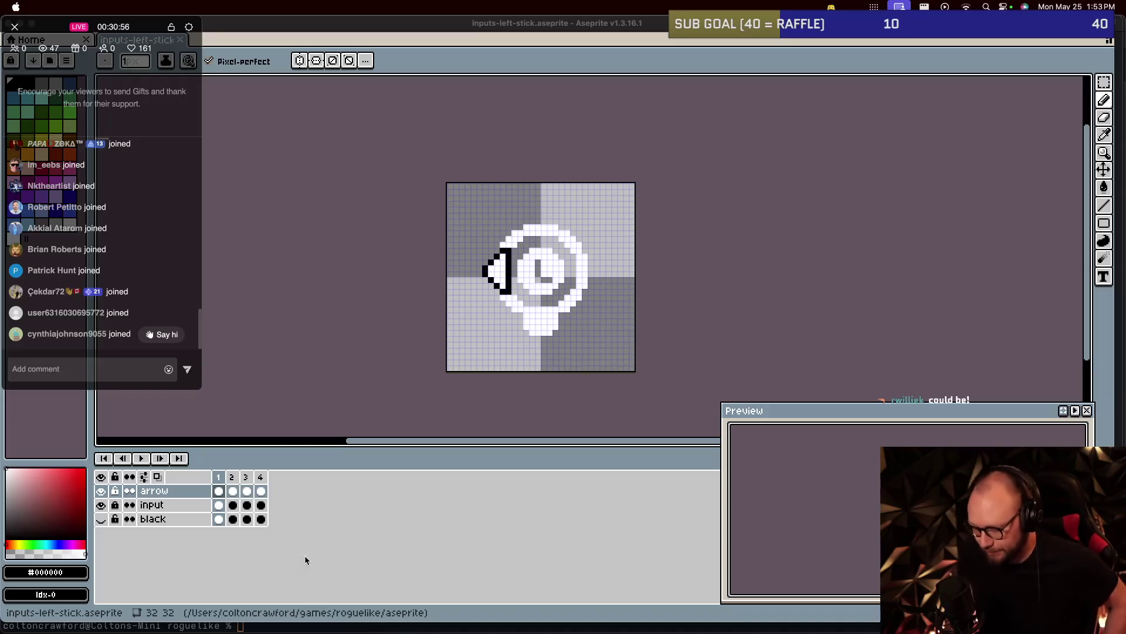
Switch to iTerm2 and launch the roguelike with ./game.
key("super+Tab")
key("super+Tab")
type("./")
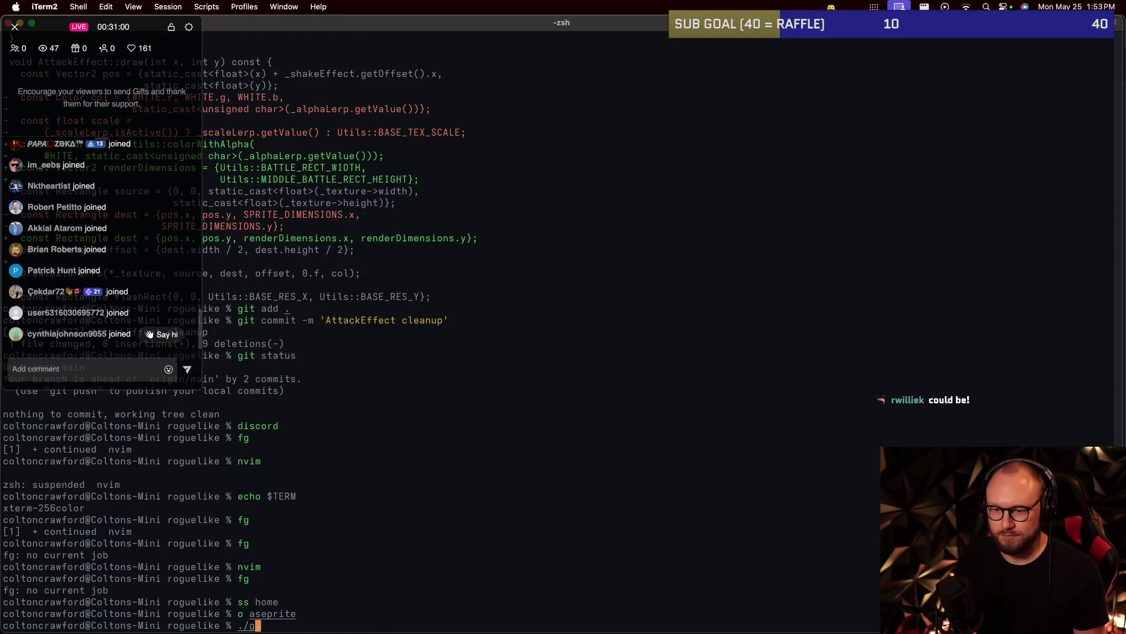
type("game")
key("Return")
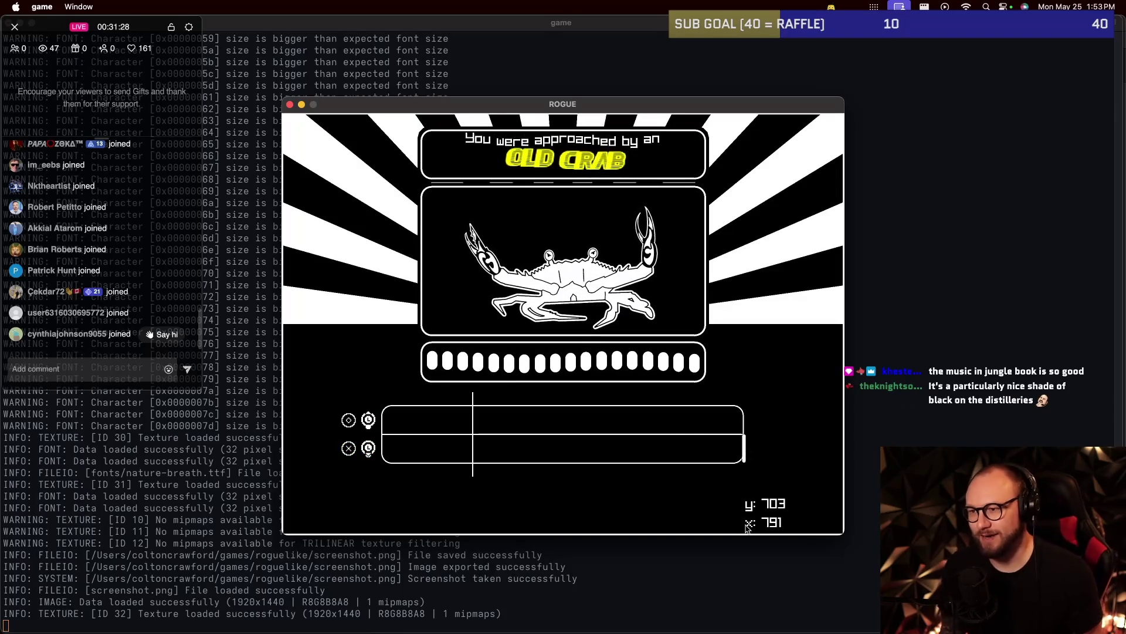
Hit the Old Crab rhythm notes with X and Z, then quit the game with Escape.
key("x")
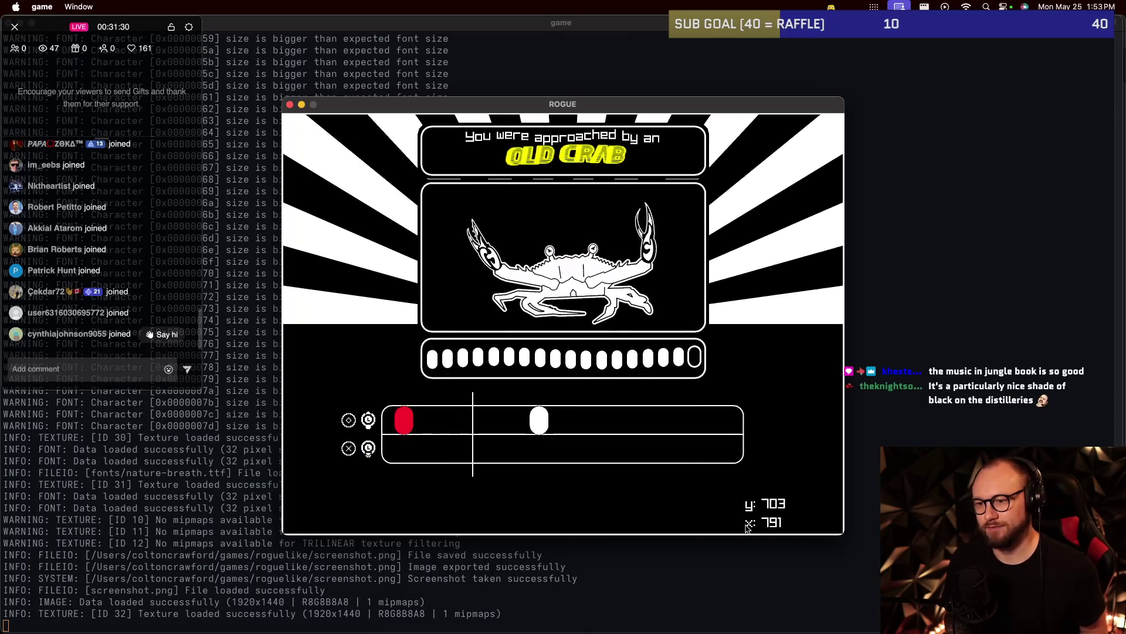
key("x")
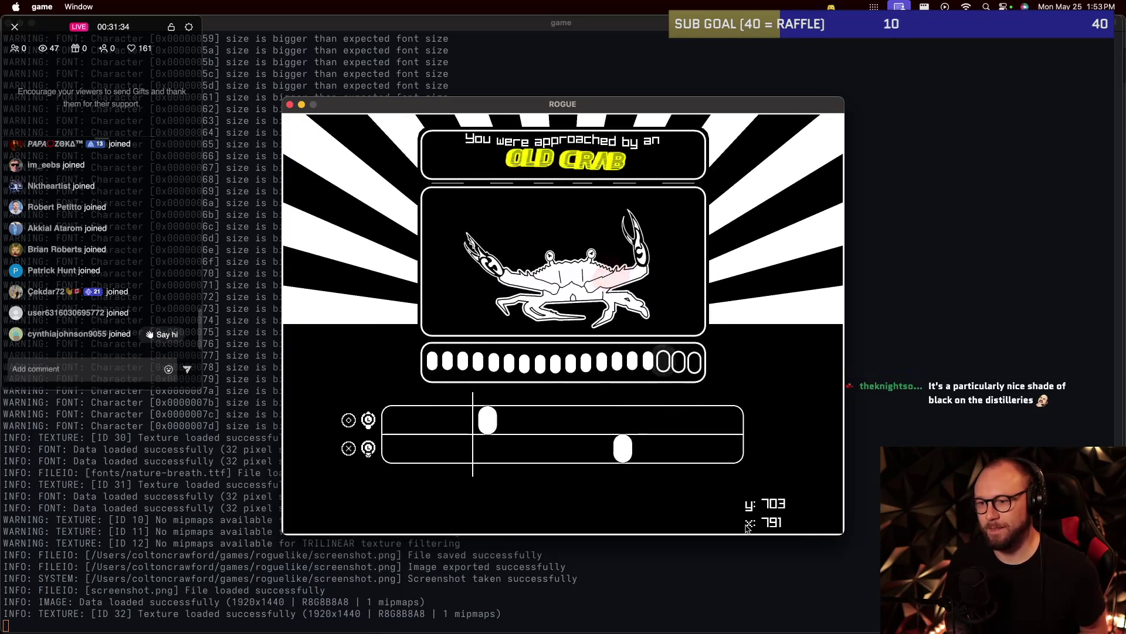
key("x")
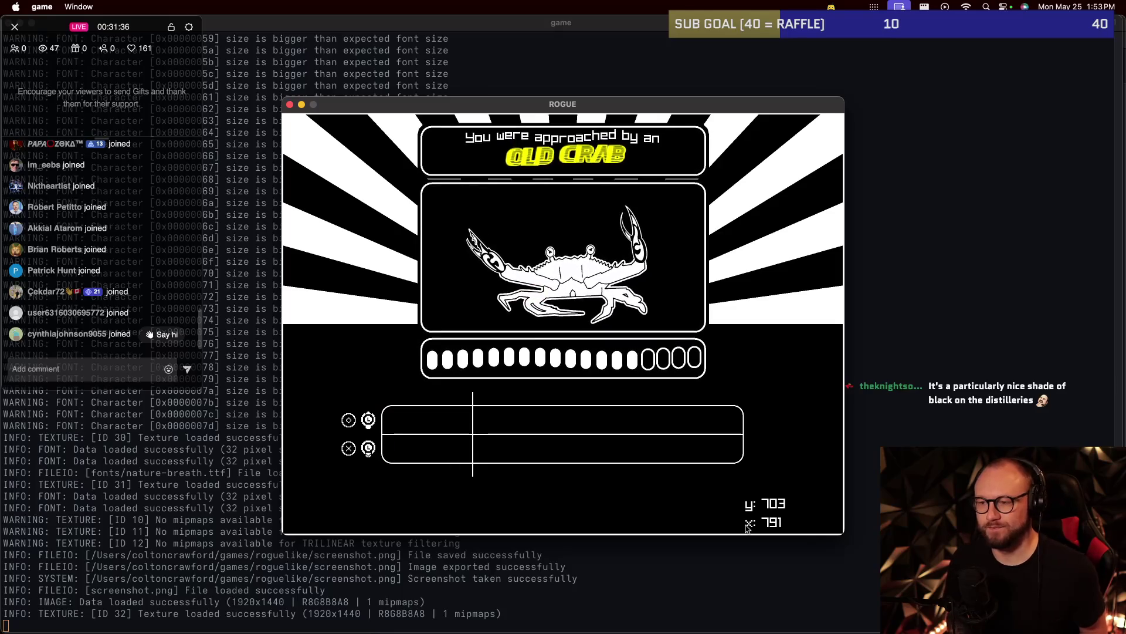
key("x")
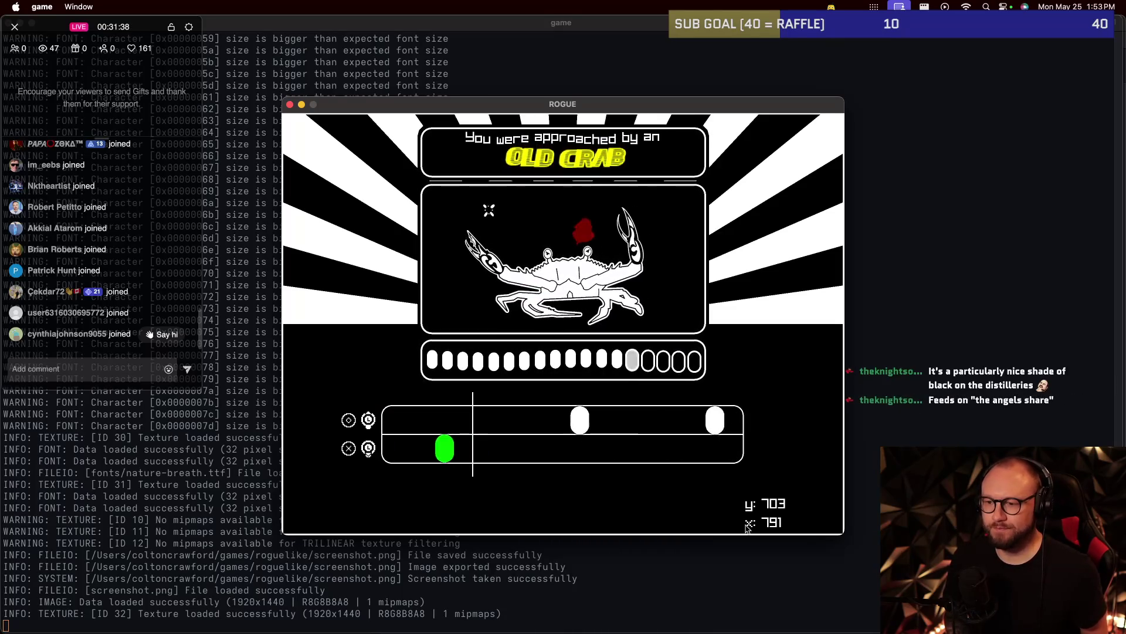
key("x")
key("z")
key("z")
key("x")
key("z")
key("x")
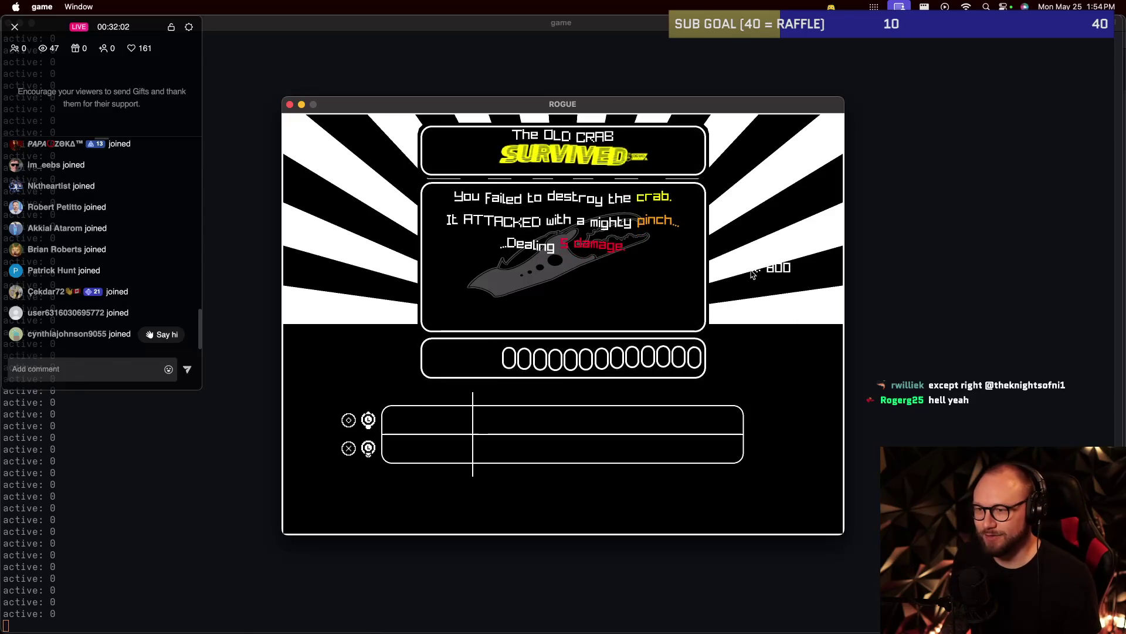
key("Escape")
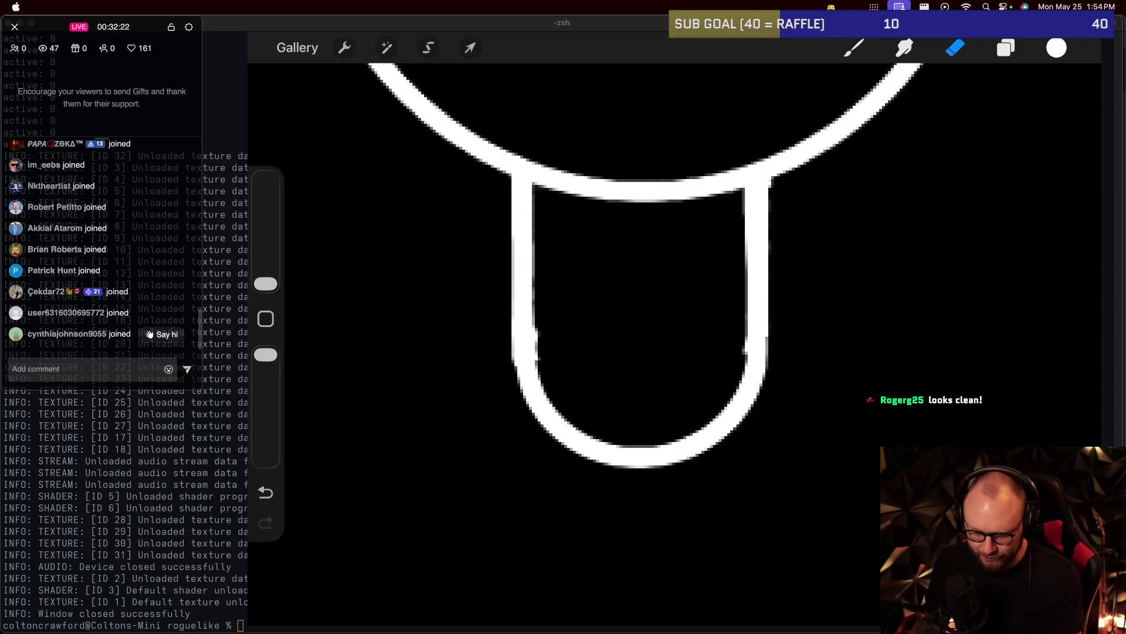
Zoom into the stem and switch back to painting with the Monoline brush.
scroll(640, 323, "up", 5)
scroll(692, 346, "up", 1)
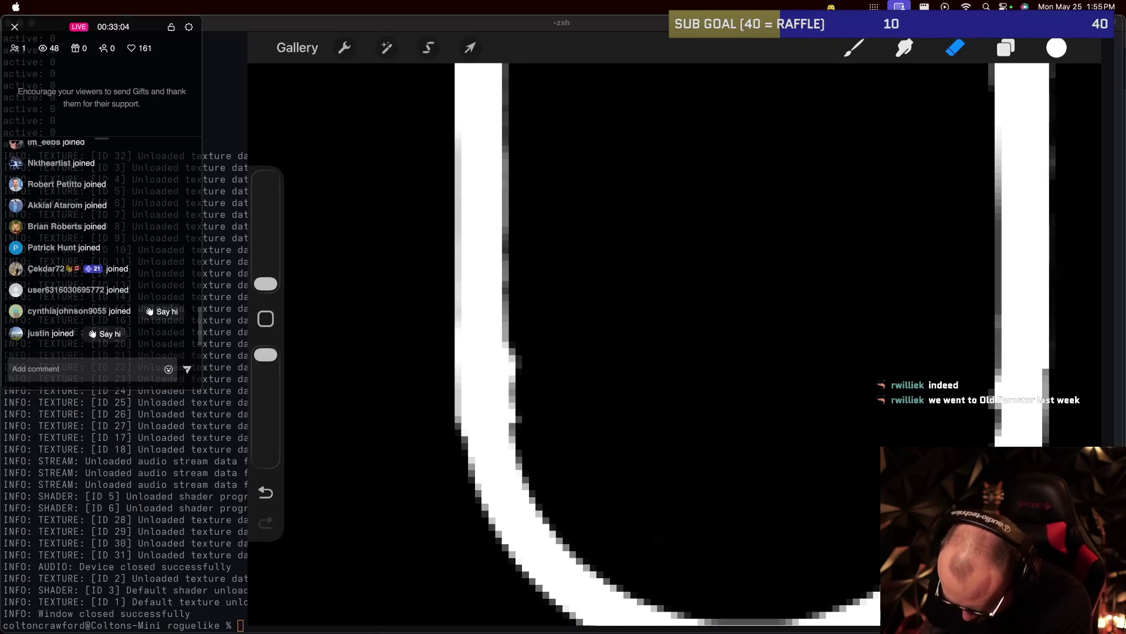
scroll(674, 346, "down", 5)
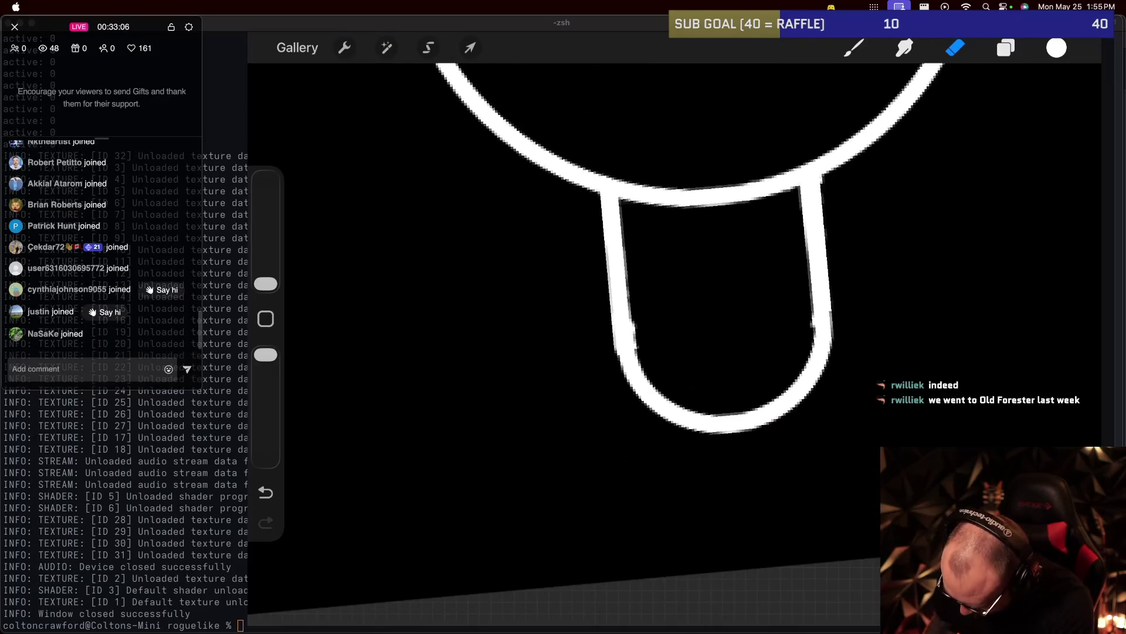
scroll(604, 346, "up", 5)
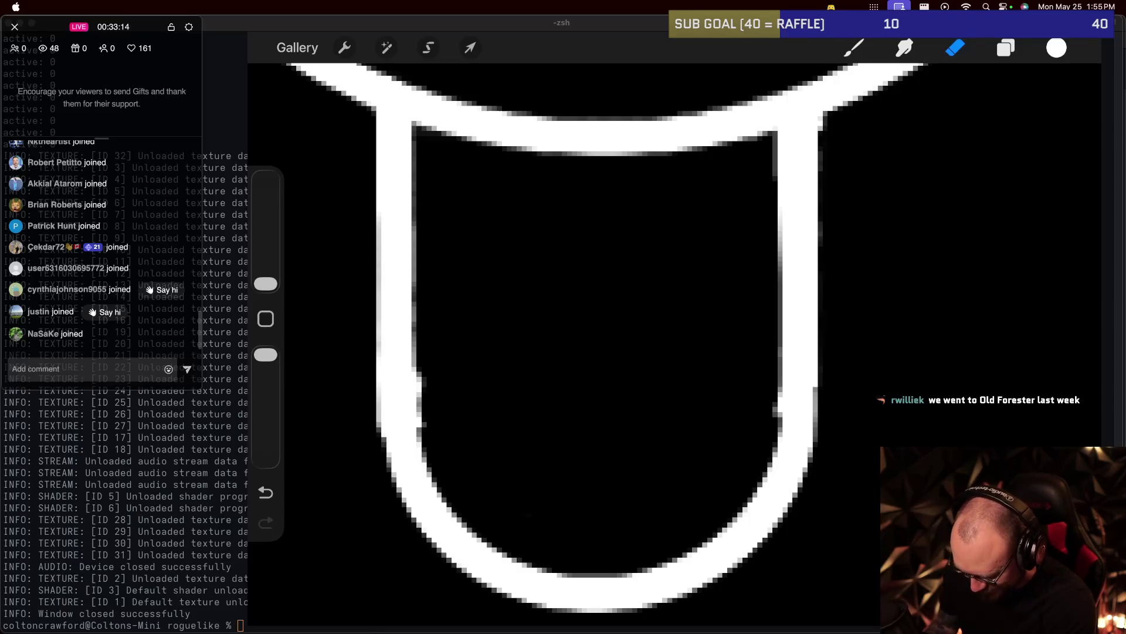
left_click(854, 47)
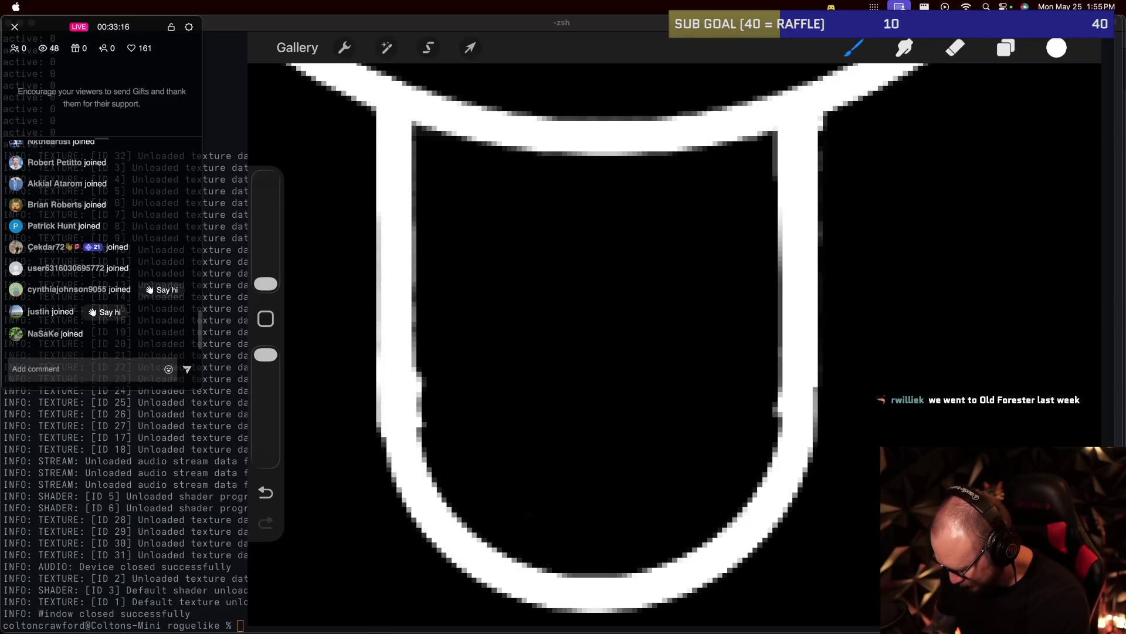
left_click(854, 48)
left_click(854, 47)
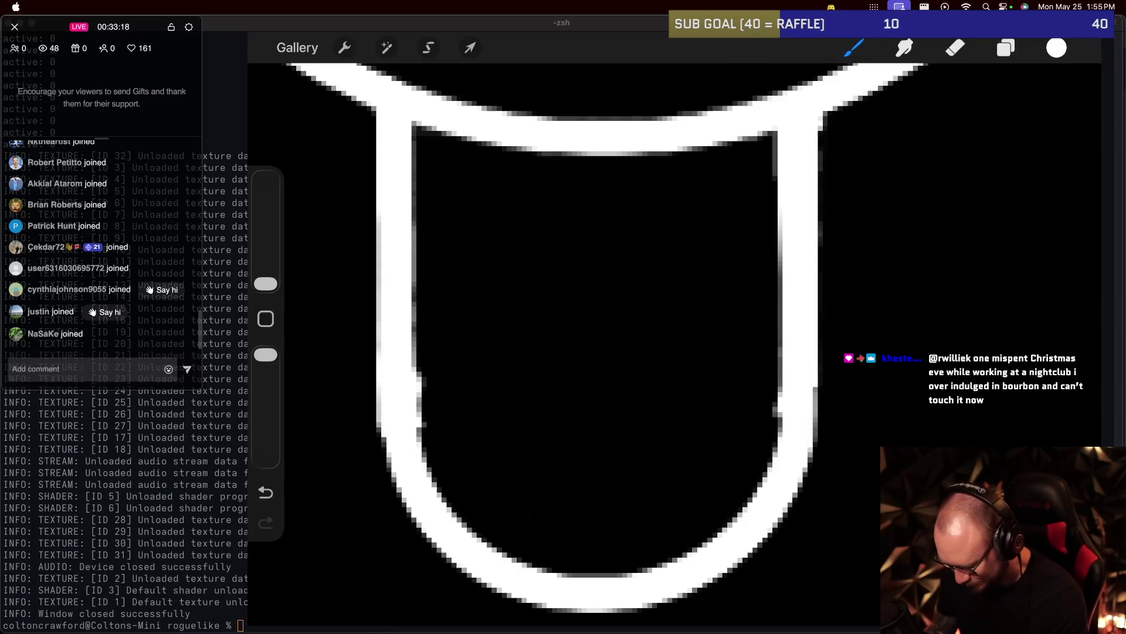
Set the eraser to the Technical Pen brush and check the layers list.
left_click(955, 47)
left_click(955, 47)
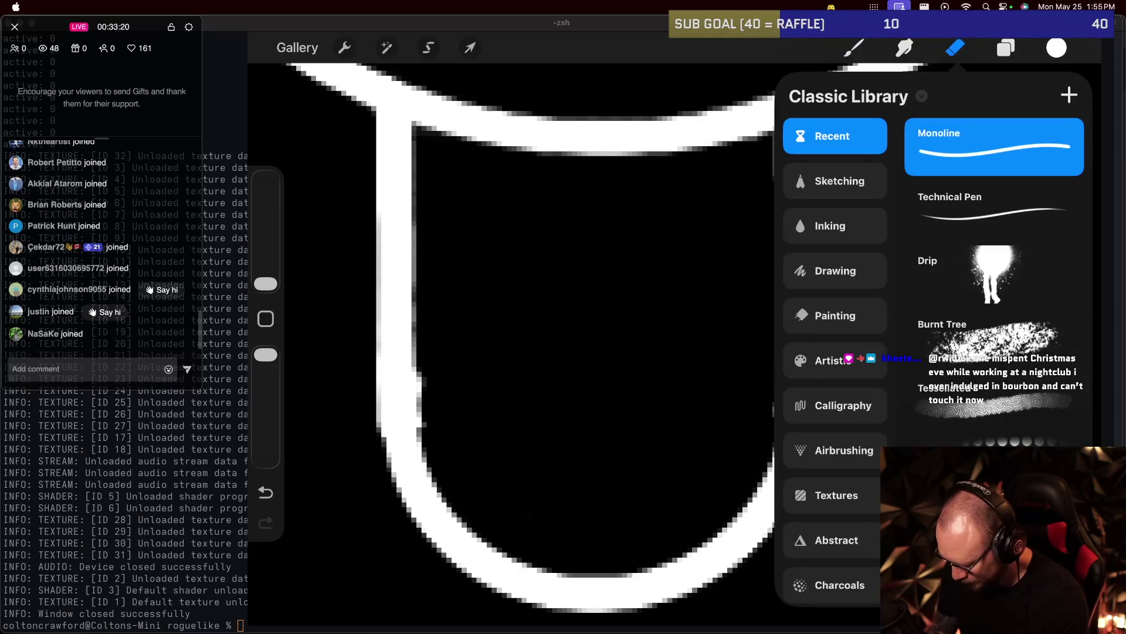
left_click(995, 210)
left_click(955, 48)
left_click(1006, 47)
left_click(1006, 47)
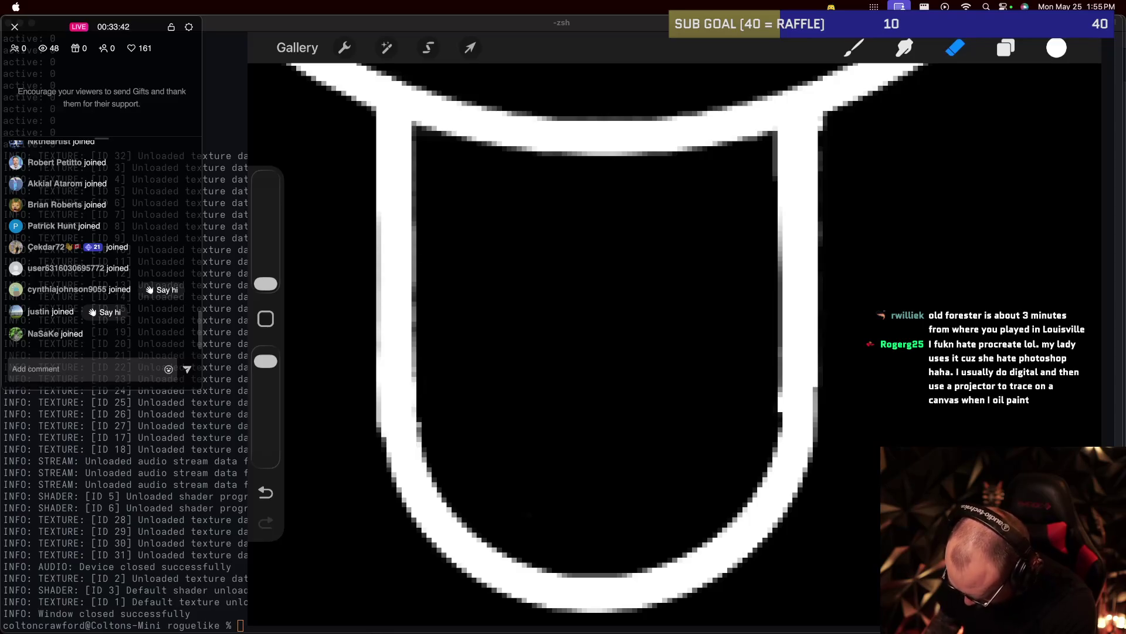
scroll(710, 299, "down", 5)
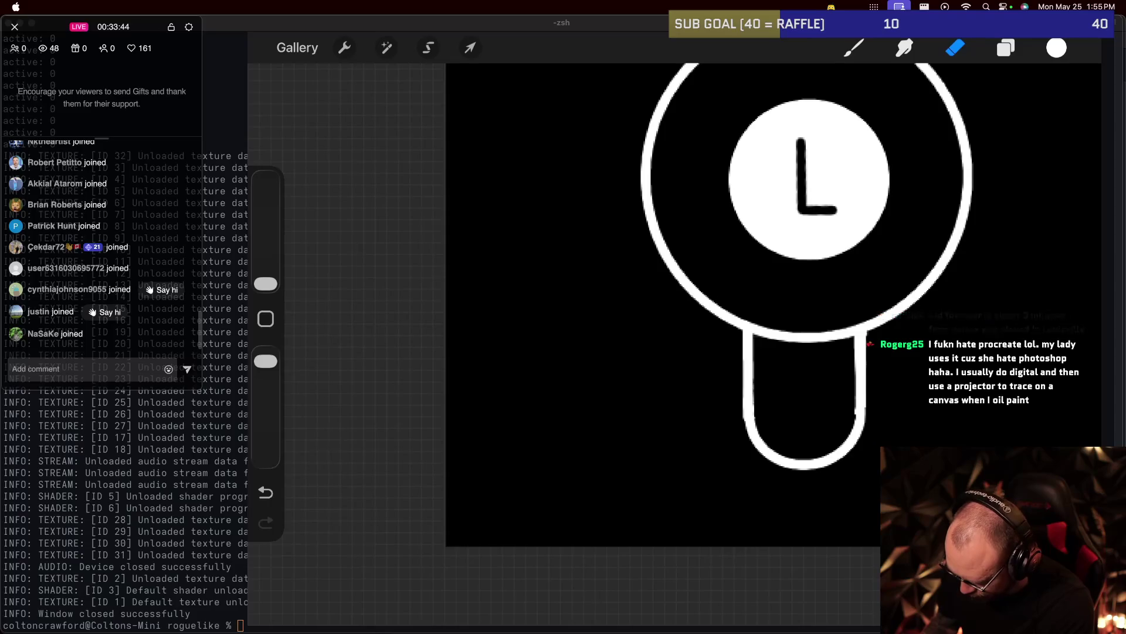
Zoom in and erase stray grey pixels off the stem's left edge.
scroll(748, 335, "up", 2)
scroll(748, 335, "up", 3)
scroll(748, 335, "up", 5)
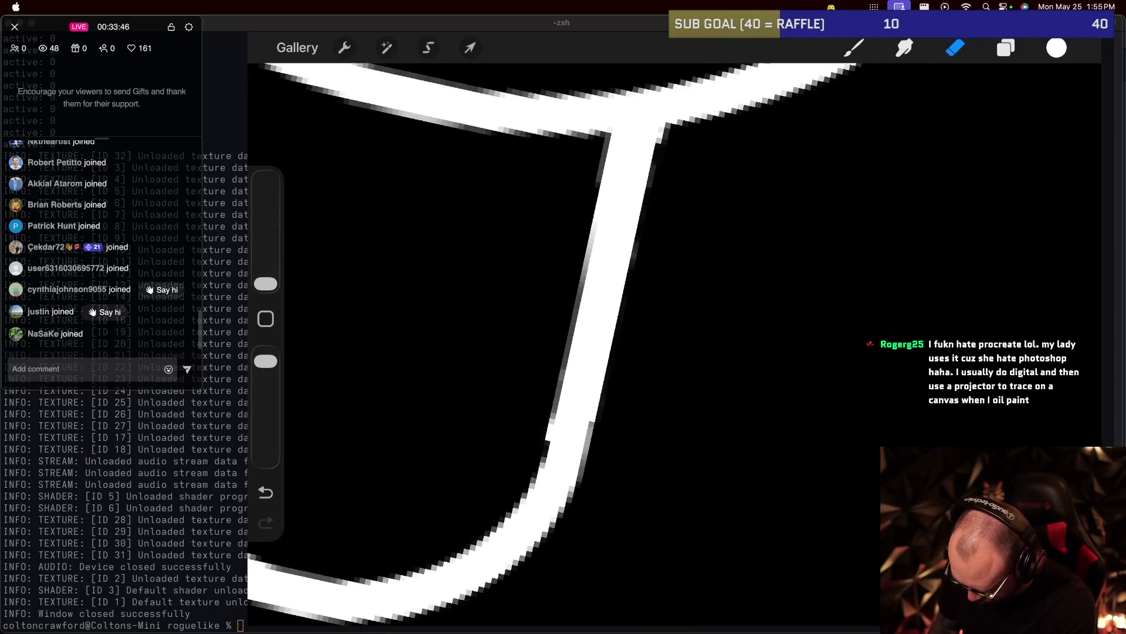
scroll(748, 334, "up", 3)
left_click_drag(589, 476, 590, 388)
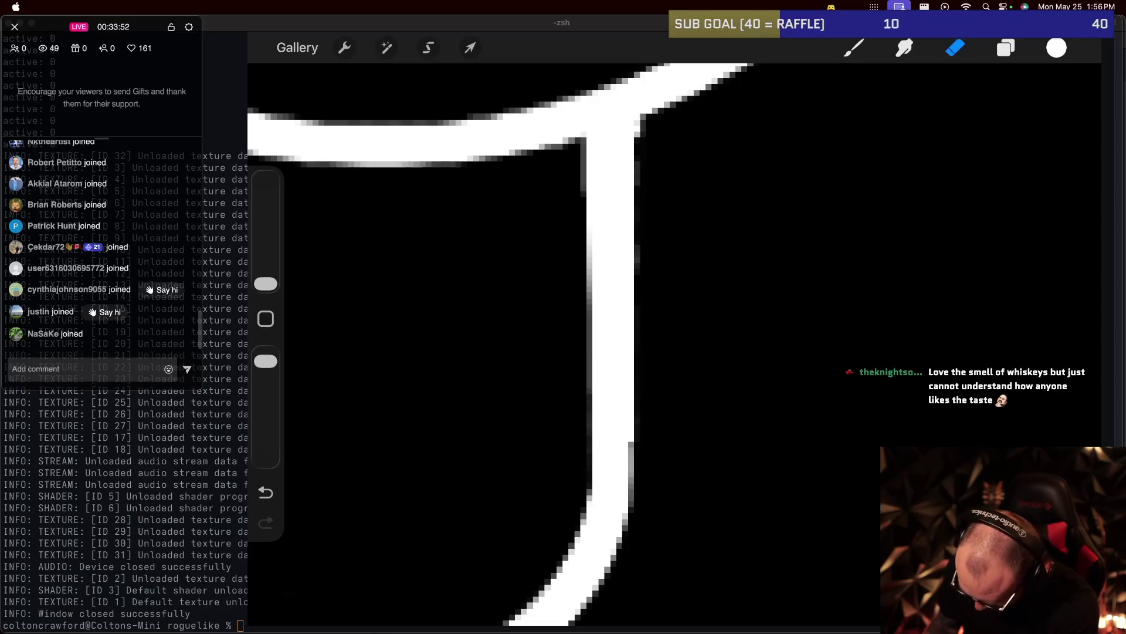
scroll(563, 346, "down", 5)
scroll(663, 410, "up", 5)
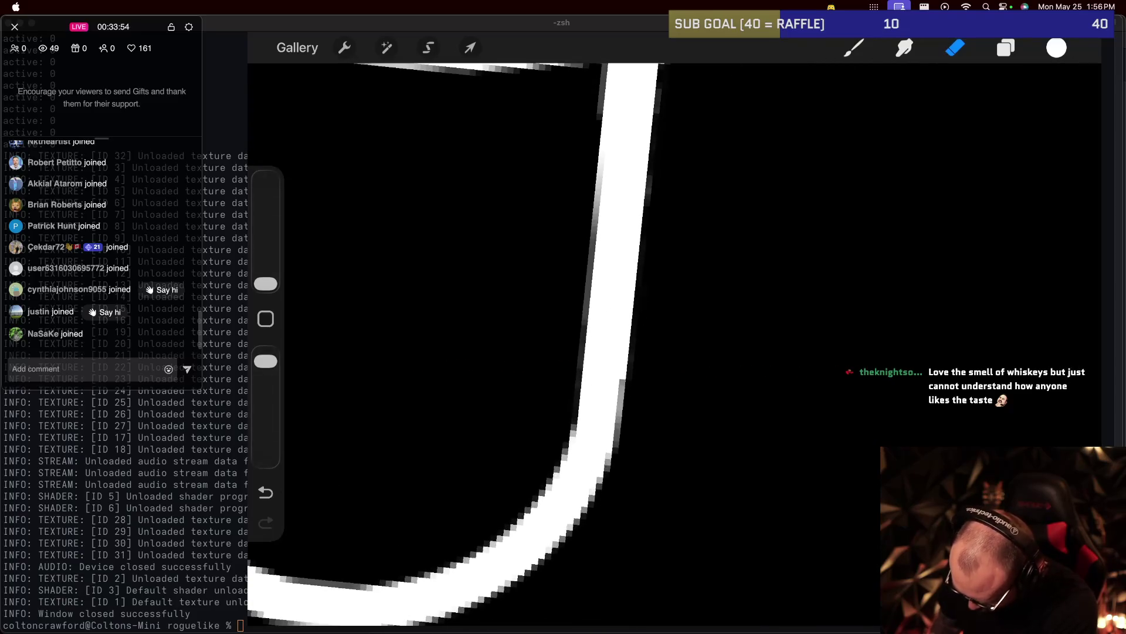
Switch the brush to Technical Pen and touch up the stem's right edge in white.
key("b")
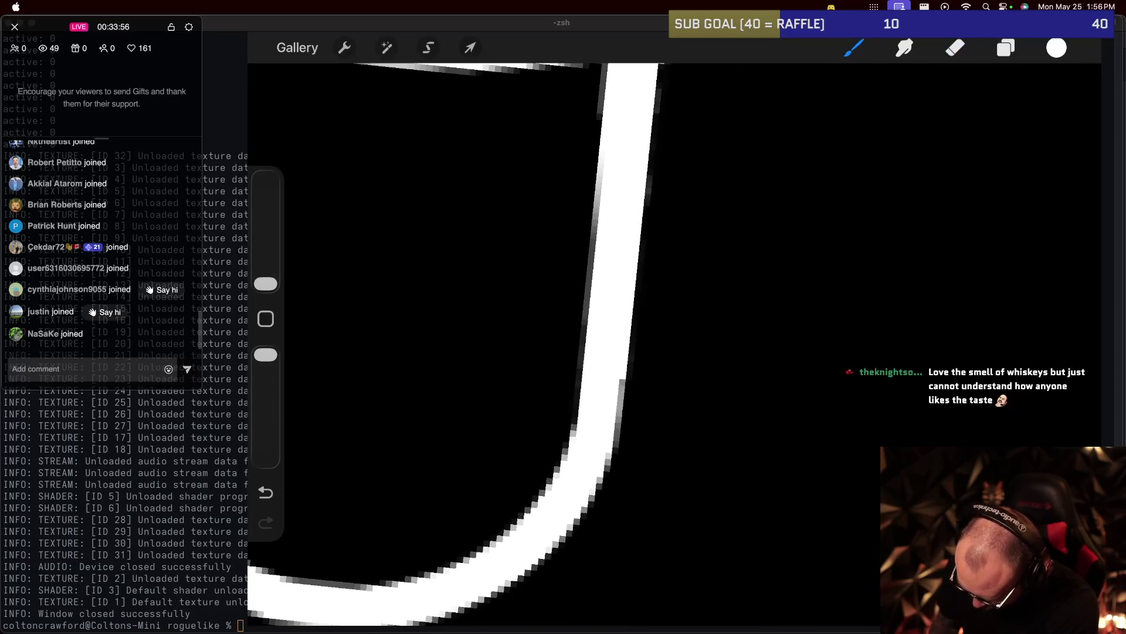
left_click_drag(631, 352, 626, 399)
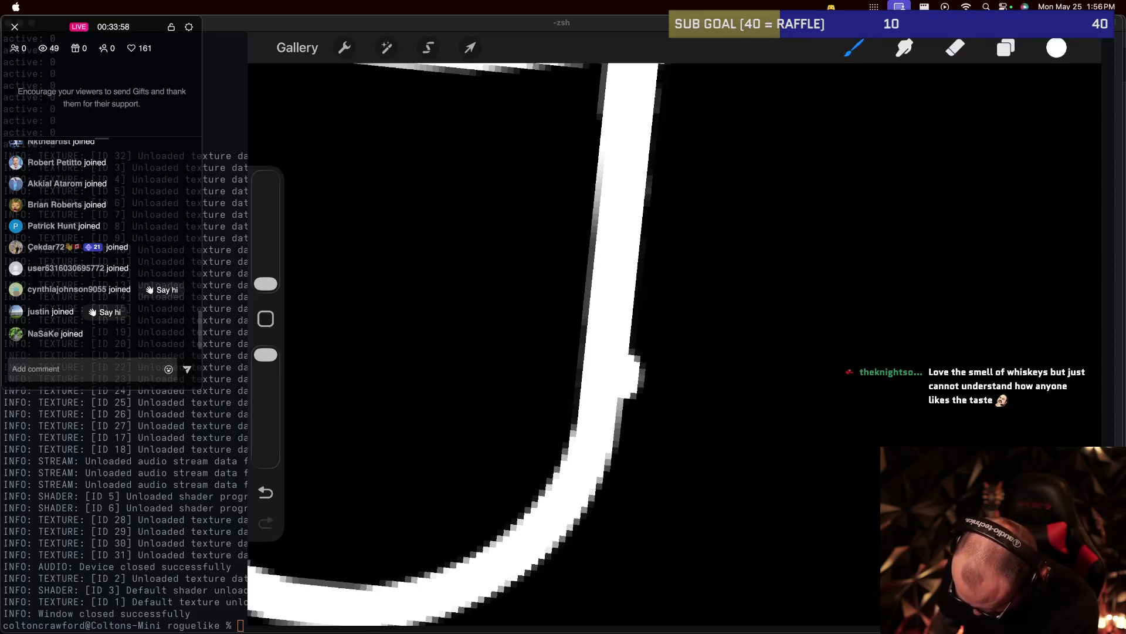
key("ctrl+z")
left_click(854, 47)
left_click(880, 131)
left_click(853, 48)
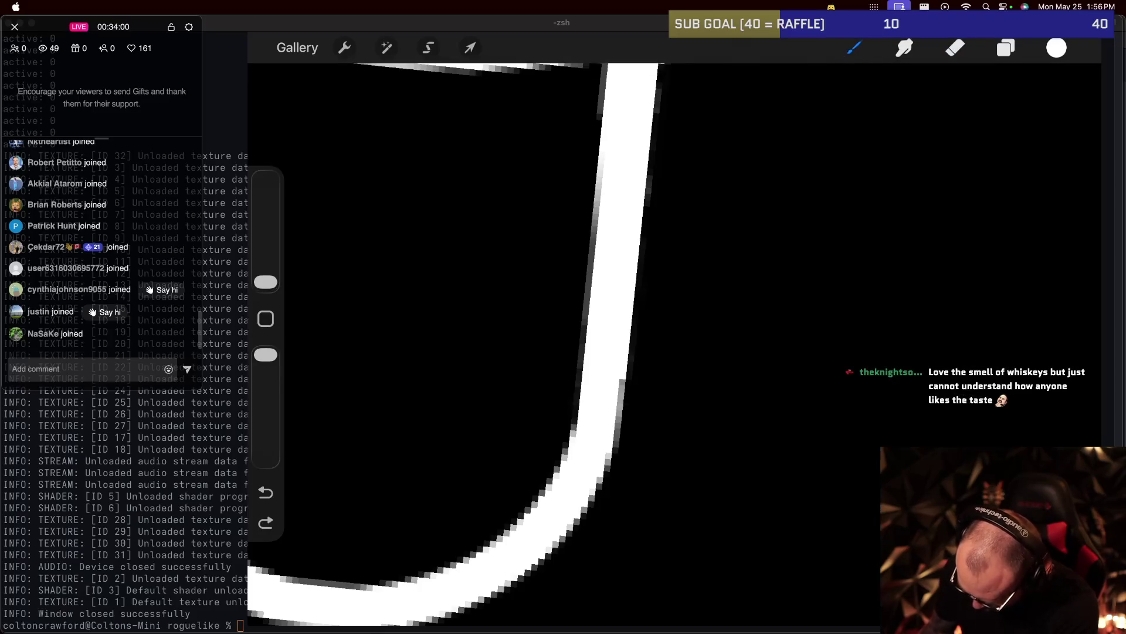
key("ctrl+z")
key("ctrl+z")
left_click(948, 312)
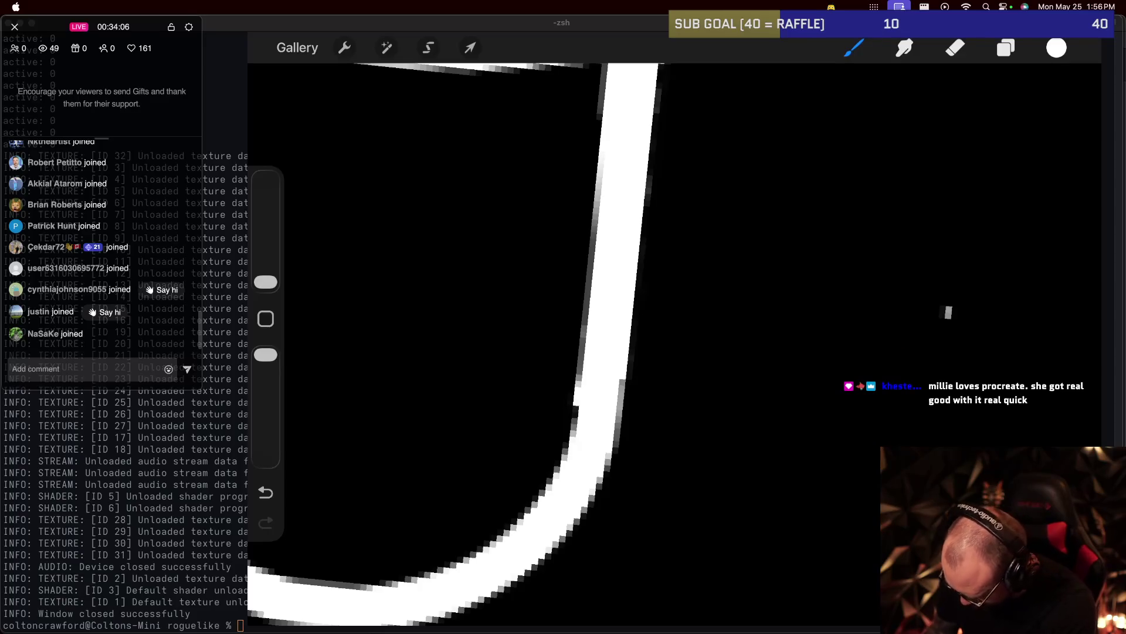
mouse_move(947, 320)
left_mouse_down()
mouse_move(956, 296)
mouse_move(946, 325)
left_mouse_up()
Erase rough bits to trim the stem's left edge clean.
left_click(955, 47)
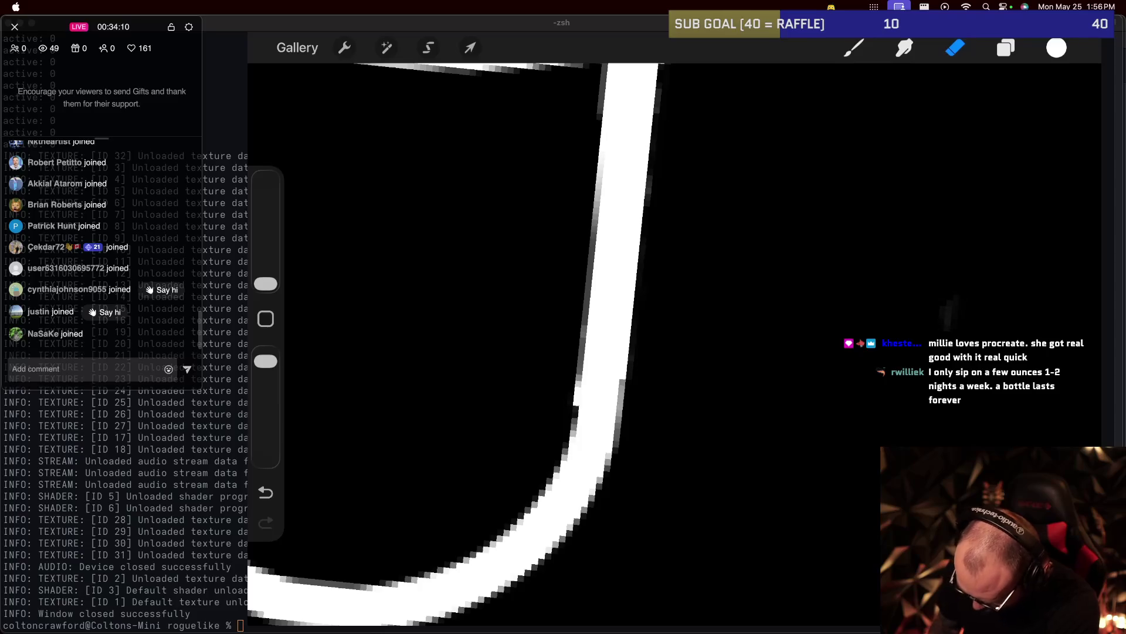
scroll(557, 346, "up", 5)
scroll(487, 346, "down", 3)
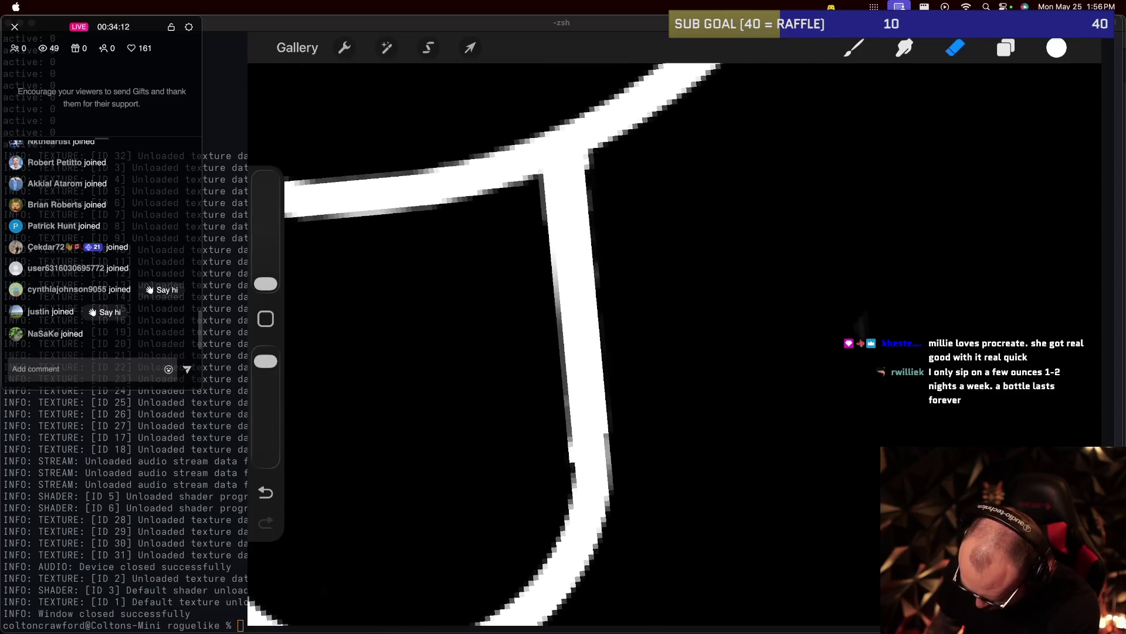
scroll(487, 346, "down", 2)
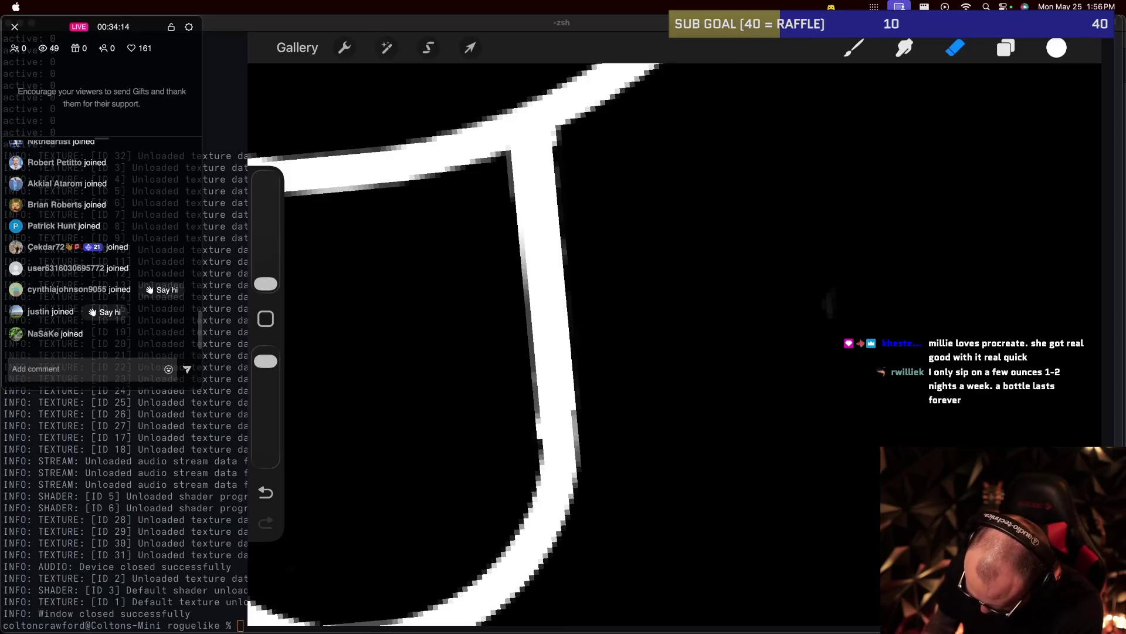
left_click_drag(533, 366, 540, 437)
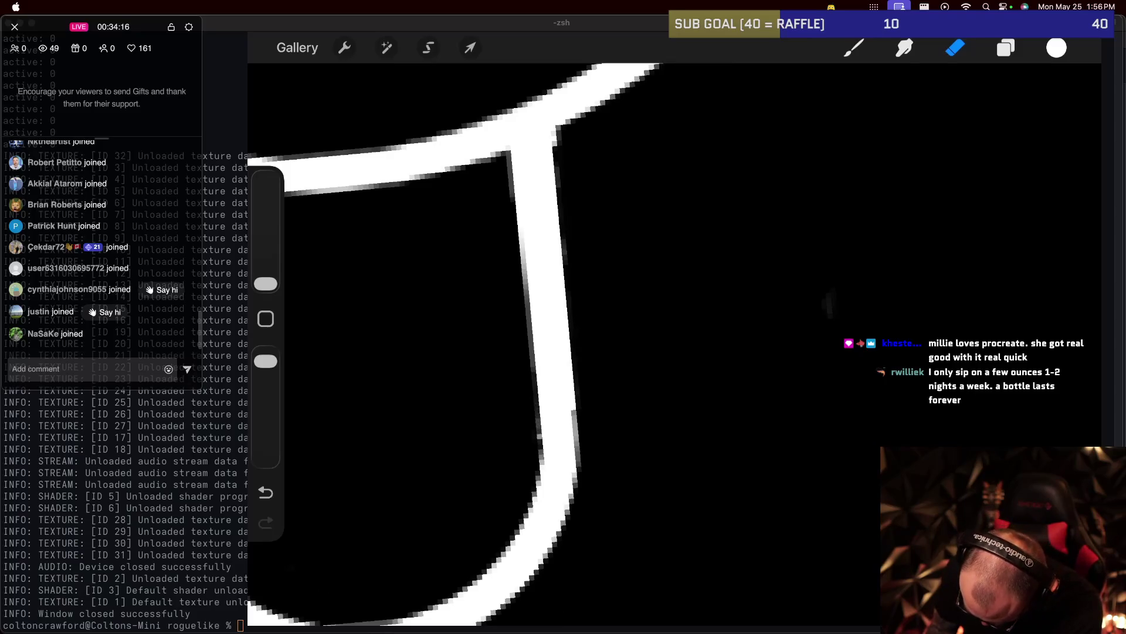
left_click_drag(537, 395, 537, 413)
left_click_drag(532, 345, 533, 375)
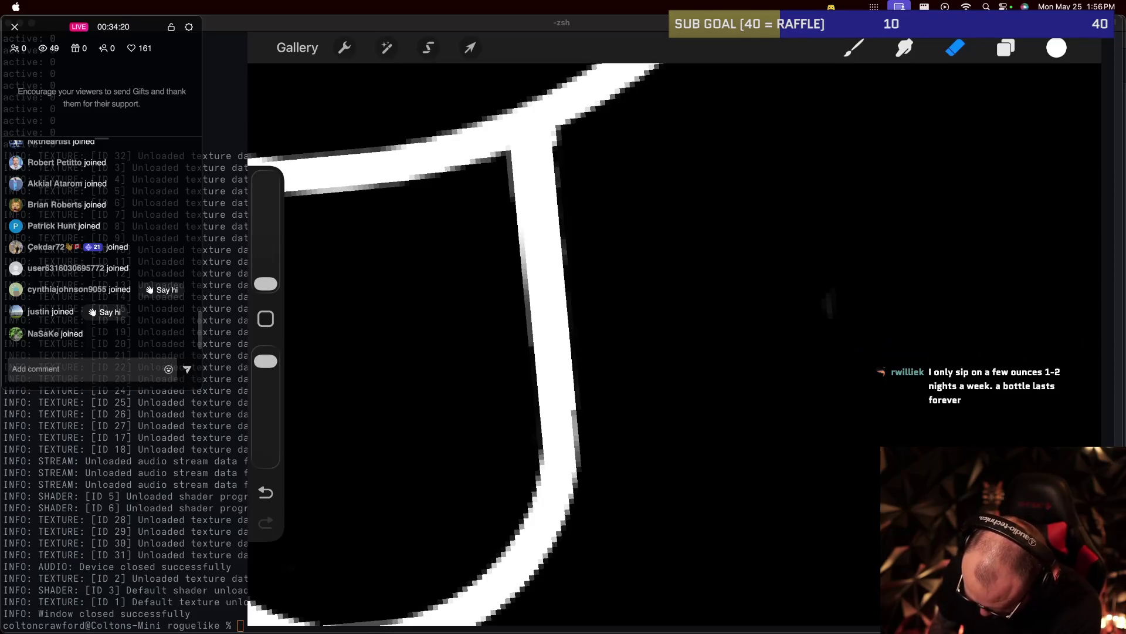
Repaint the stem's right edge in white with a smoother stroke.
key("b")
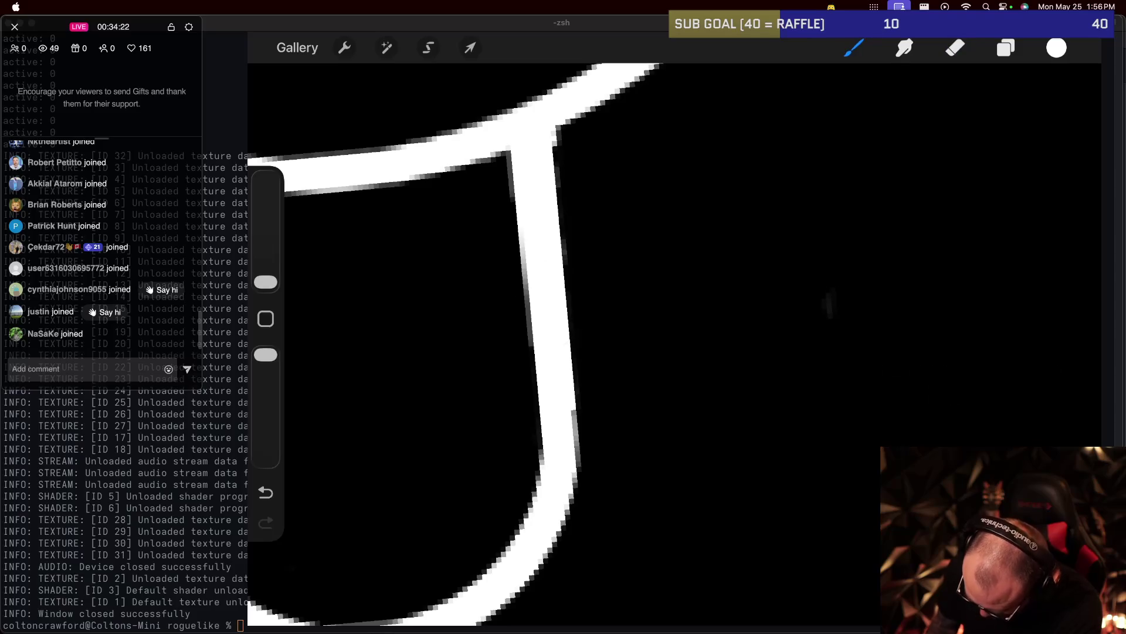
left_click_drag(577, 390, 579, 419)
key("super+z")
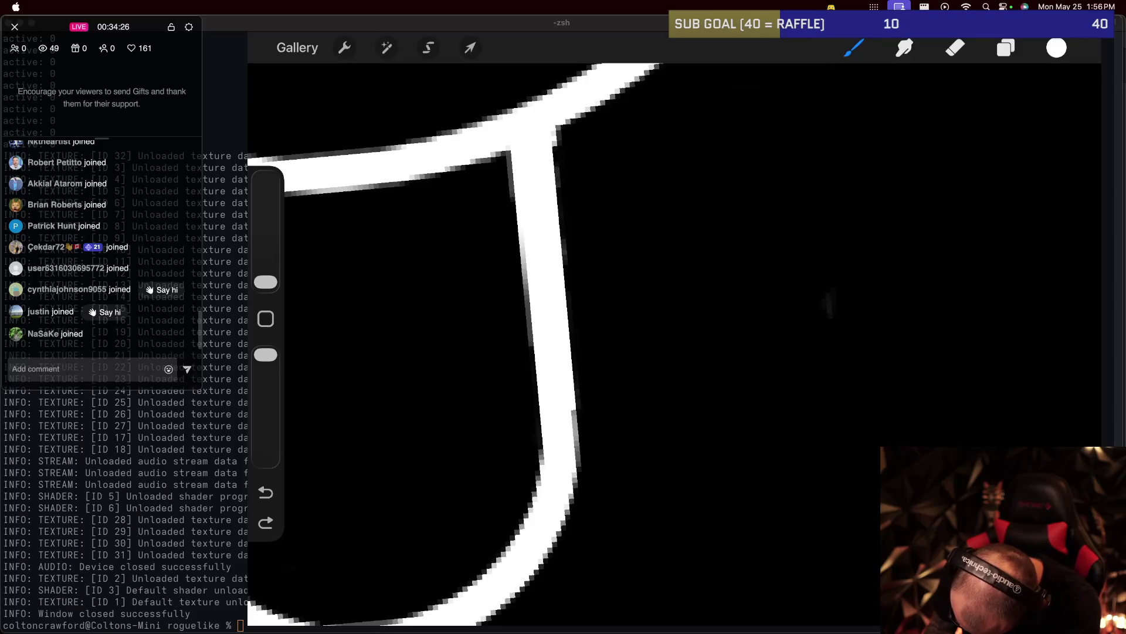
left_click_drag(577, 409, 580, 455)
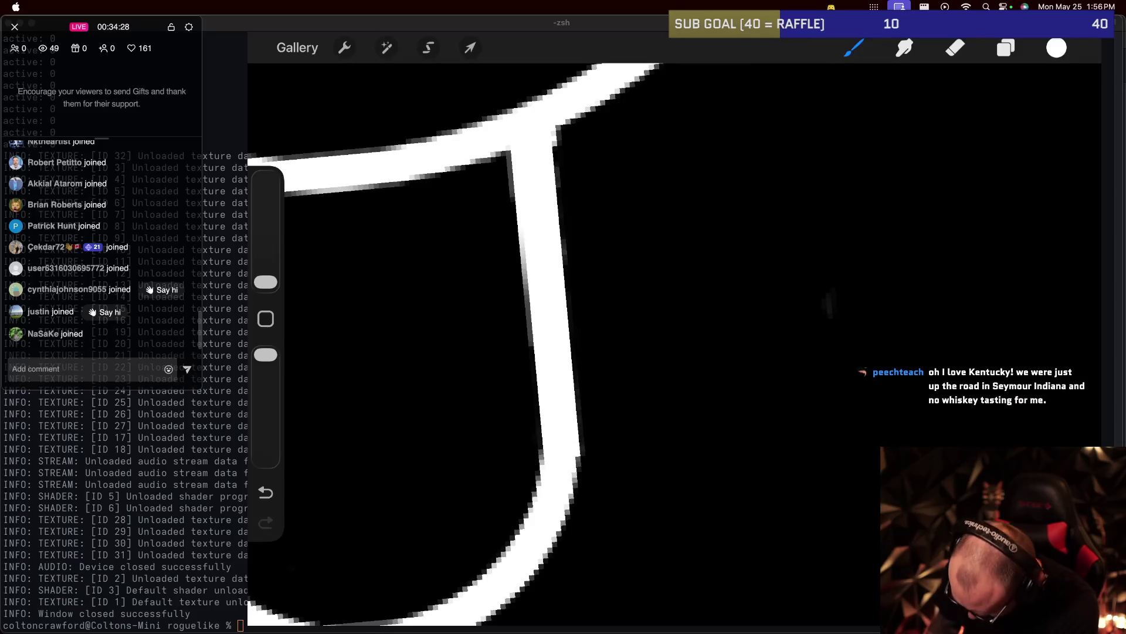
Rotate the view along the stem's curve and erase a stray grey fleck on its edge.
scroll(563, 340, "down", 5)
scroll(563, 340, "up", 5)
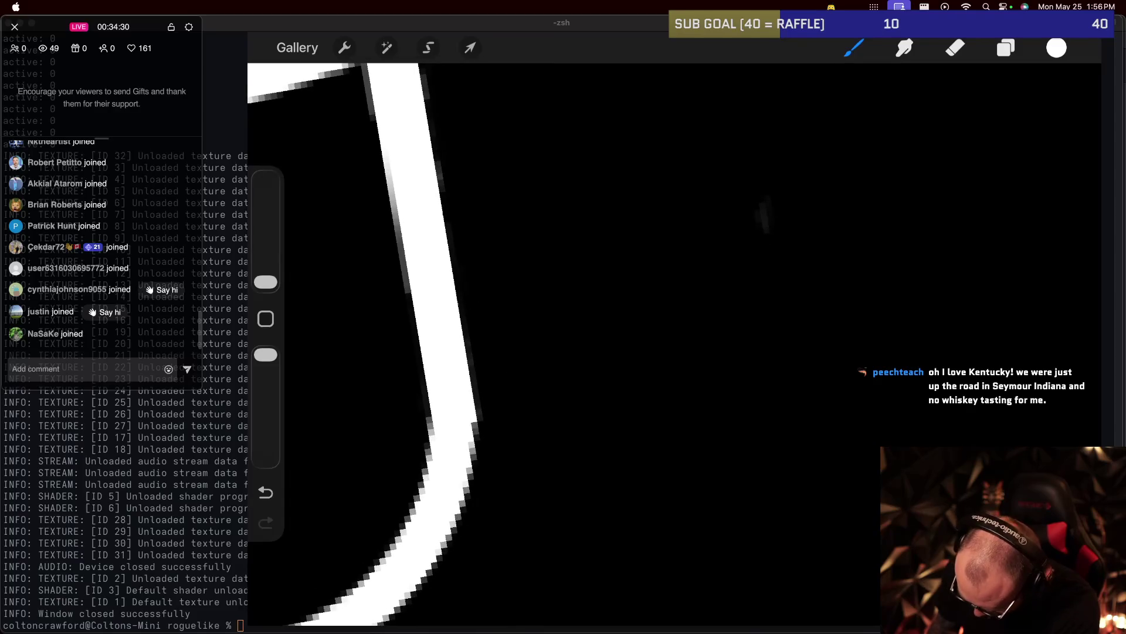
left_click_drag(398, 234, 364, 235)
left_click_drag(410, 293, 516, 293)
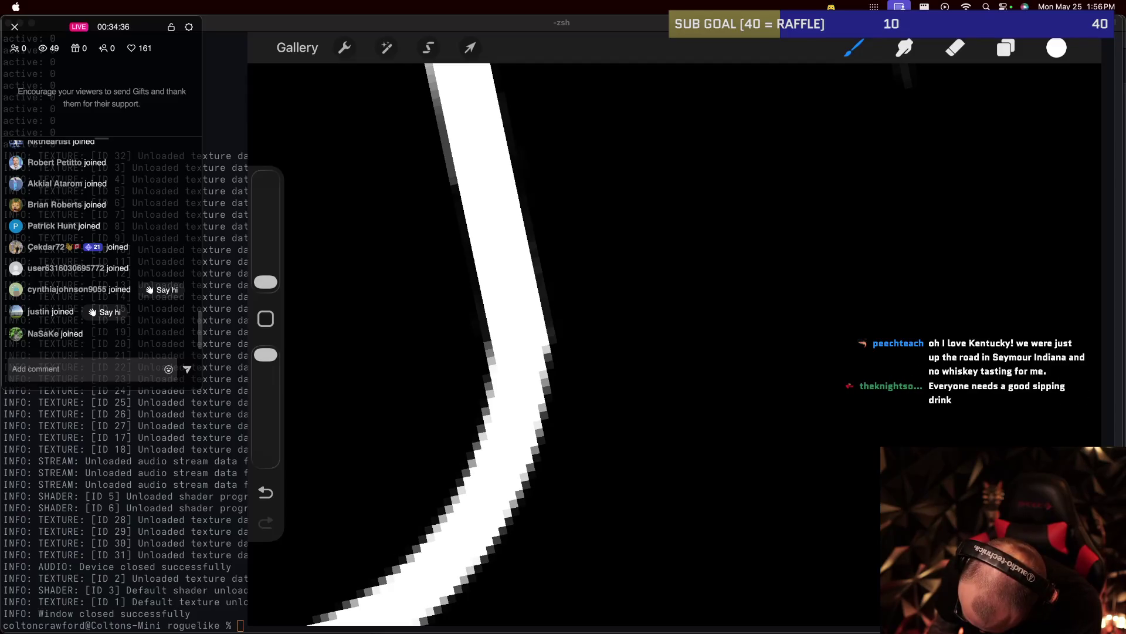
scroll(557, 341, "down", 5)
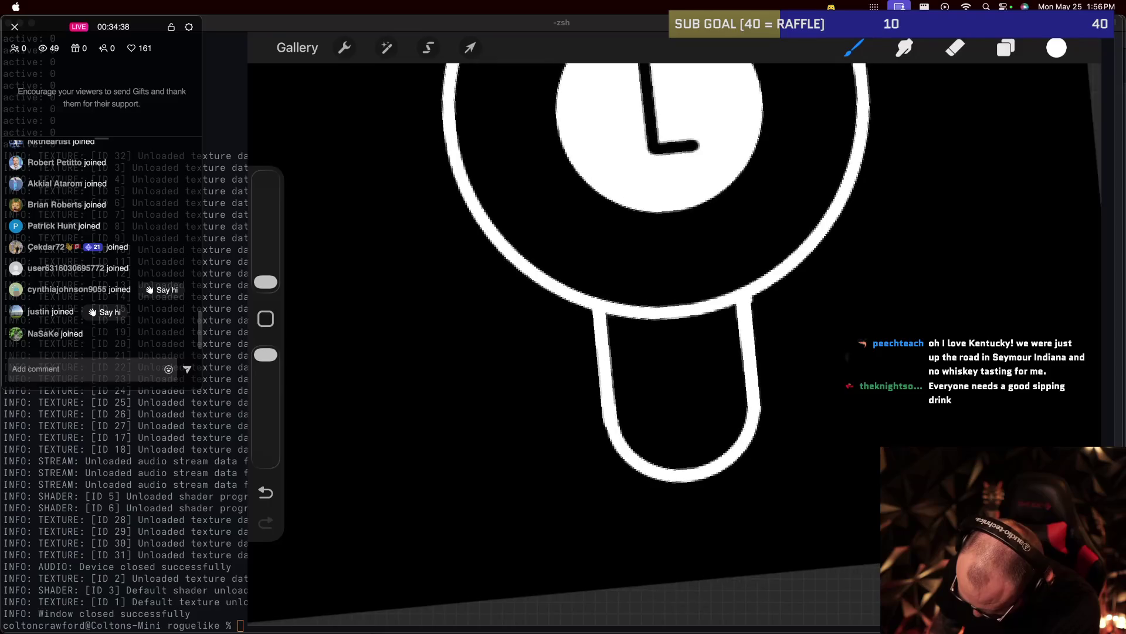
scroll(557, 340, "up", 3)
scroll(586, 340, "up", 5)
scroll(587, 340, "up", 2)
scroll(587, 341, "up", 2)
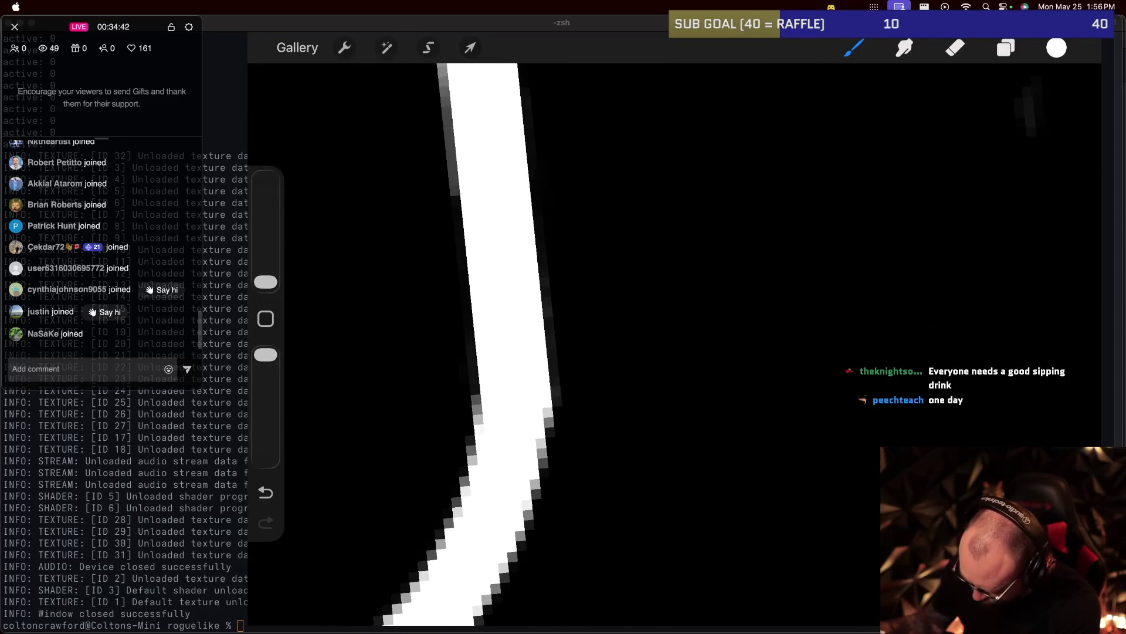
key("e")
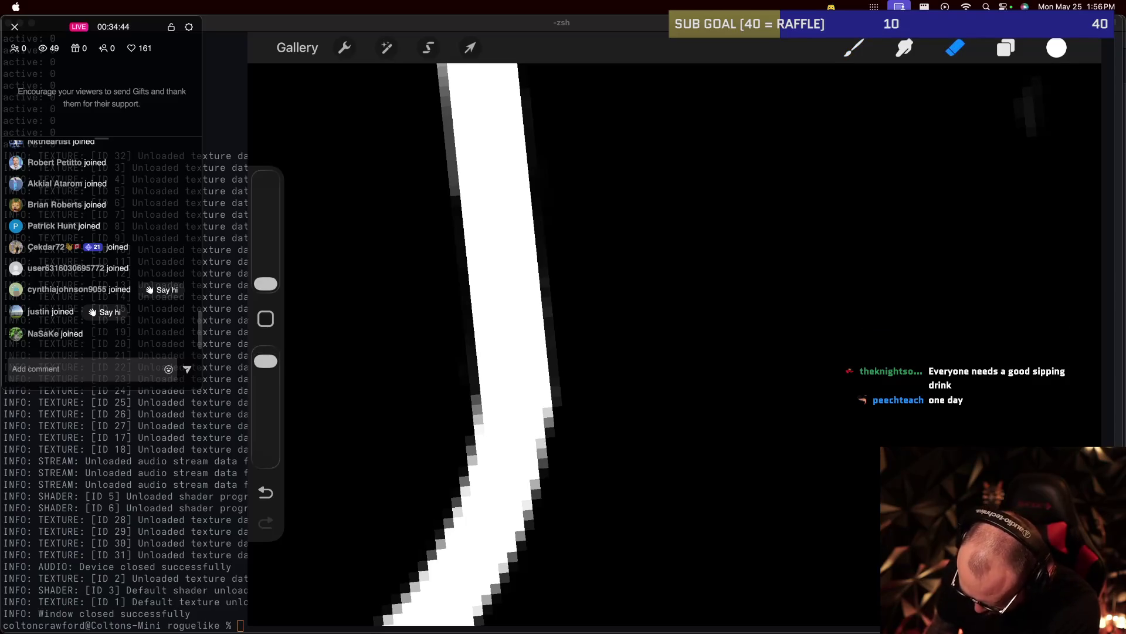
left_click(546, 402)
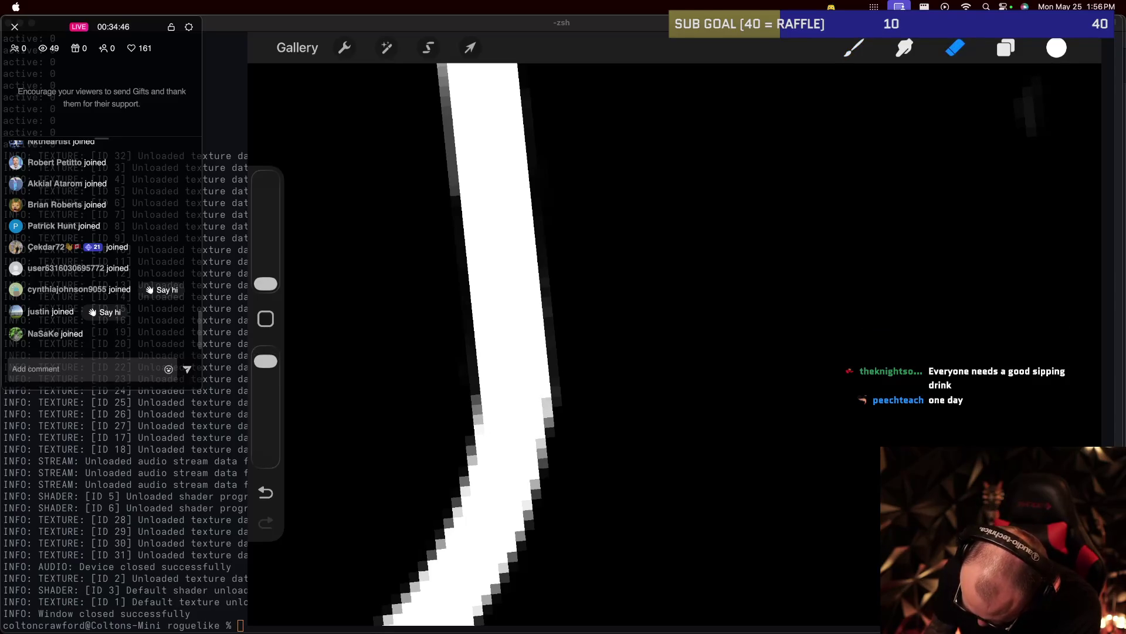
scroll(698, 294, "down", 10)
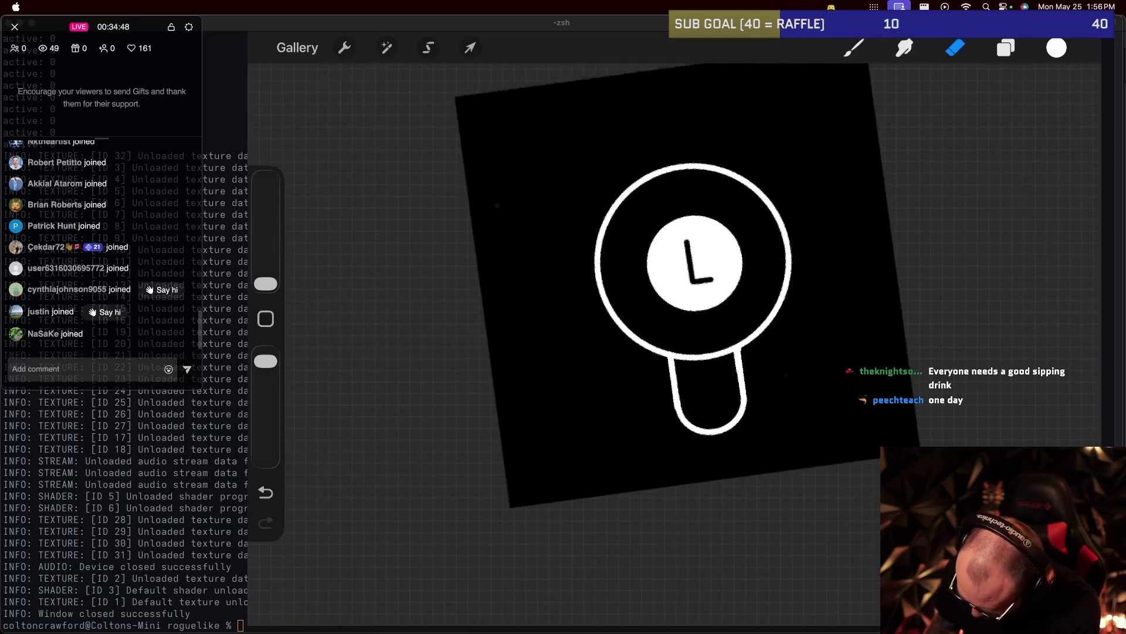
Zoom in and erase the grey fringe along the inner side of the stem's left line.
scroll(645, 293, "up", 5)
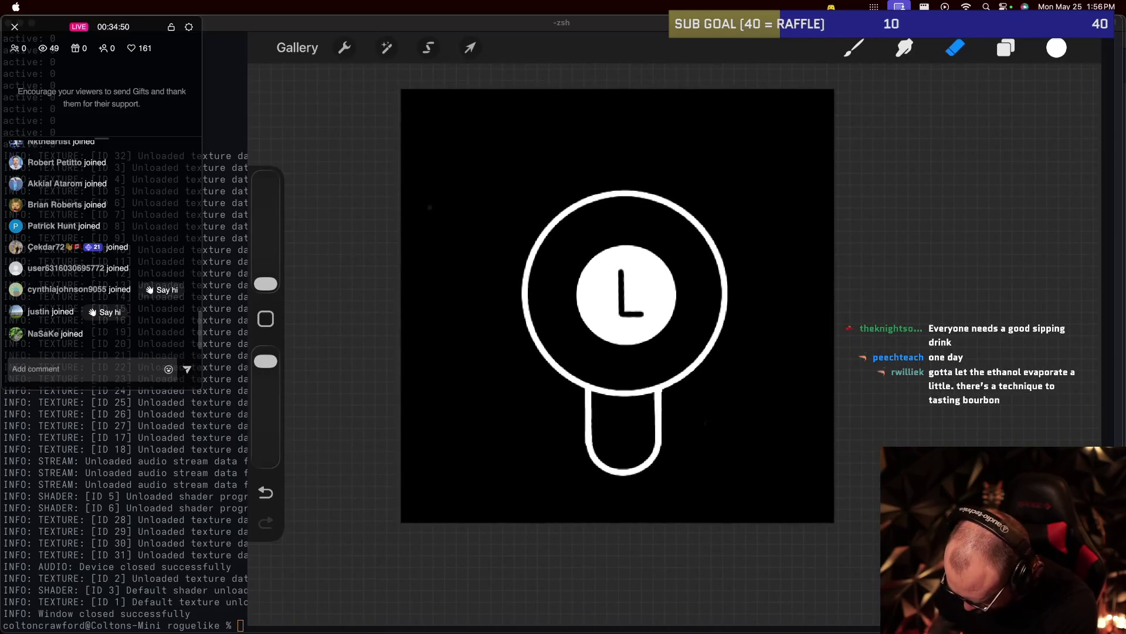
scroll(634, 282, "up", 5)
scroll(628, 410, "up", 3)
scroll(628, 422, "up", 3)
scroll(645, 352, "up", 3)
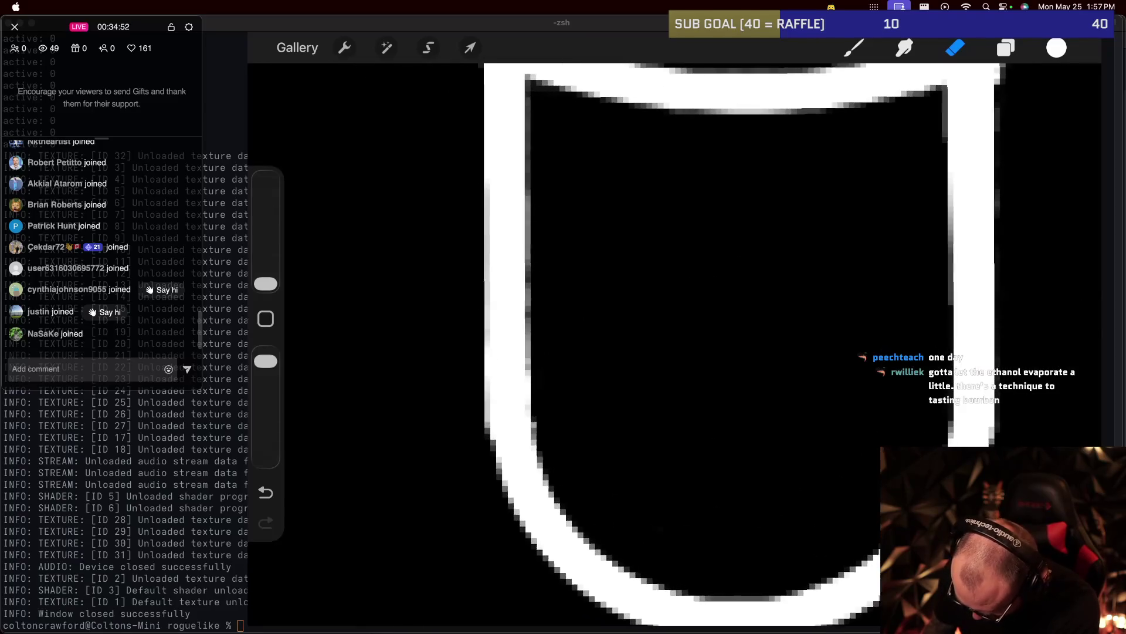
scroll(704, 293, "up", 3)
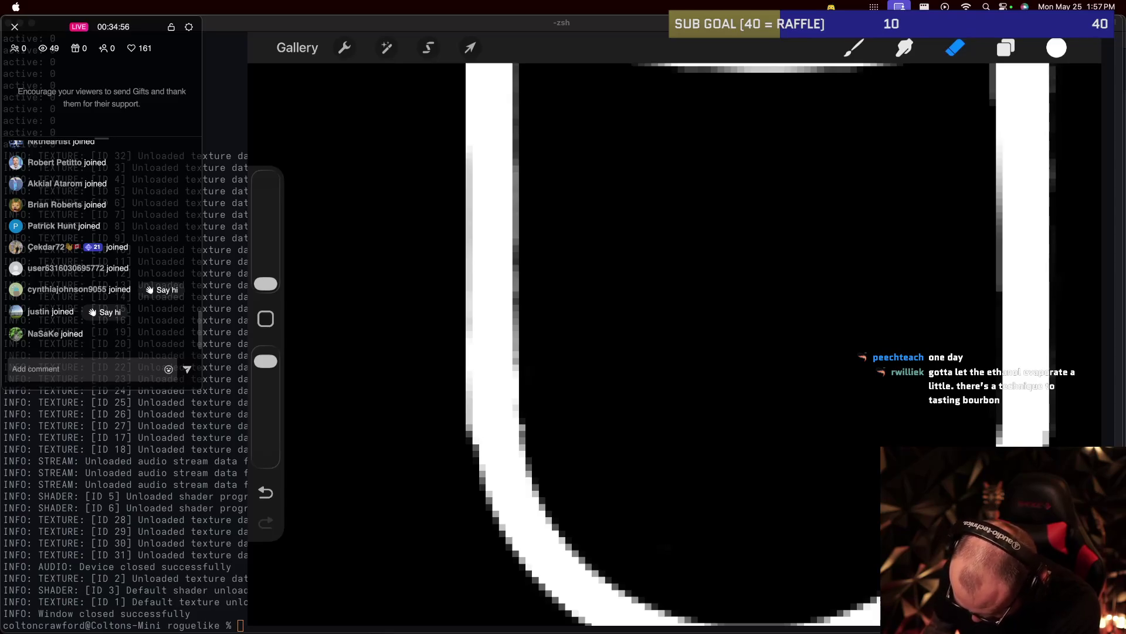
scroll(645, 293, "down", 5)
scroll(751, 264, "down", 3)
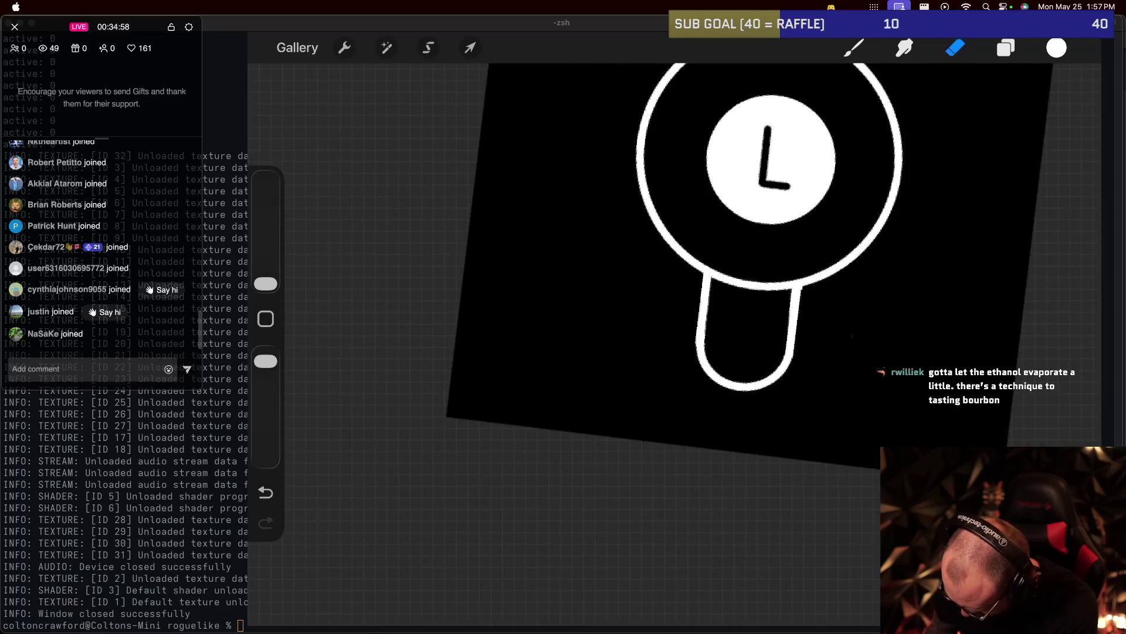
scroll(751, 282, "up", 5)
scroll(751, 282, "up", 3)
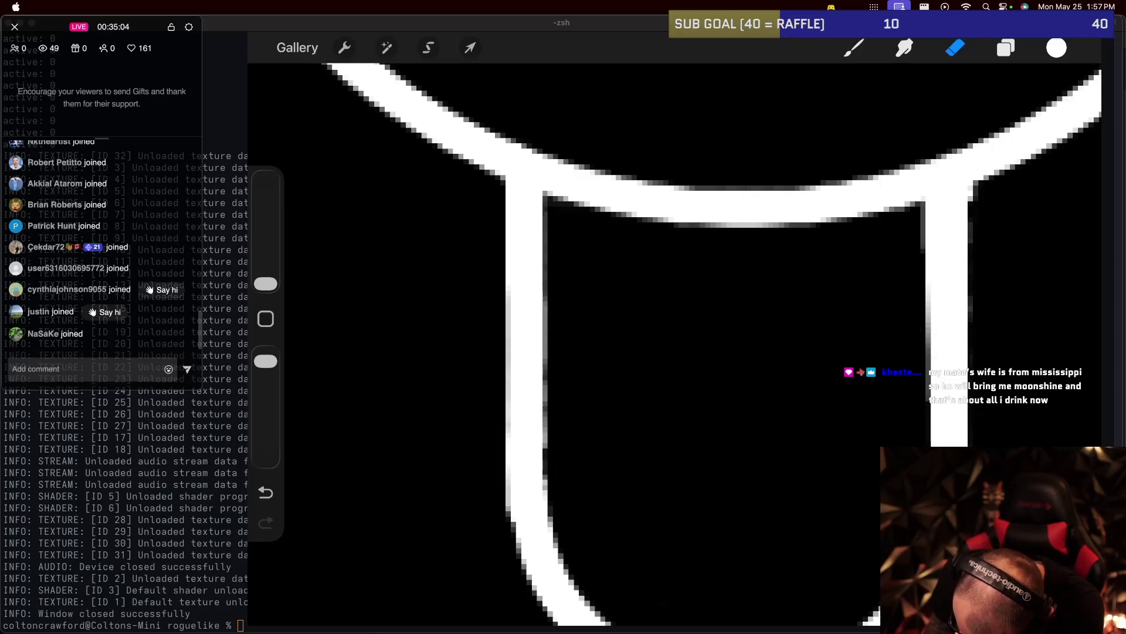
left_click_drag(545, 305, 551, 521)
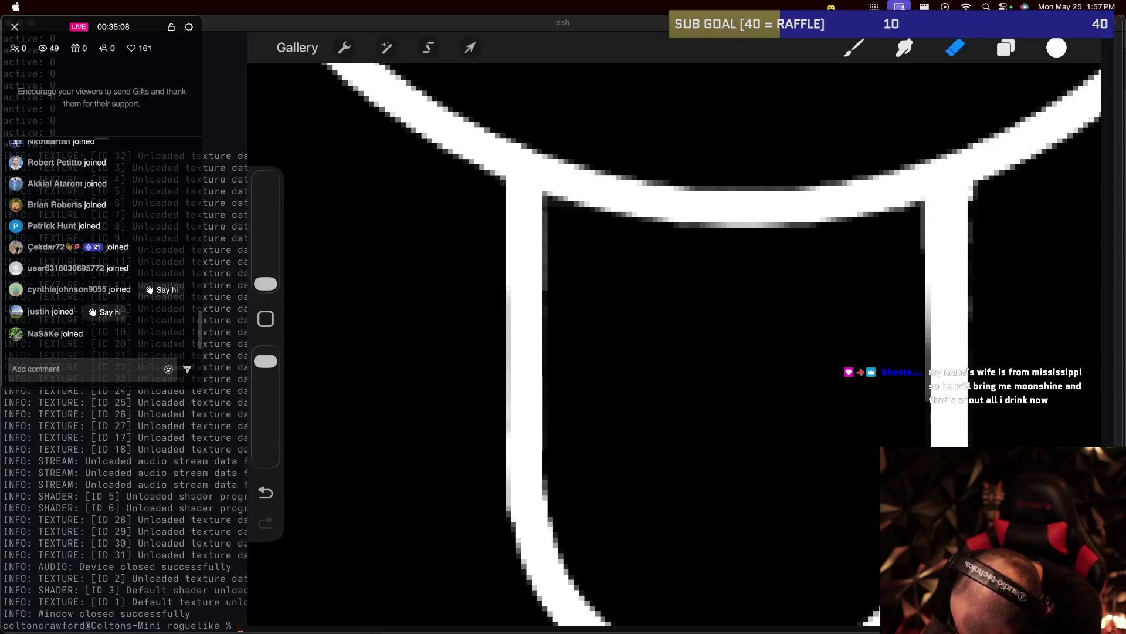
Thicken the stem's outer left edge with a white stroke, undoing and redoing it.
scroll(675, 340, "down", 5)
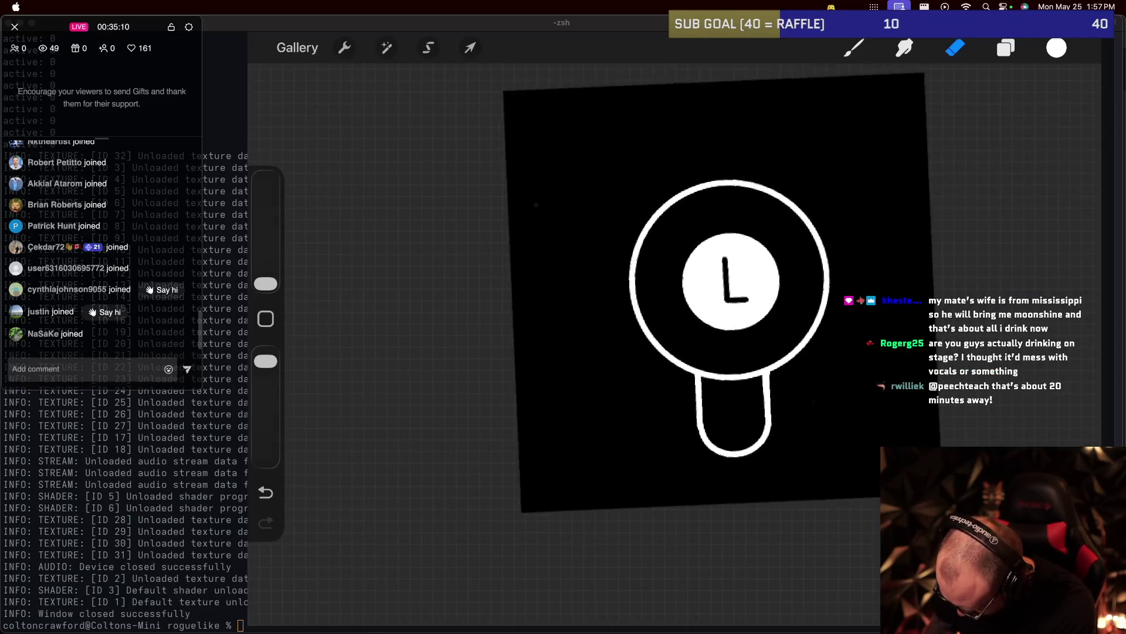
scroll(760, 414, "up", 5)
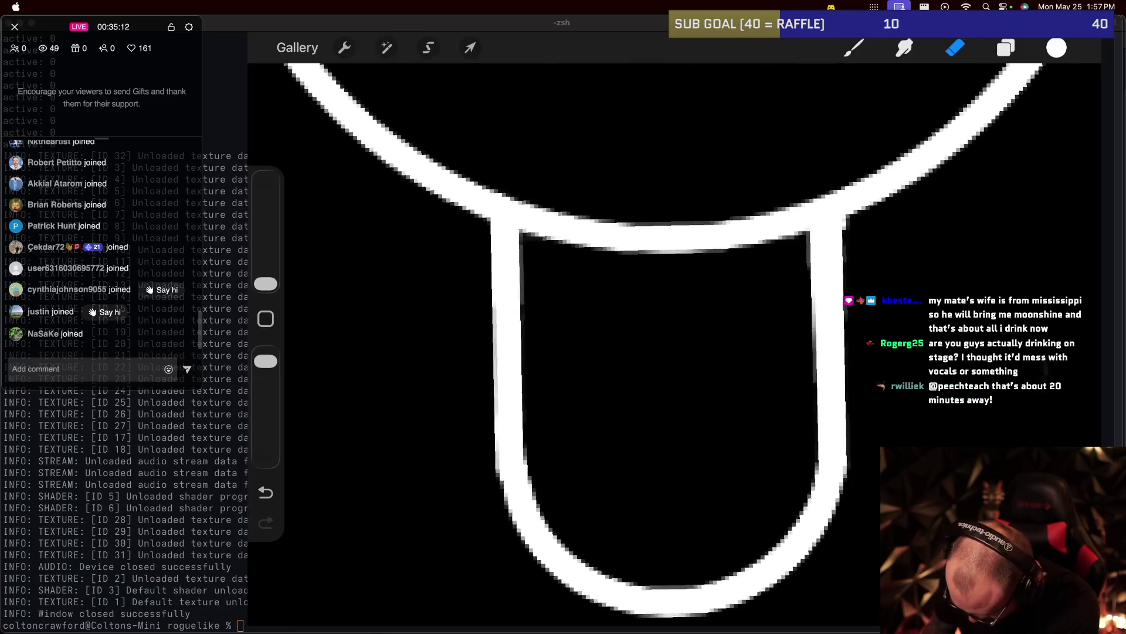
scroll(675, 352, "up", 2)
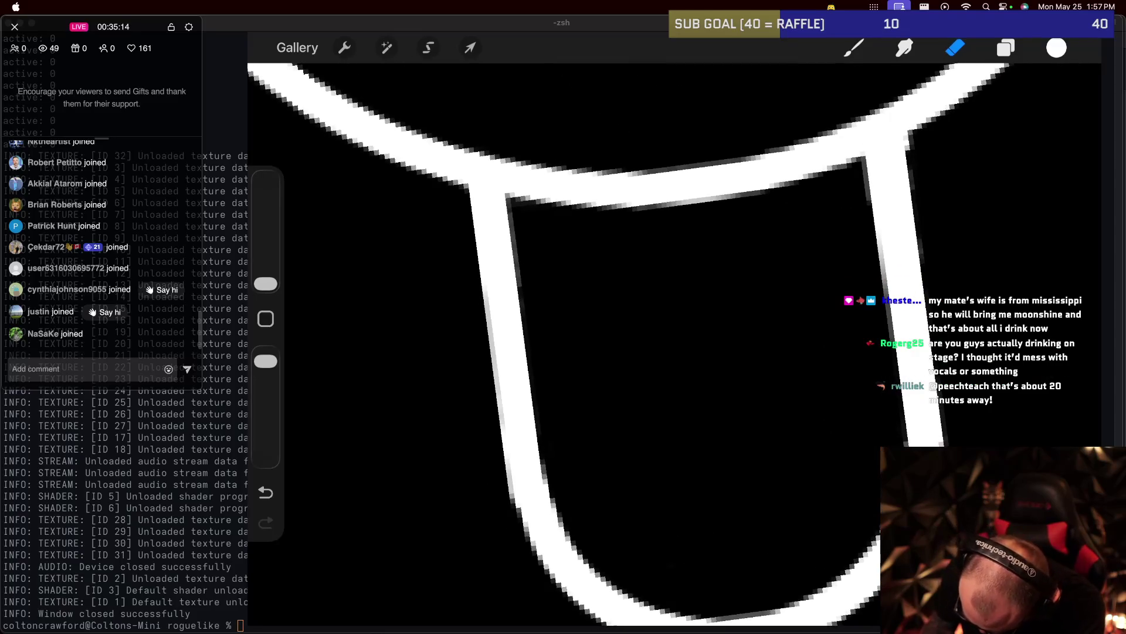
scroll(675, 352, "up", 2)
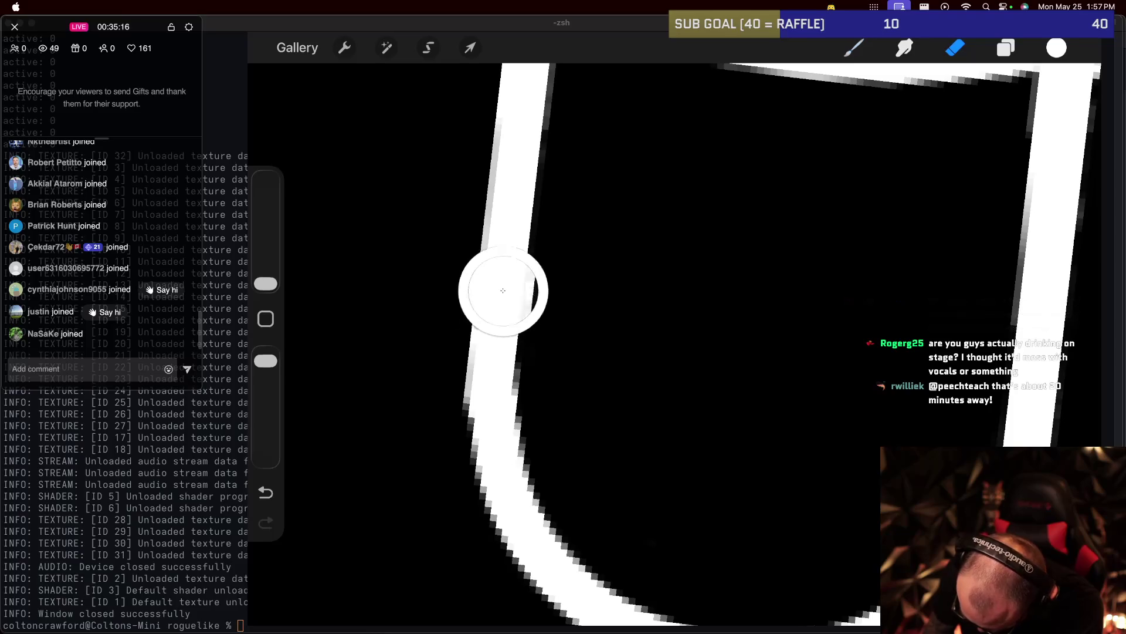
key("b")
left_click_drag(466, 392, 480, 476)
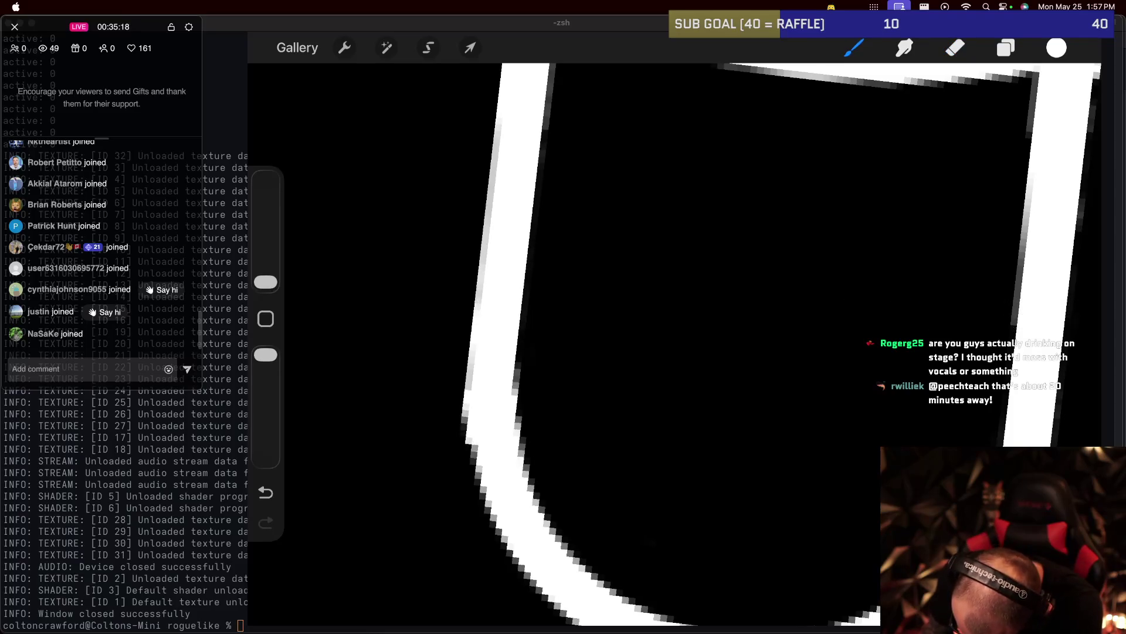
scroll(675, 352, "down", 2)
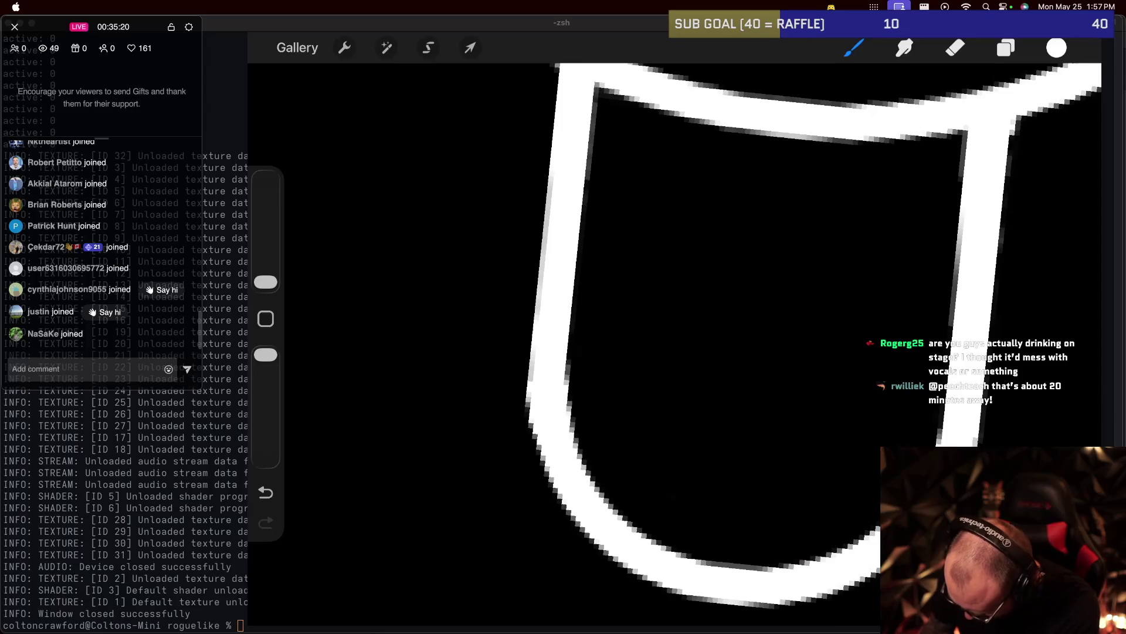
scroll(675, 352, "down", 3)
scroll(674, 352, "up", 3)
scroll(674, 352, "up", 1)
key("e")
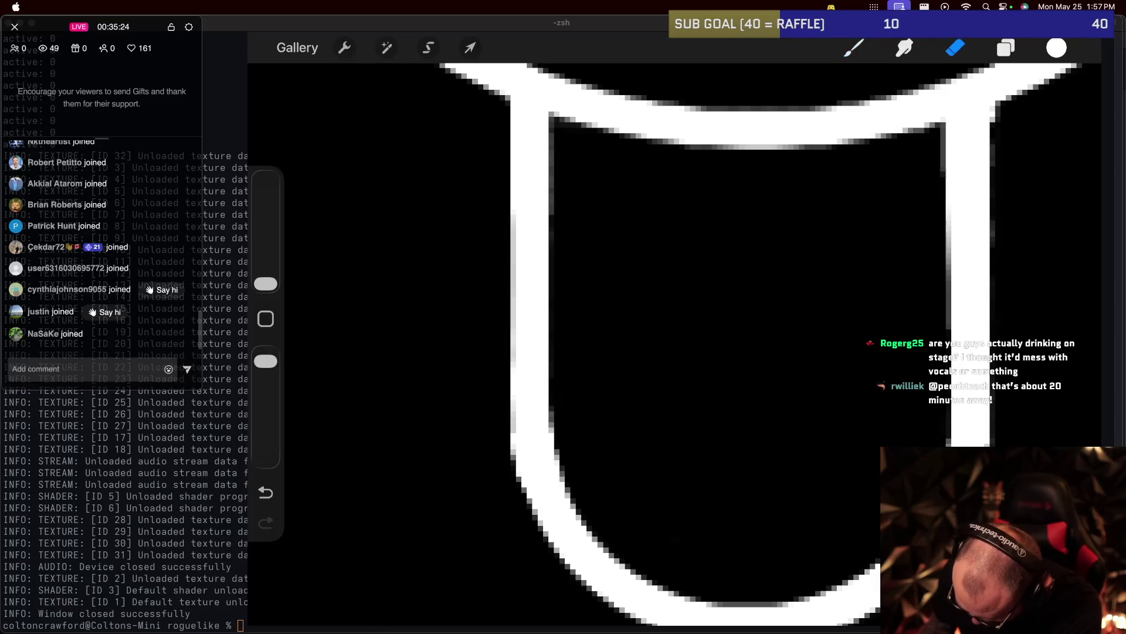
key("ctrl+z")
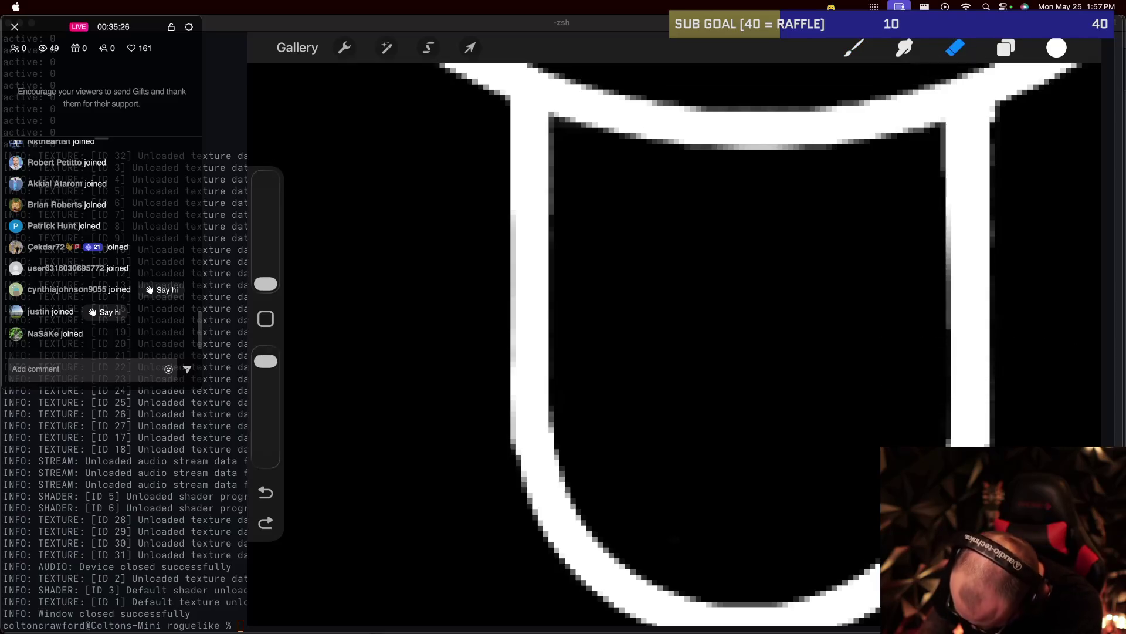
key("ctrl+shift+z")
scroll(674, 352, "up", 1)
scroll(674, 352, "up", 1)
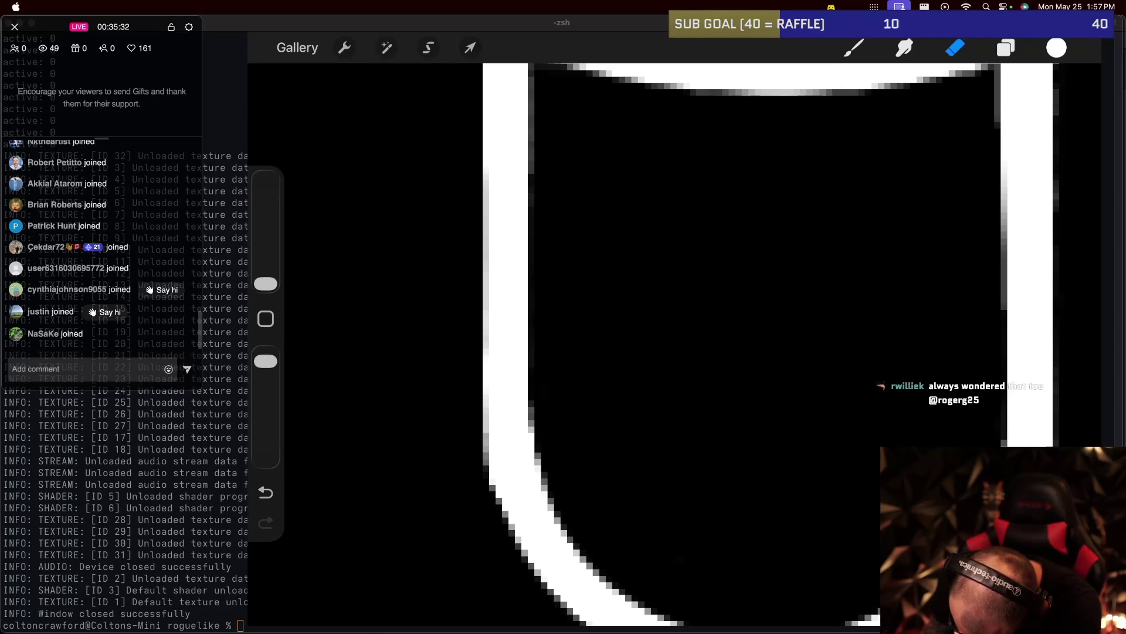
scroll(674, 352, "down", 5)
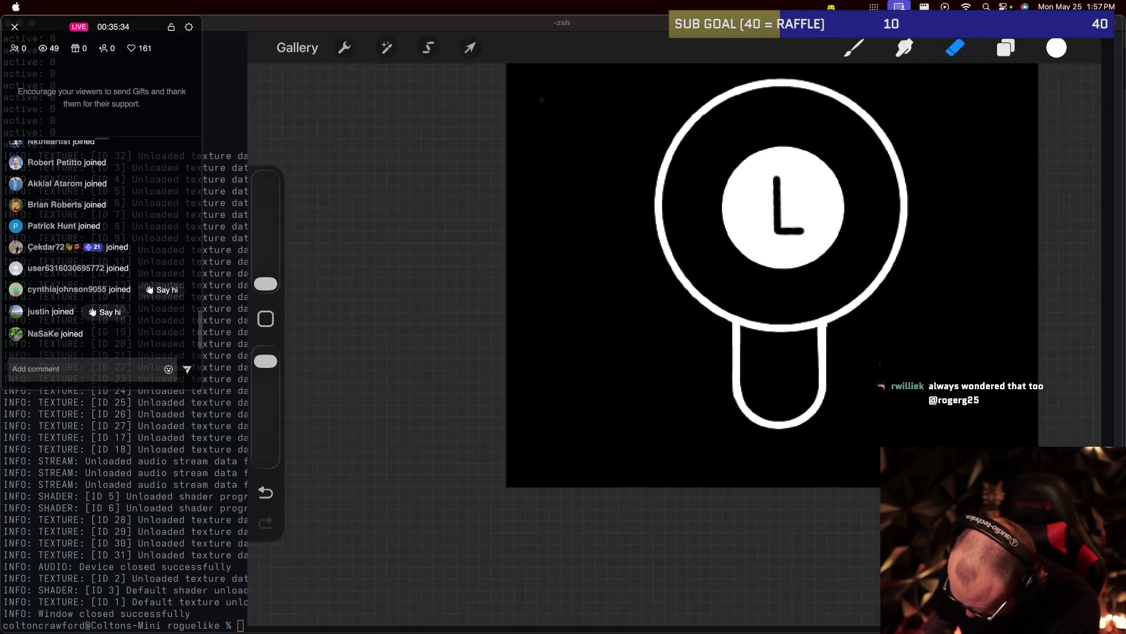
scroll(780, 381, "up", 3)
scroll(780, 381, "up", 2)
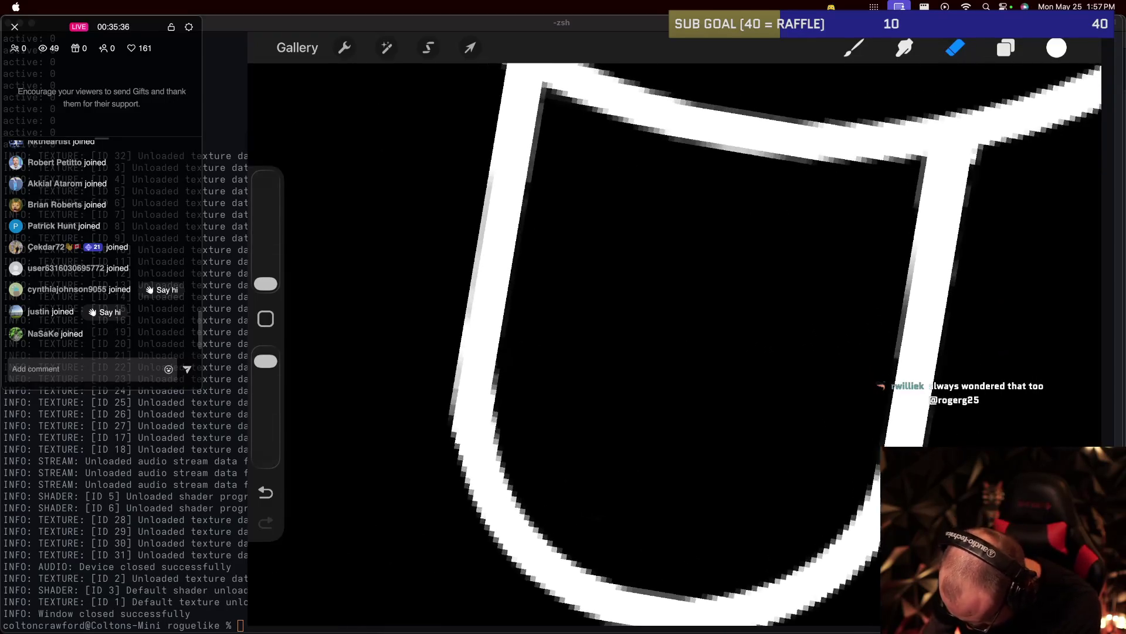
scroll(780, 381, "up", 2)
scroll(780, 381, "up", 1)
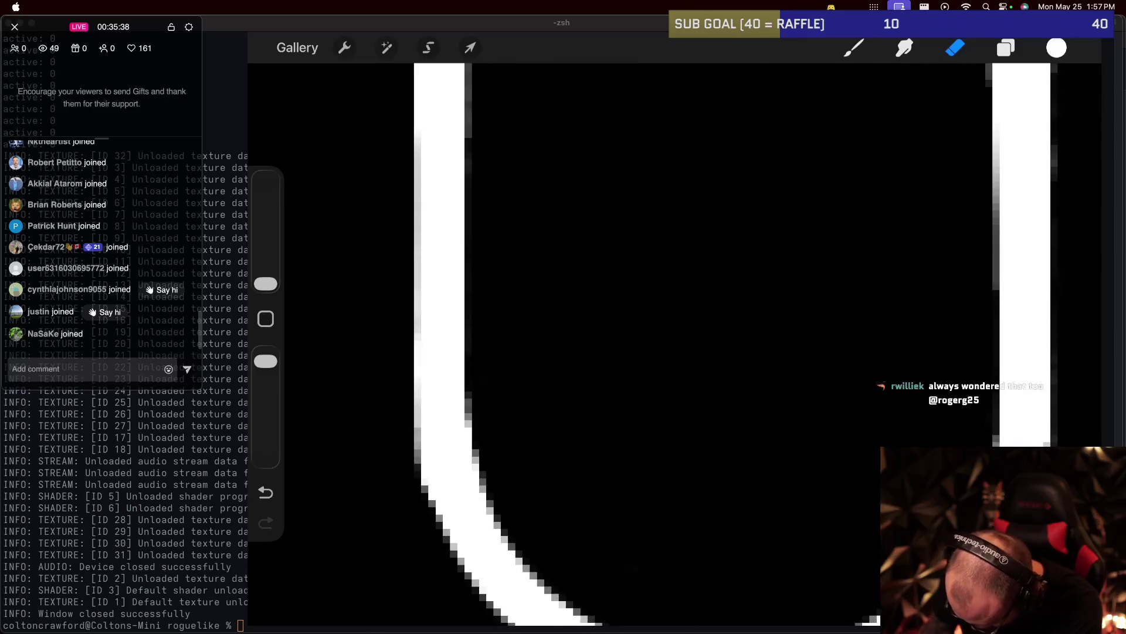
scroll(675, 346, "down", 5)
scroll(675, 346, "down", 2)
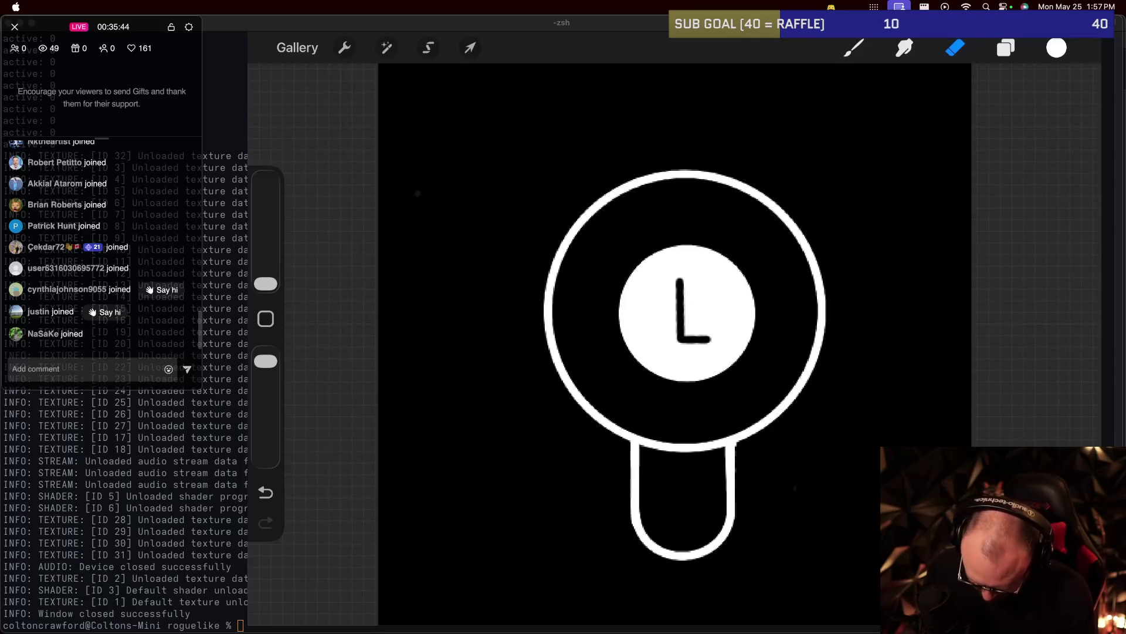
scroll(684, 499, "up", 5)
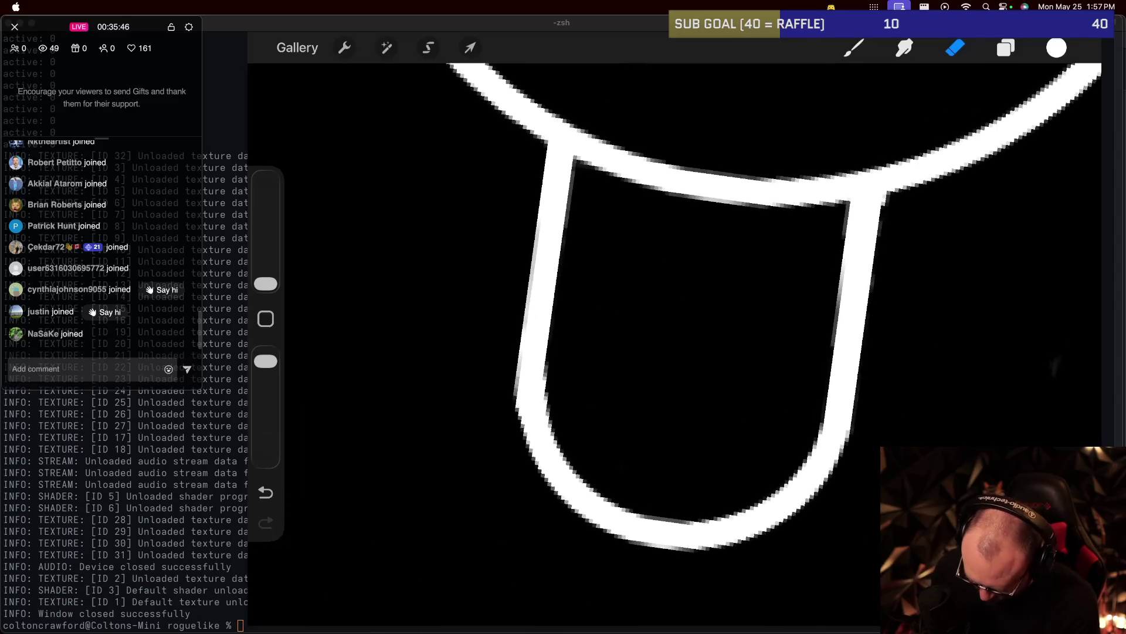
scroll(528, 411, "up", 5)
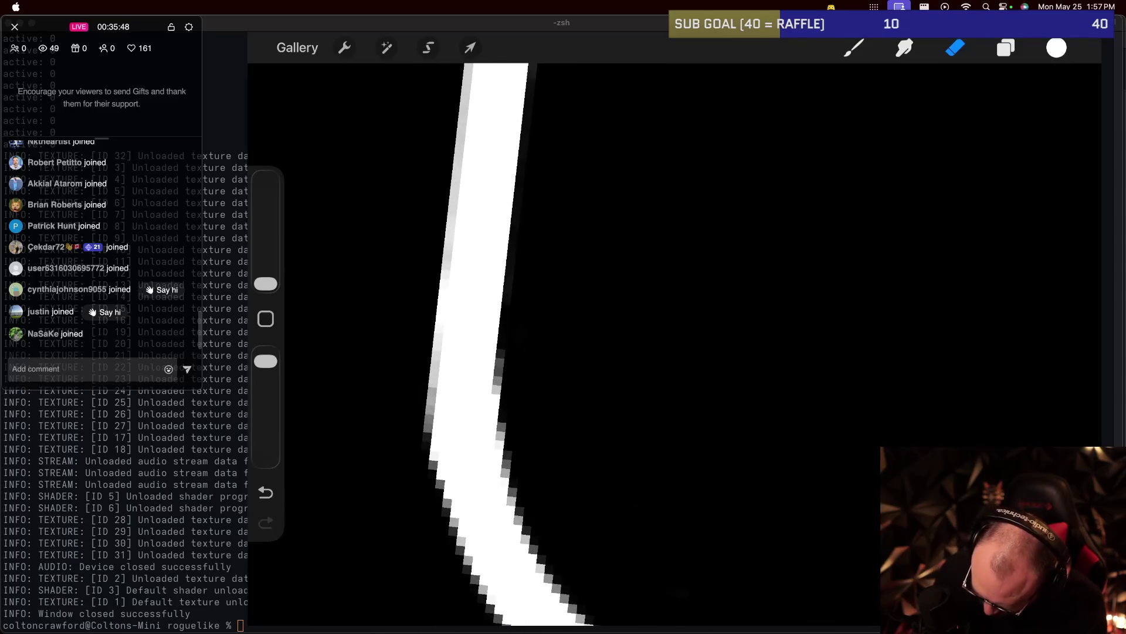
key("b")
key("b")
key("b")
key("e")
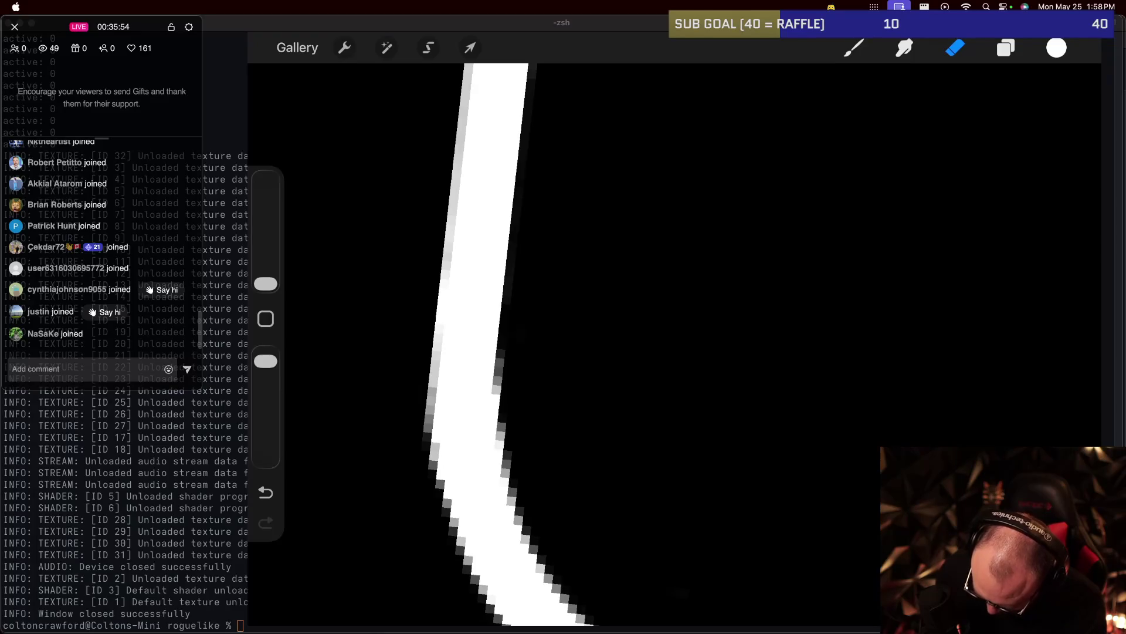
scroll(645, 293, "down", 5)
scroll(613, 264, "down", 5)
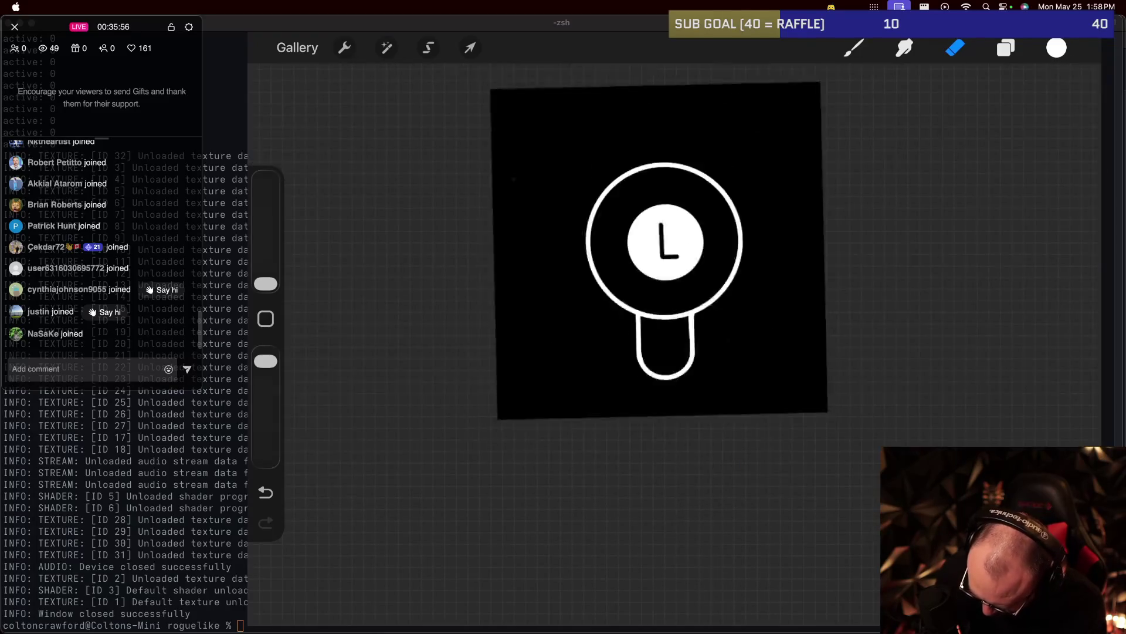
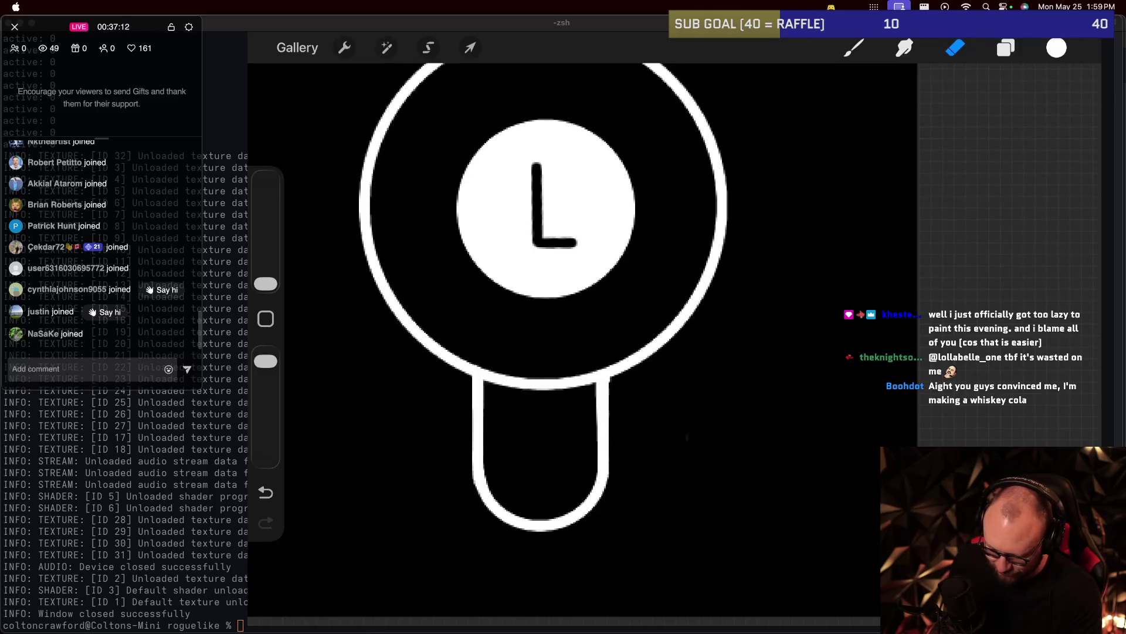
Zoom in on the spot where the handle meets the circle's lower-left edge.
scroll(587, 352, "up", 5)
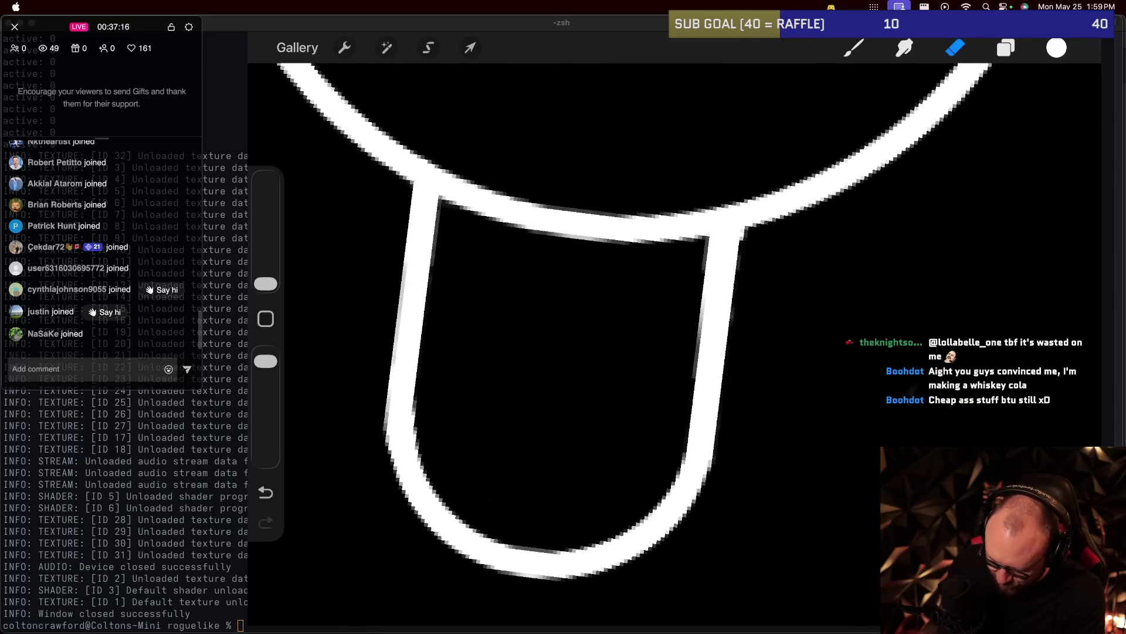
scroll(620, 344, "up", 3)
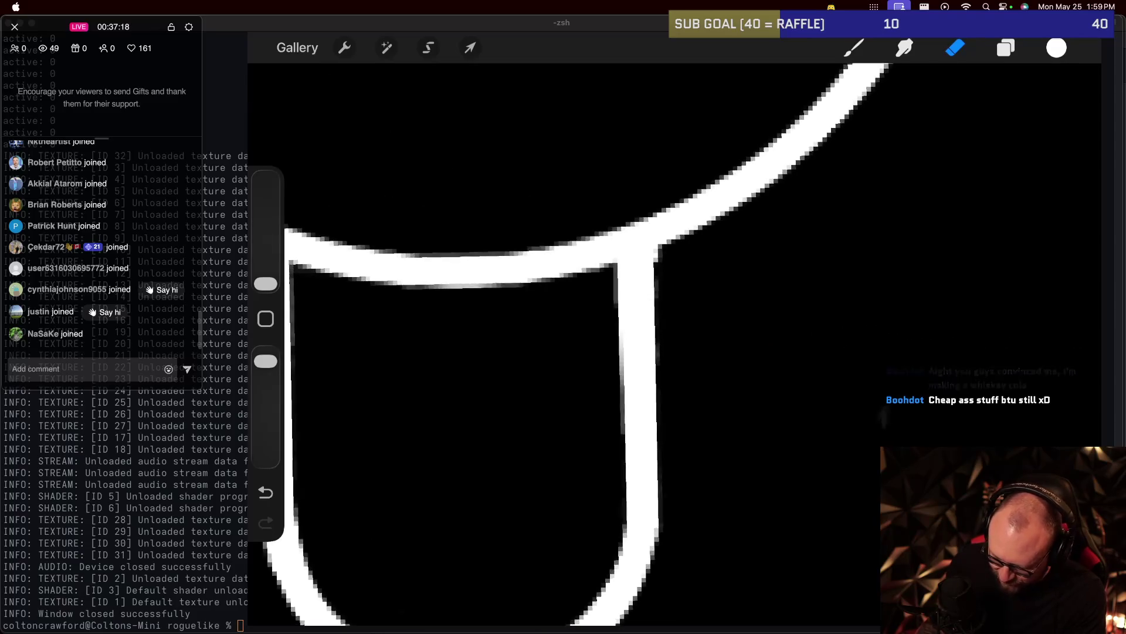
scroll(587, 346, "down", 5)
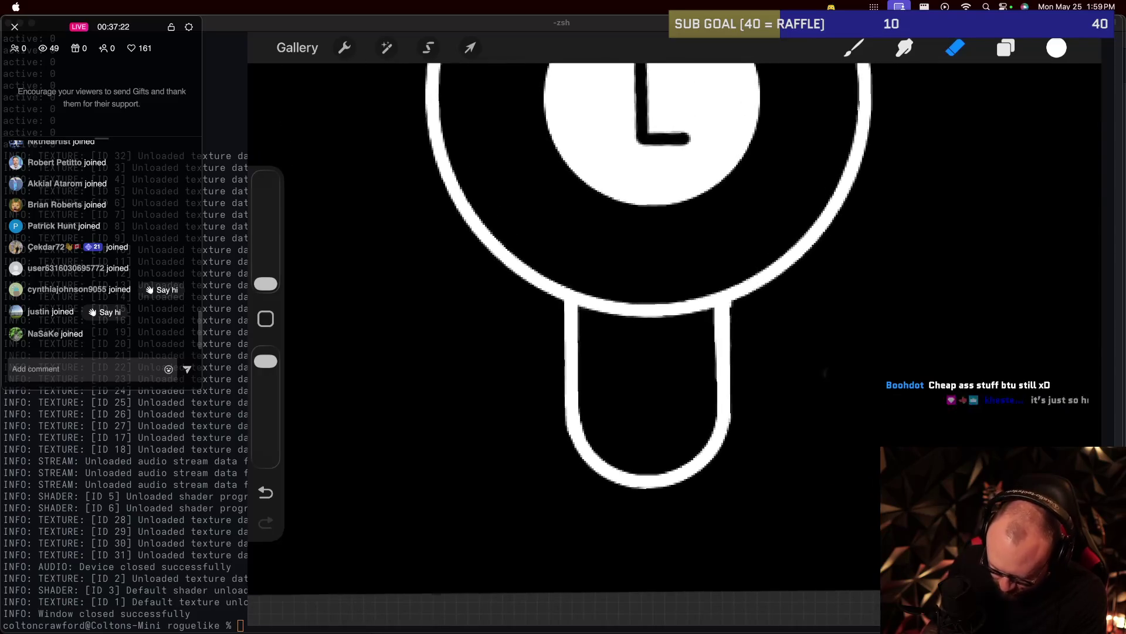
scroll(675, 340, "up", 3)
scroll(674, 340, "up", 3)
scroll(674, 340, "up", 2)
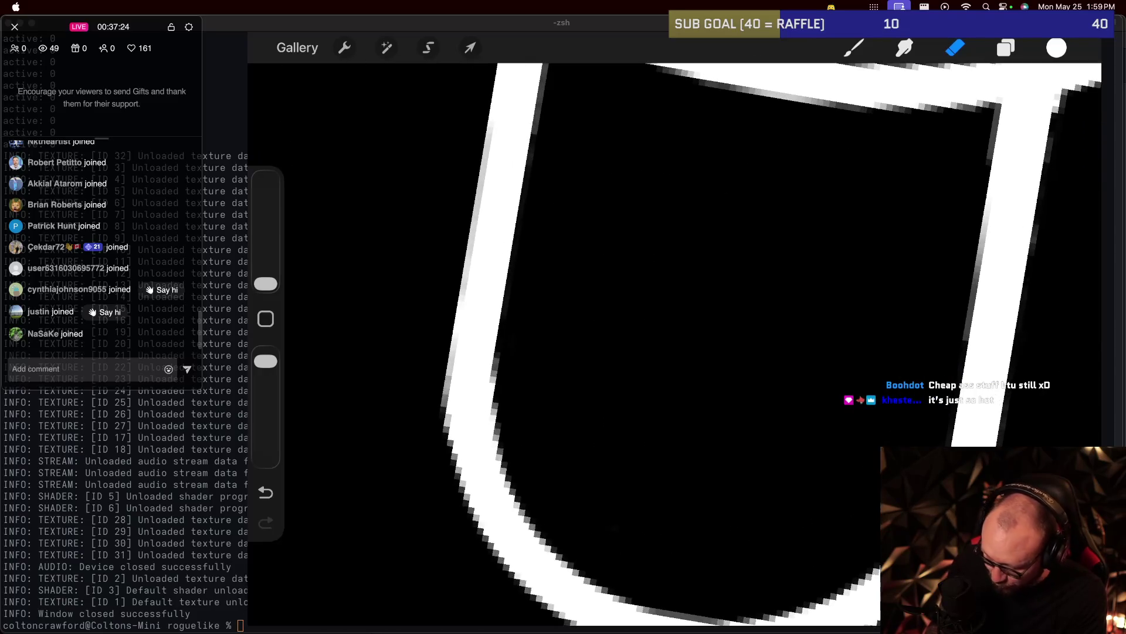
scroll(675, 340, "up", 2)
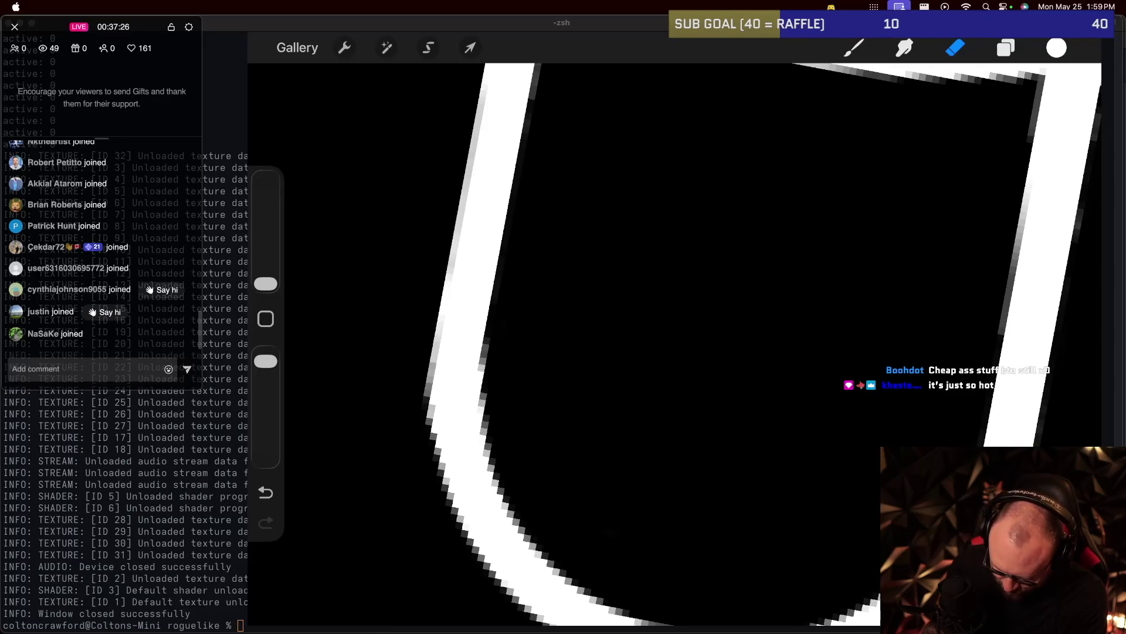
key("b")
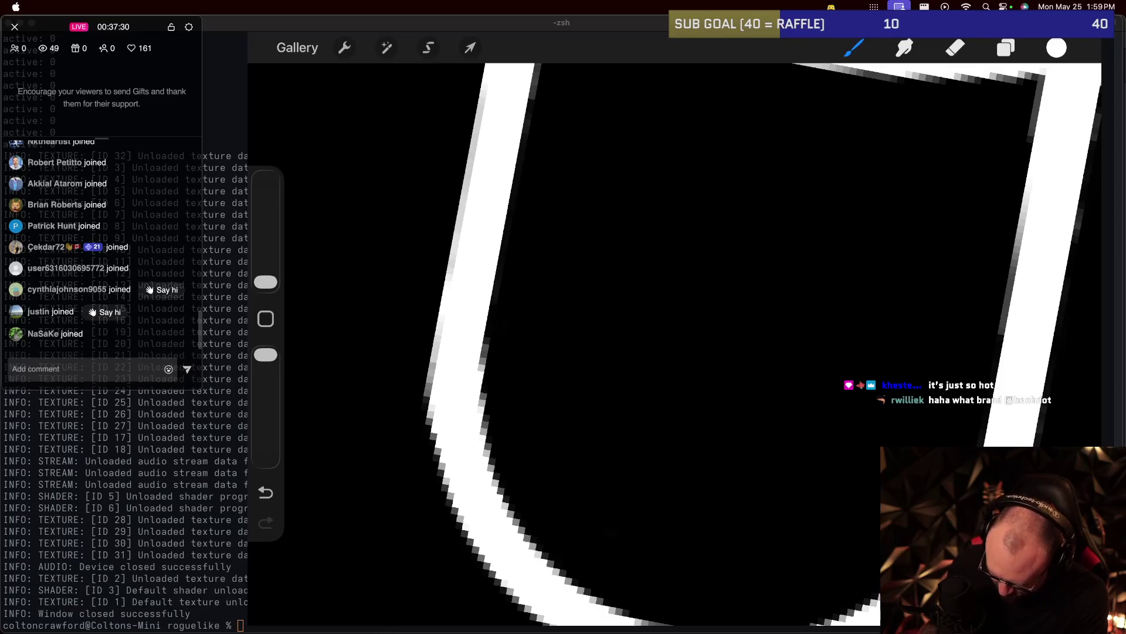
scroll(675, 340, "down", 5)
scroll(674, 340, "down", 3)
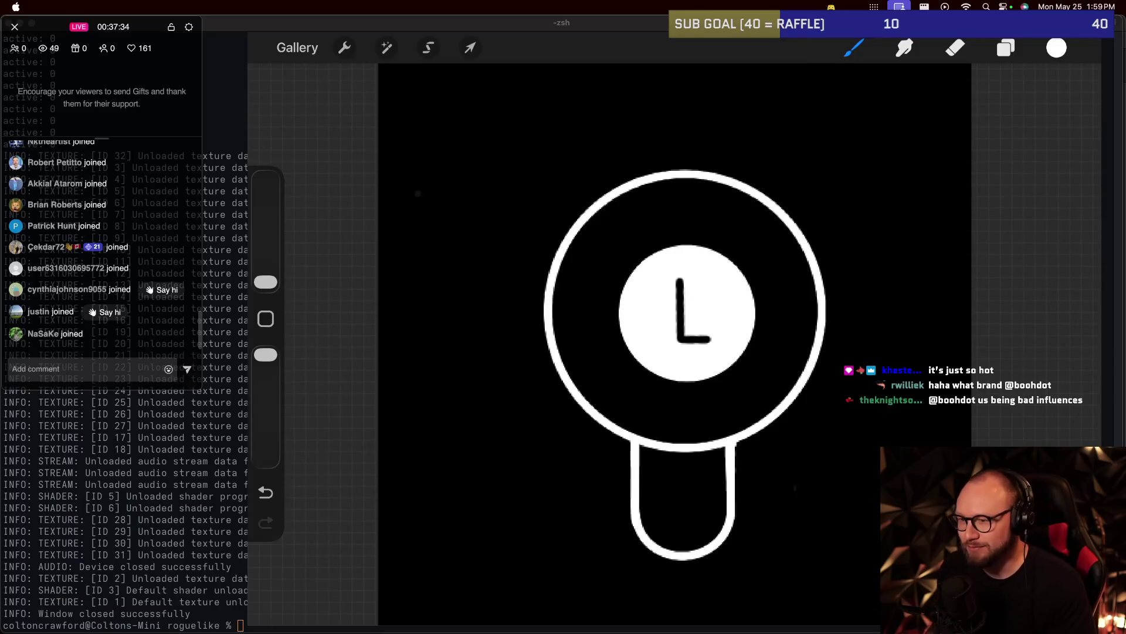
scroll(653, 441, "up", 3)
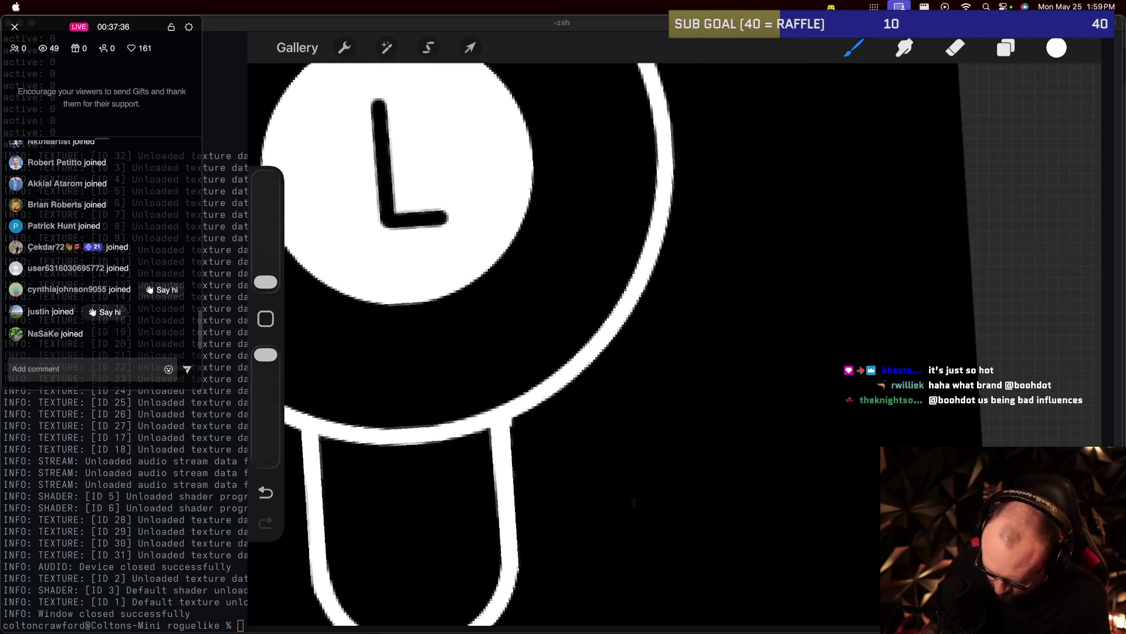
scroll(653, 441, "up", 2)
scroll(653, 440, "up", 2)
scroll(653, 441, "up", 2)
scroll(653, 441, "up", 1)
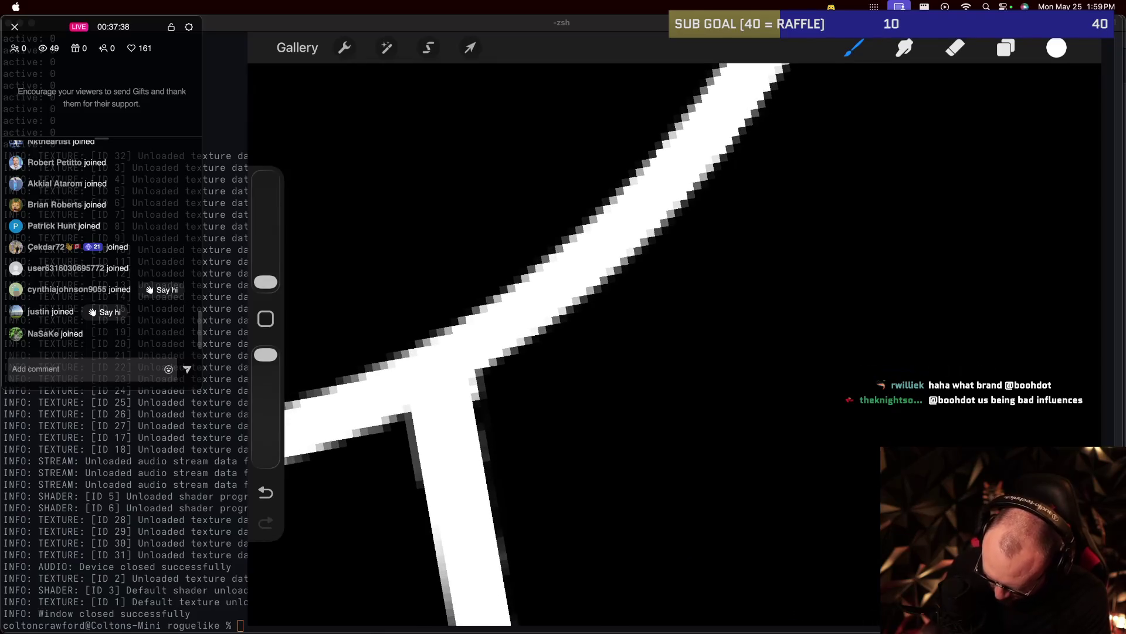
Erase the stray speck at the handle–circle junction, then zoom out to show the whole L-button drawing.
key("e")
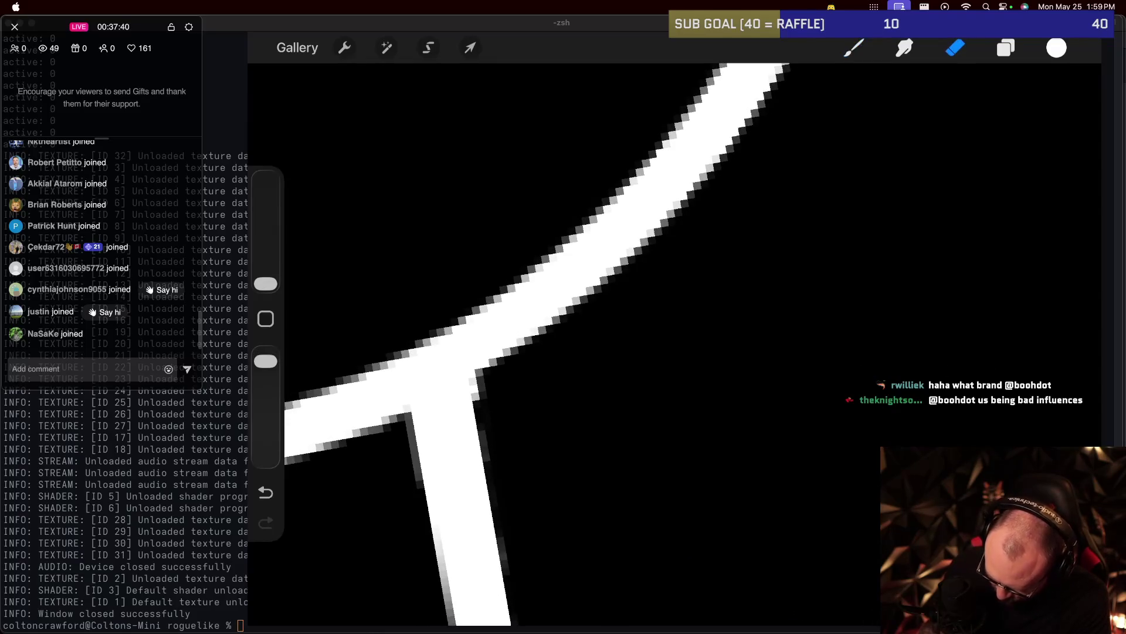
left_click(479, 393)
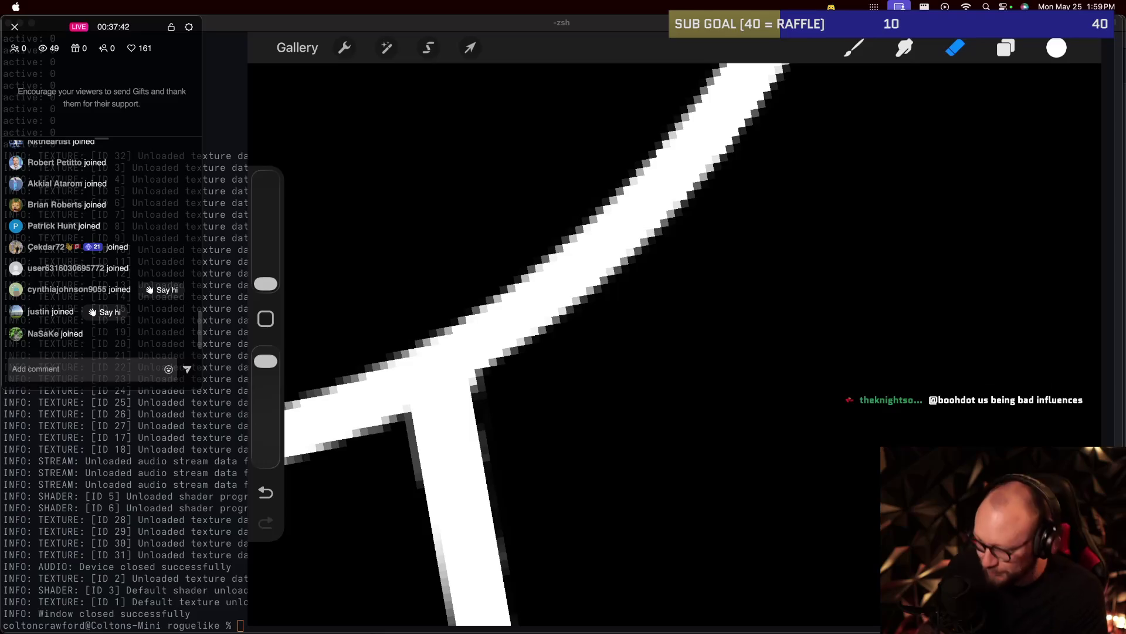
scroll(565, 343, "down", 3)
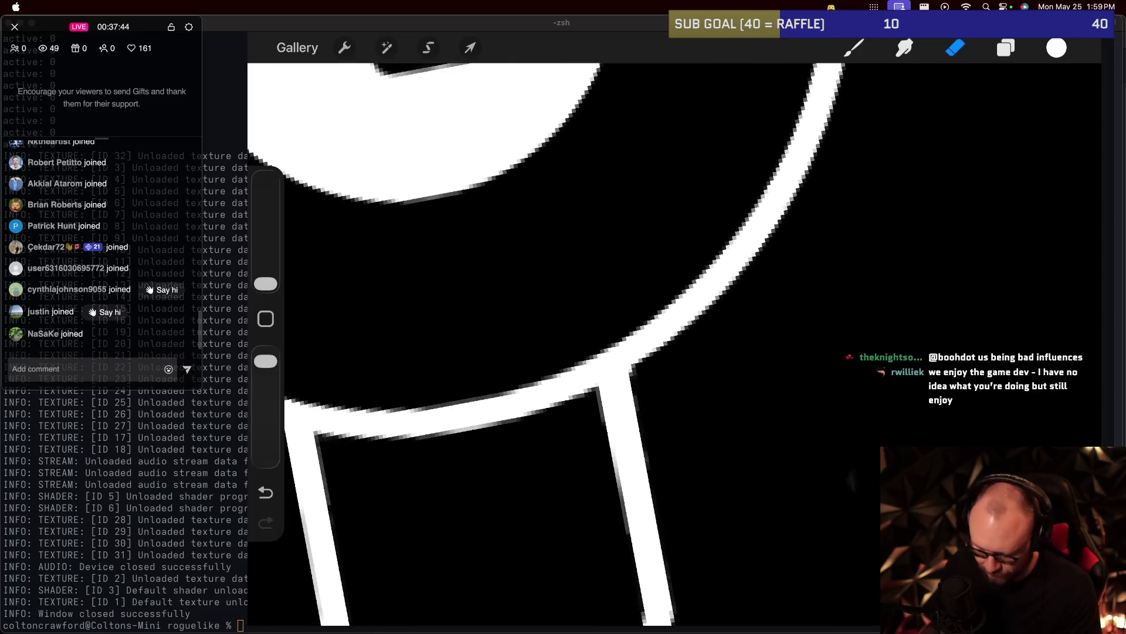
scroll(565, 343, "down", 5)
scroll(648, 293, "down", 2)
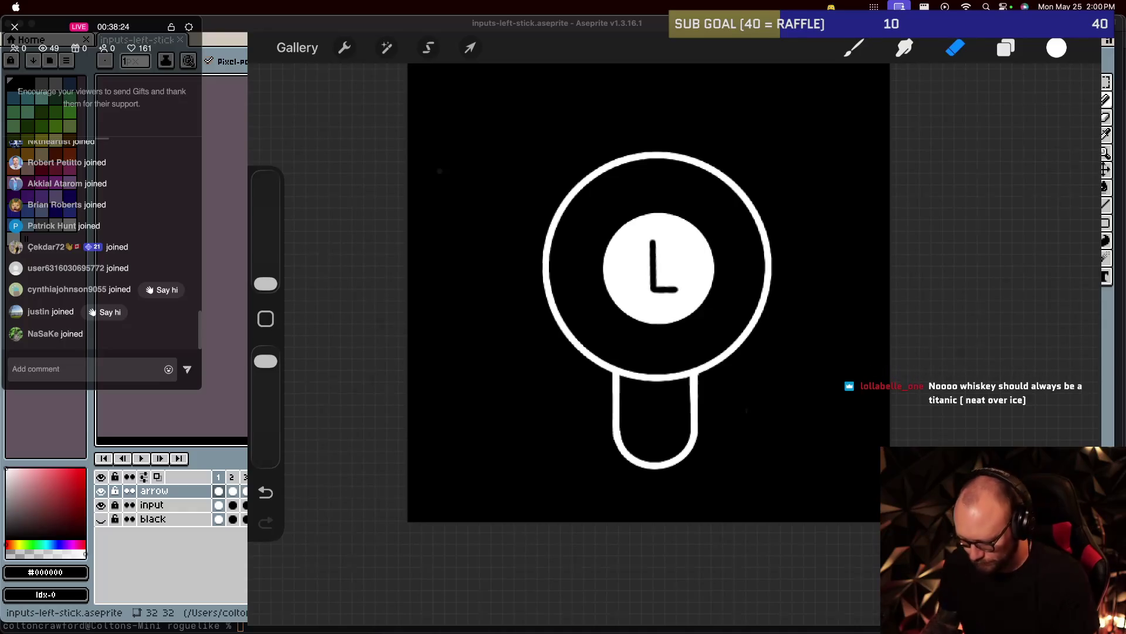
left_click(1005, 47)
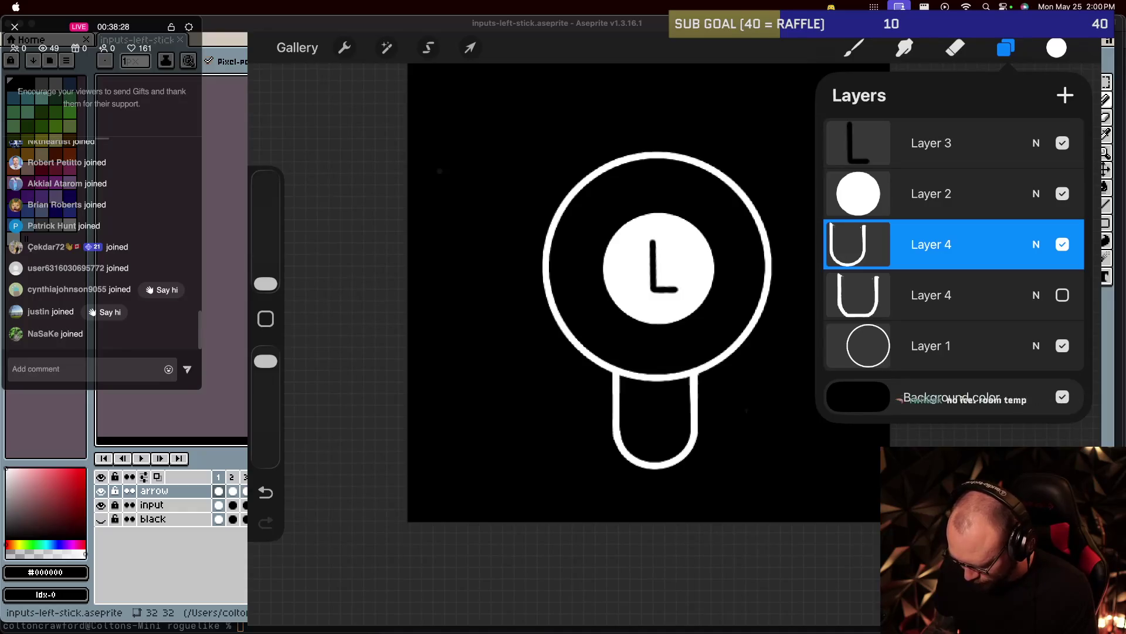
Delete the hidden duplicate Layer 4.
left_click(931, 295)
left_click_drag(1027, 294, 853, 294)
left_click(1059, 295)
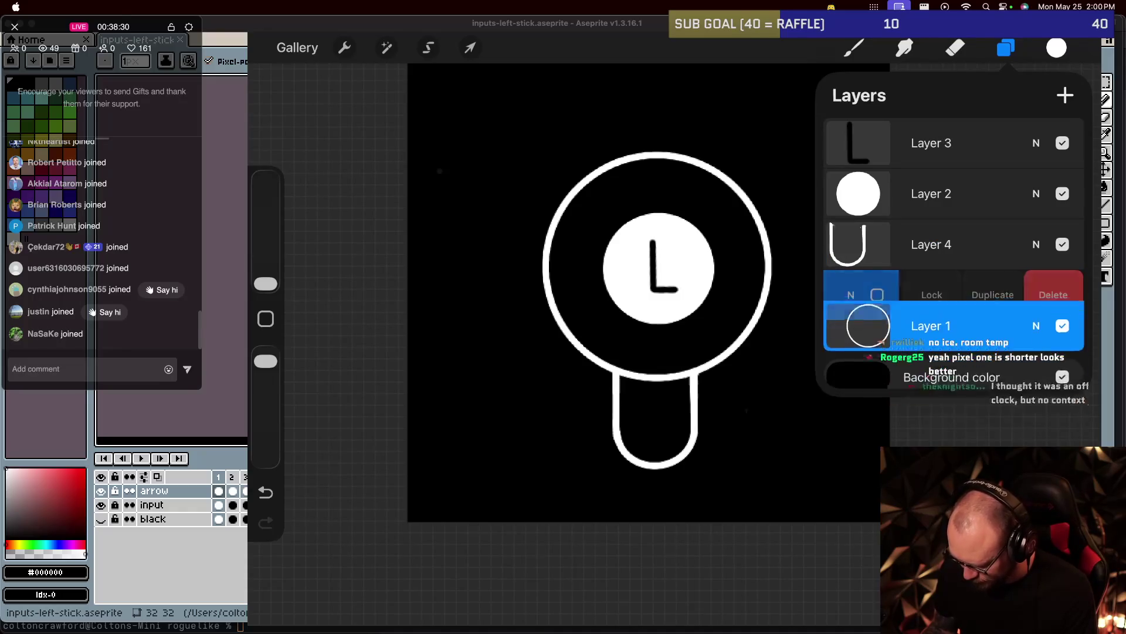
Move the handle shape on the visible Layer 4 up so its arm tips enter the circle.
left_click(931, 244)
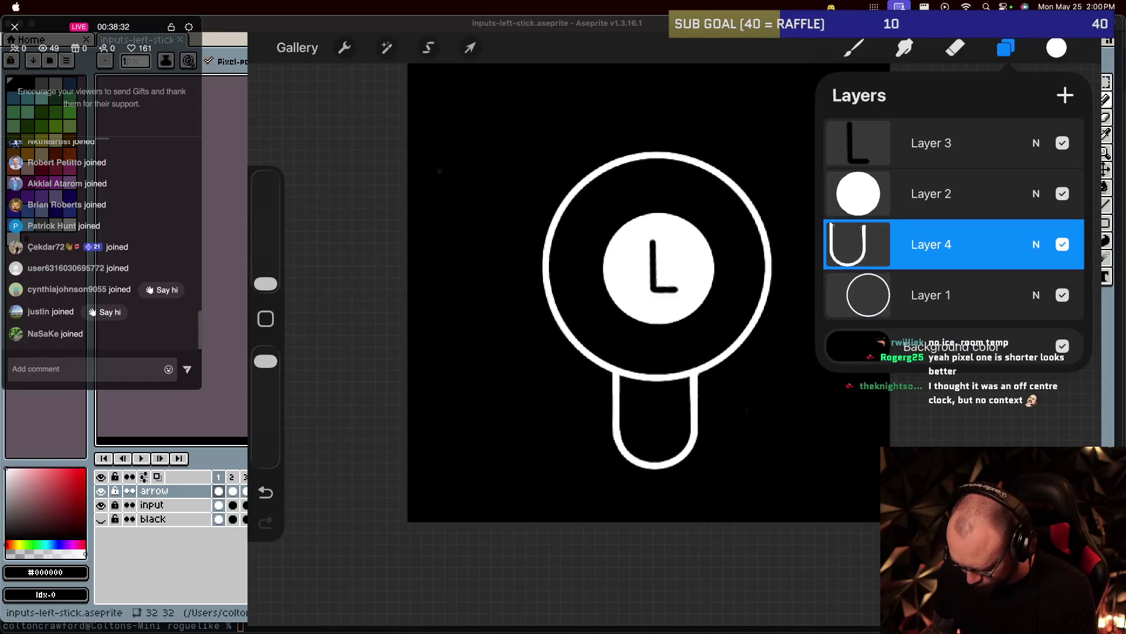
left_click(1005, 48)
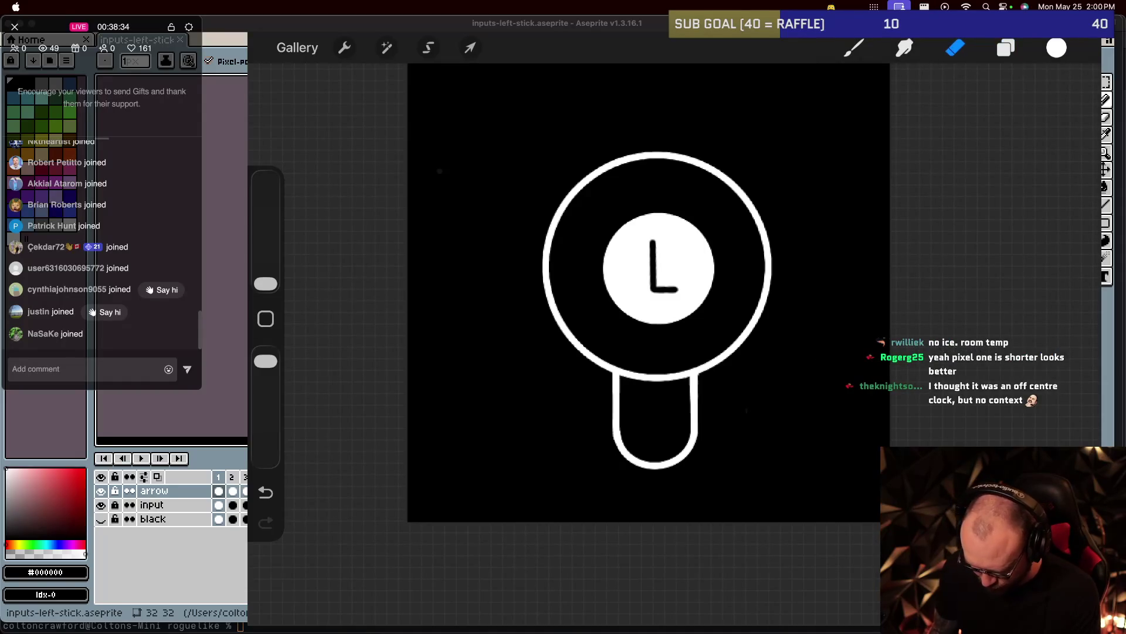
left_click(470, 48)
left_click_drag(681, 416, 681, 397)
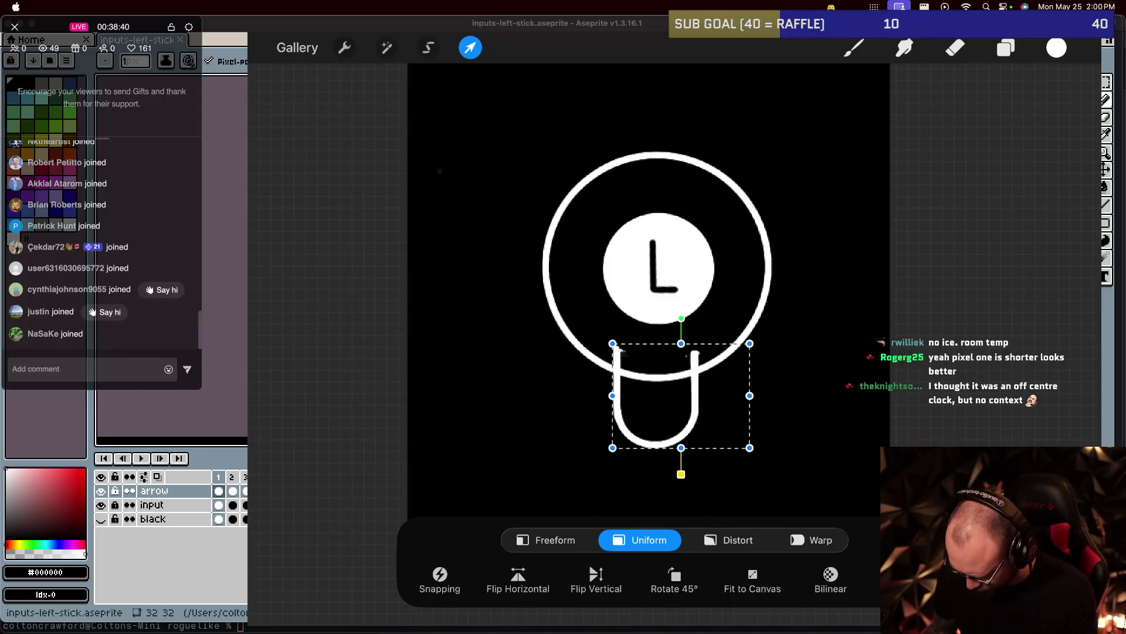
Commit the move and select the Eraser with the Monoline brush.
left_click(955, 48)
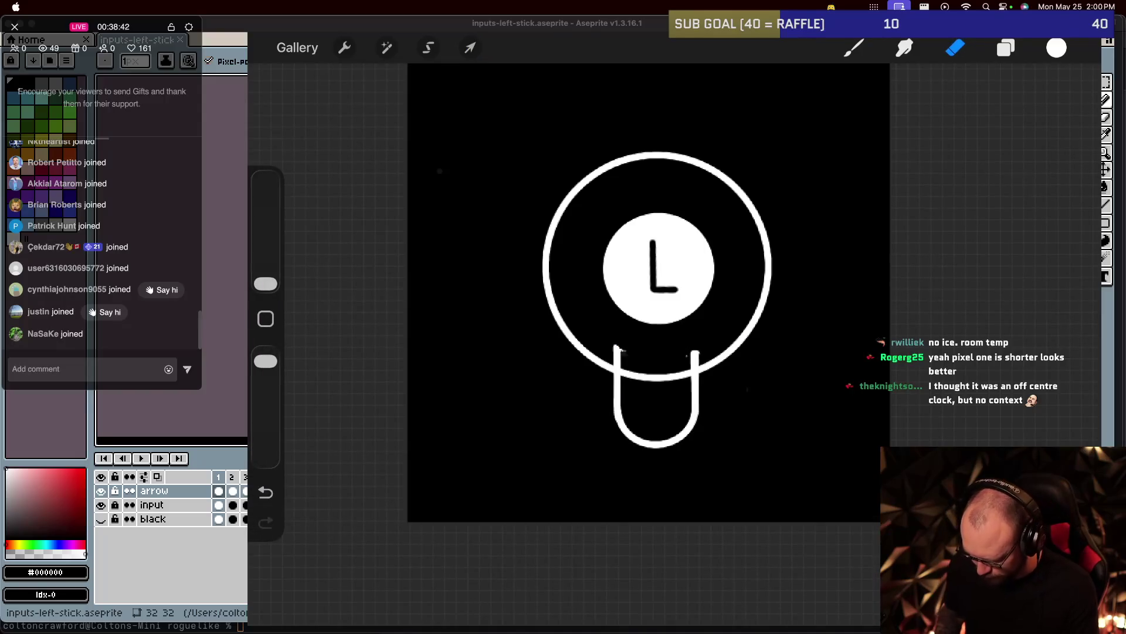
left_click(955, 48)
left_click(995, 205)
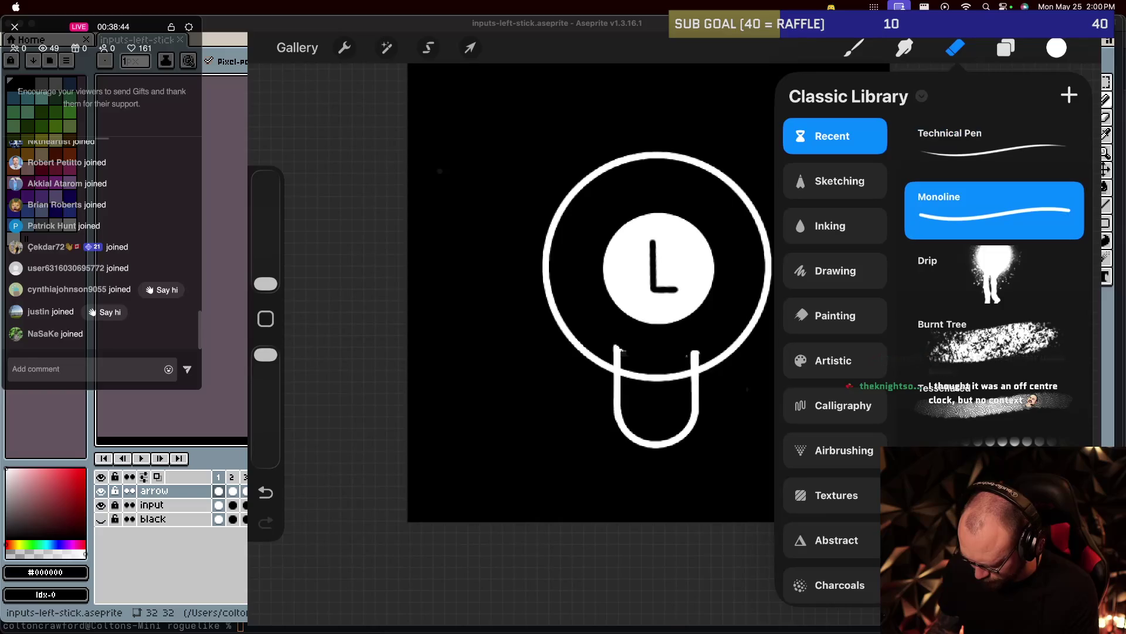
Erase the right and left handle-arm tips above the circle's outline with the Monoline eraser.
left_click(955, 48)
scroll(645, 329, "up", 5)
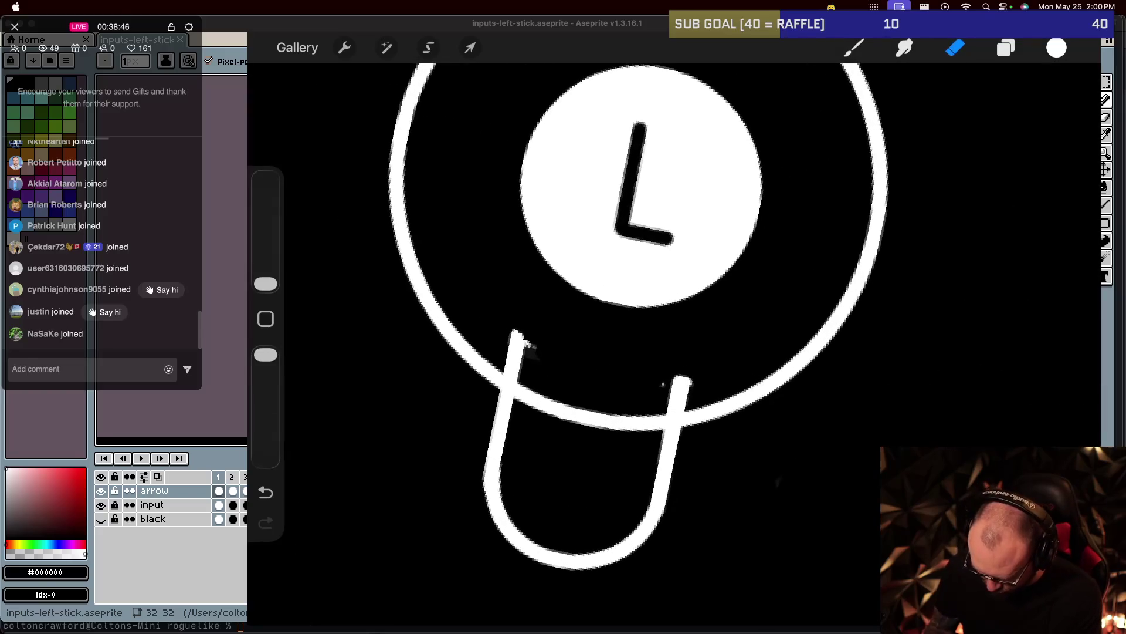
mouse_move(675, 384)
left_mouse_down()
mouse_move(683, 402)
mouse_move(671, 411)
left_mouse_up()
left_click_drag(522, 331, 510, 382)
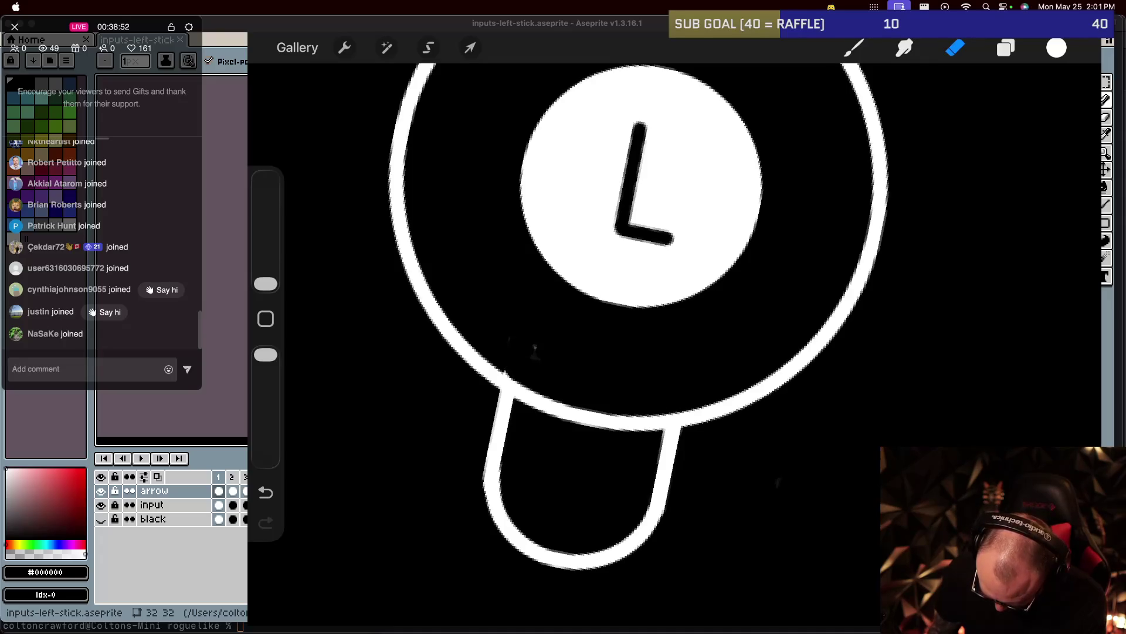
scroll(698, 329, "down", 5)
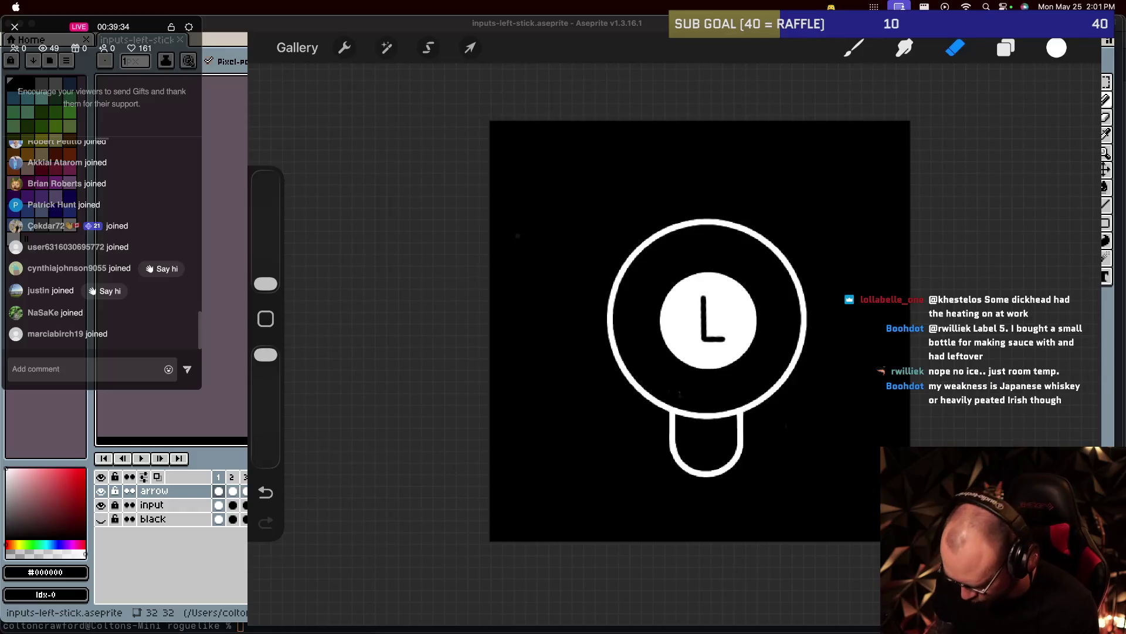
left_click_drag(1056, 47, 708, 319)
left_click(551, 176)
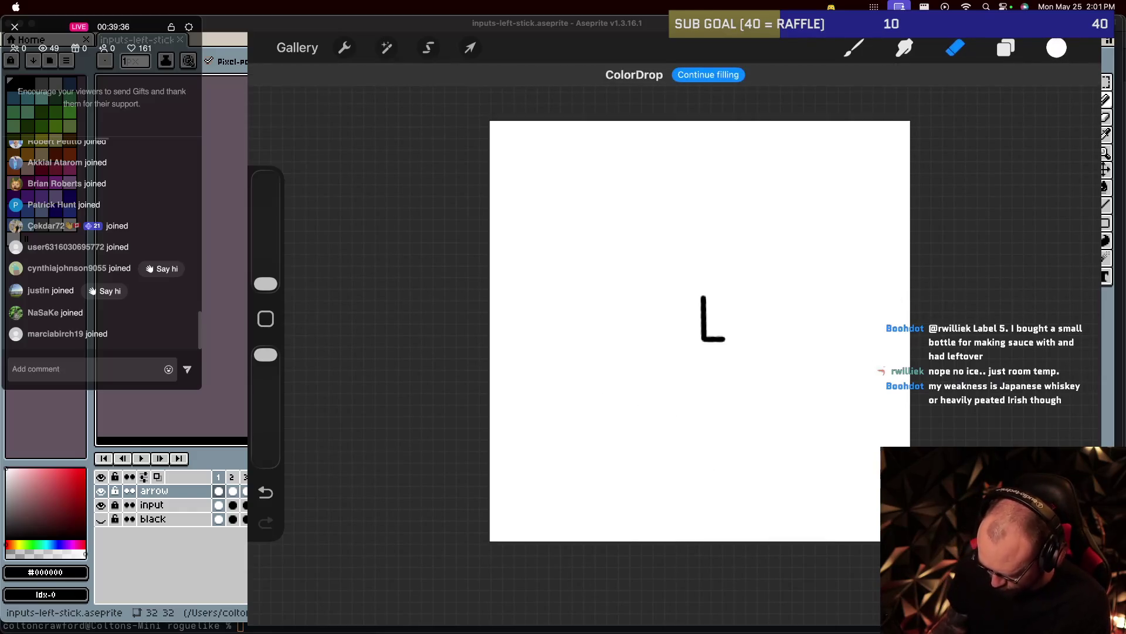
key("ctrl+z")
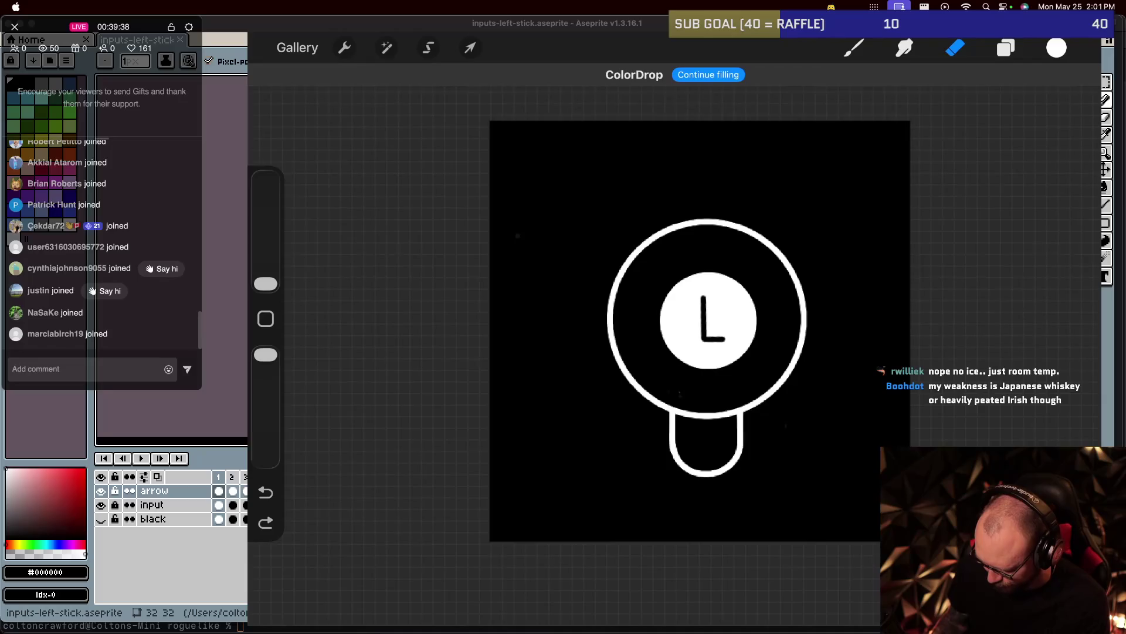
left_click(1056, 47)
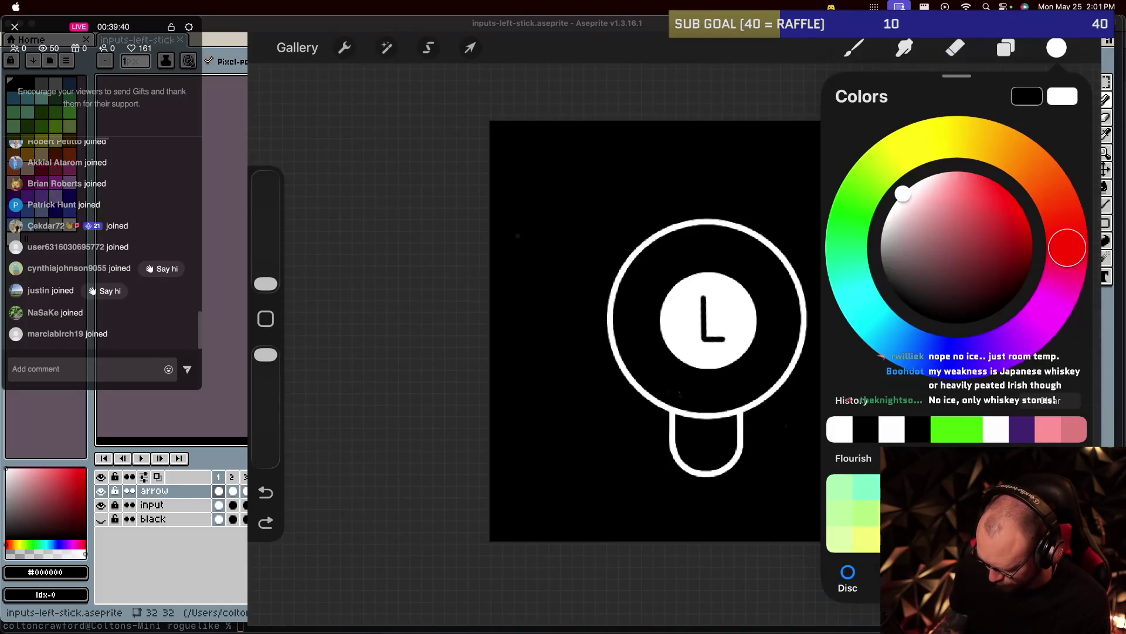
left_click(1057, 47)
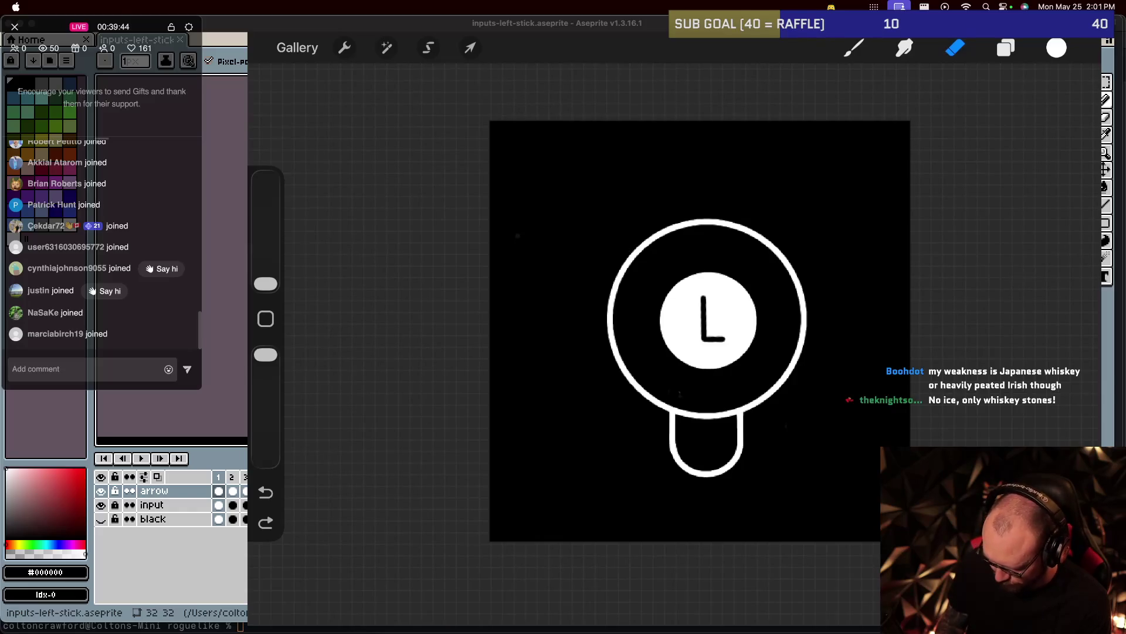
scroll(698, 329, "up", 5)
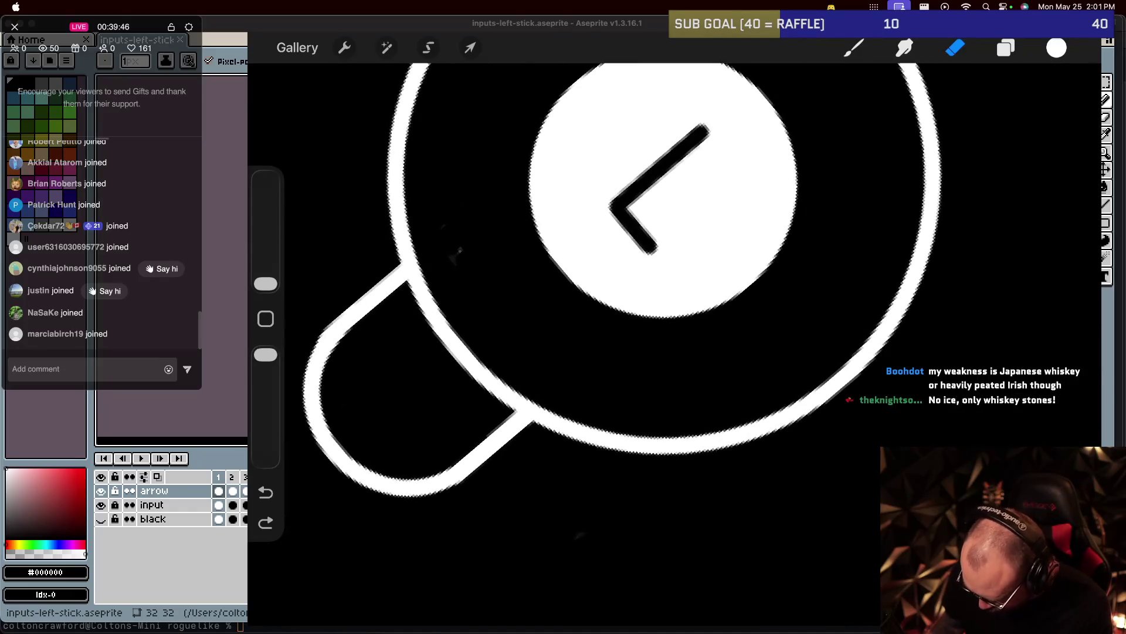
Switch to the brush and draw a white line along the stick's left edge.
left_click(853, 47)
left_click(1006, 48)
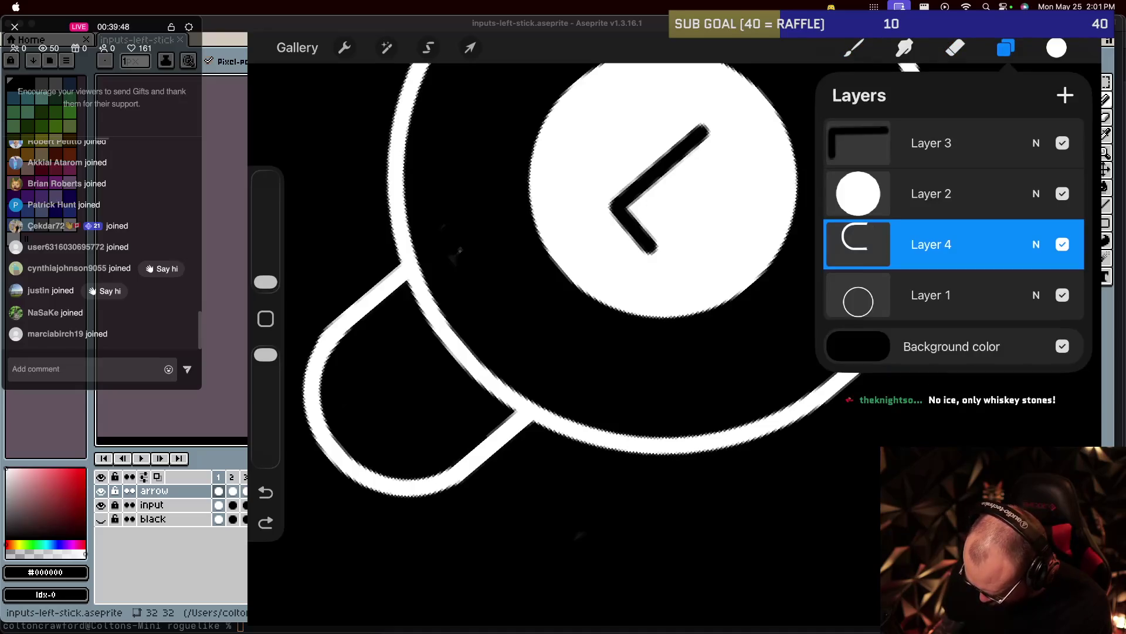
left_click(1006, 47)
scroll(651, 281, "up", 2)
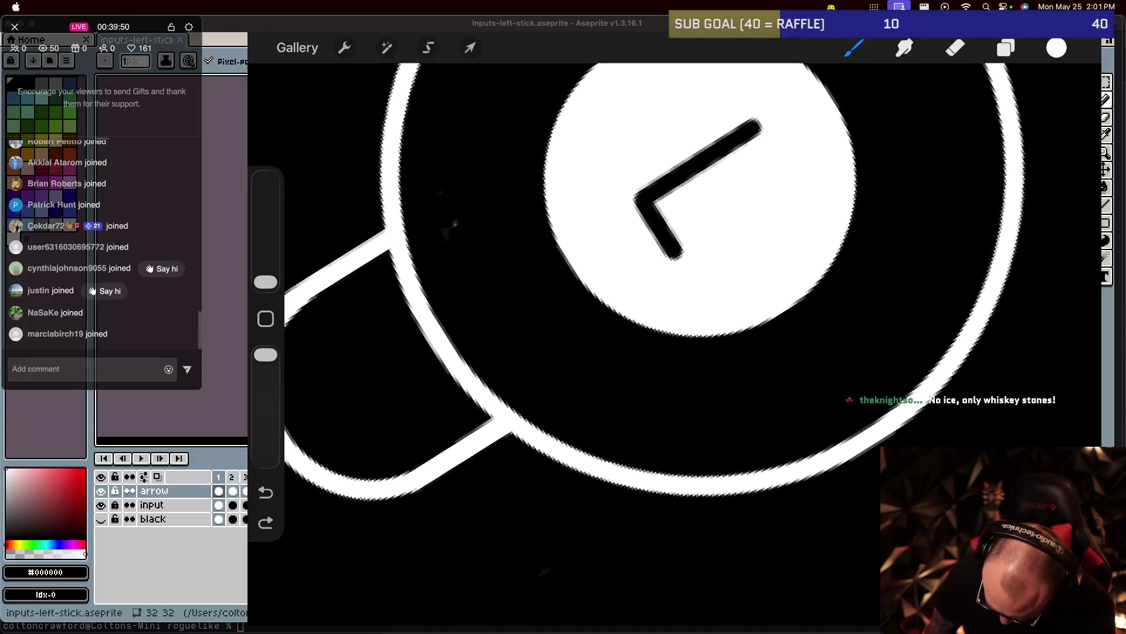
mouse_move(384, 252)
left_mouse_down()
mouse_move(449, 387)
mouse_move(484, 418)
left_mouse_up()
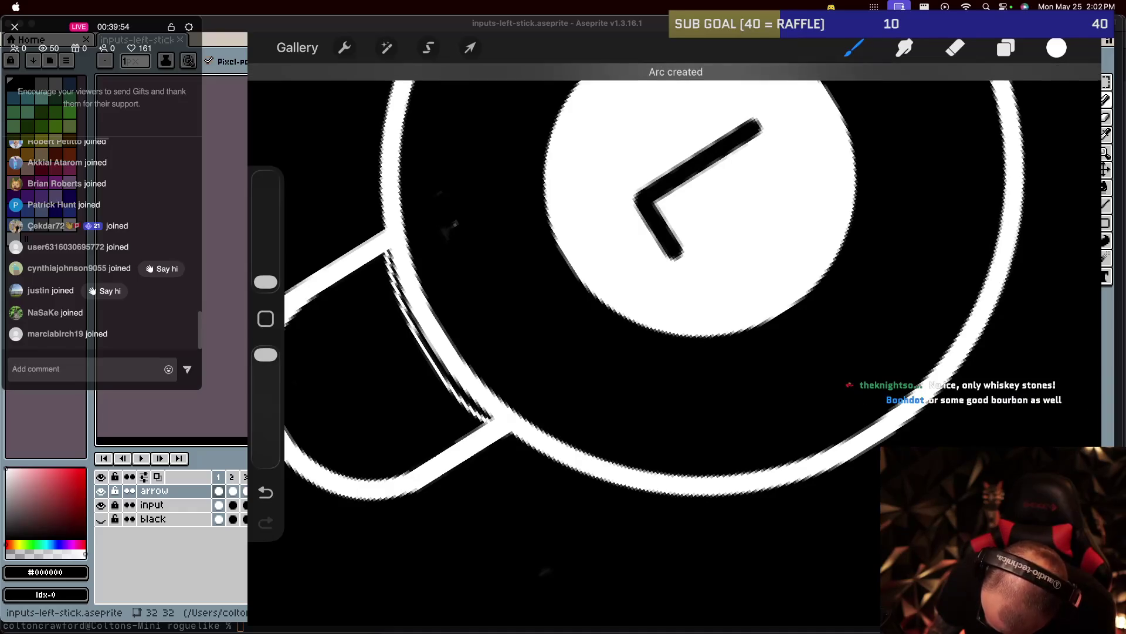
scroll(651, 316, "down", 2)
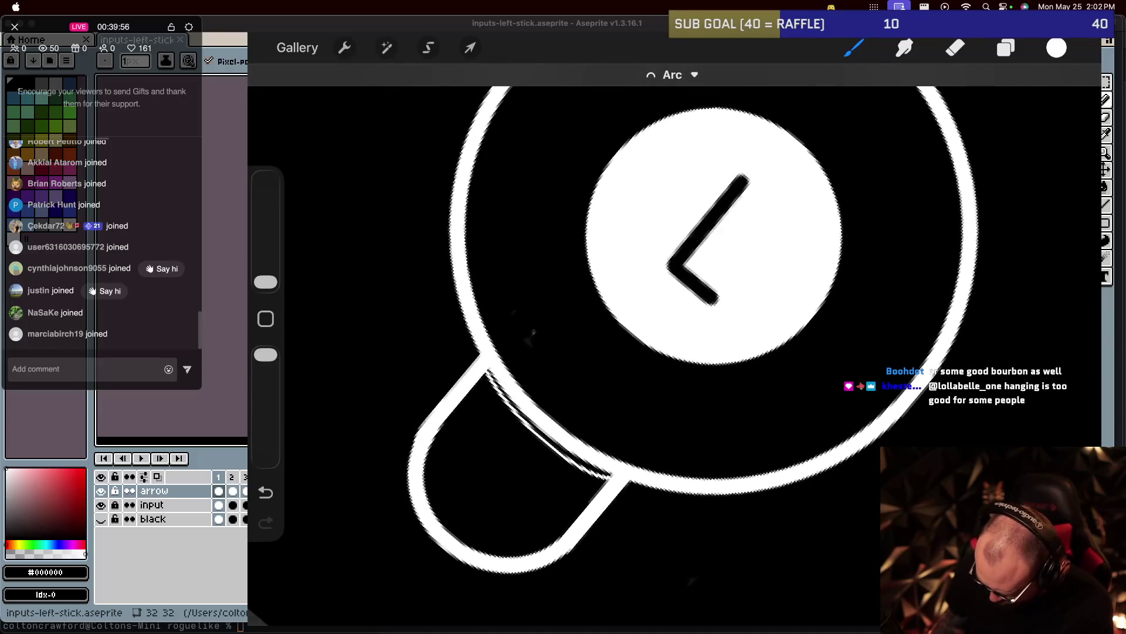
Fill the stick with solid white and paint over the black seam at its top.
left_click_drag(1056, 48, 516, 481)
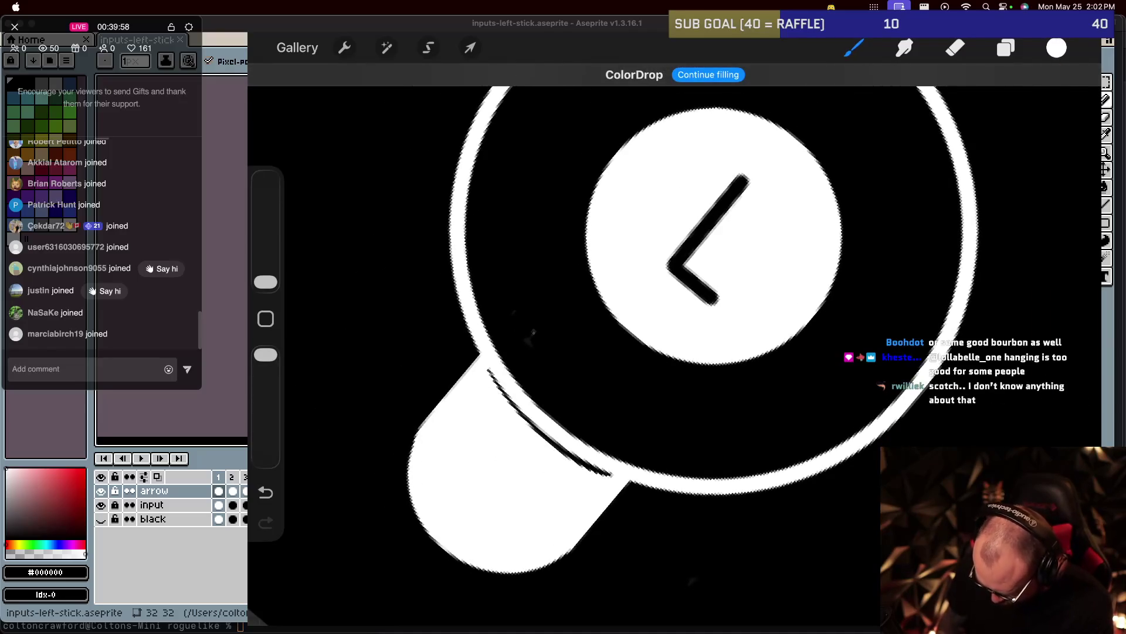
scroll(637, 331, "up", 2)
mouse_move(378, 245)
left_mouse_down()
mouse_move(407, 323)
mouse_move(484, 428)
mouse_move(447, 386)
left_mouse_up()
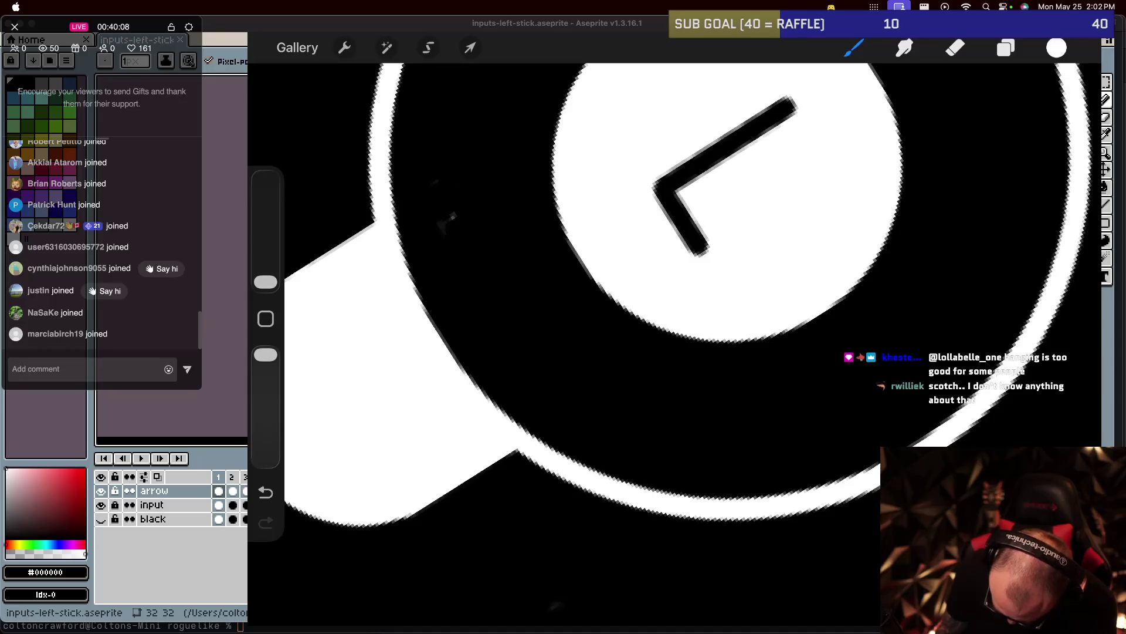
scroll(675, 343, "down", 5)
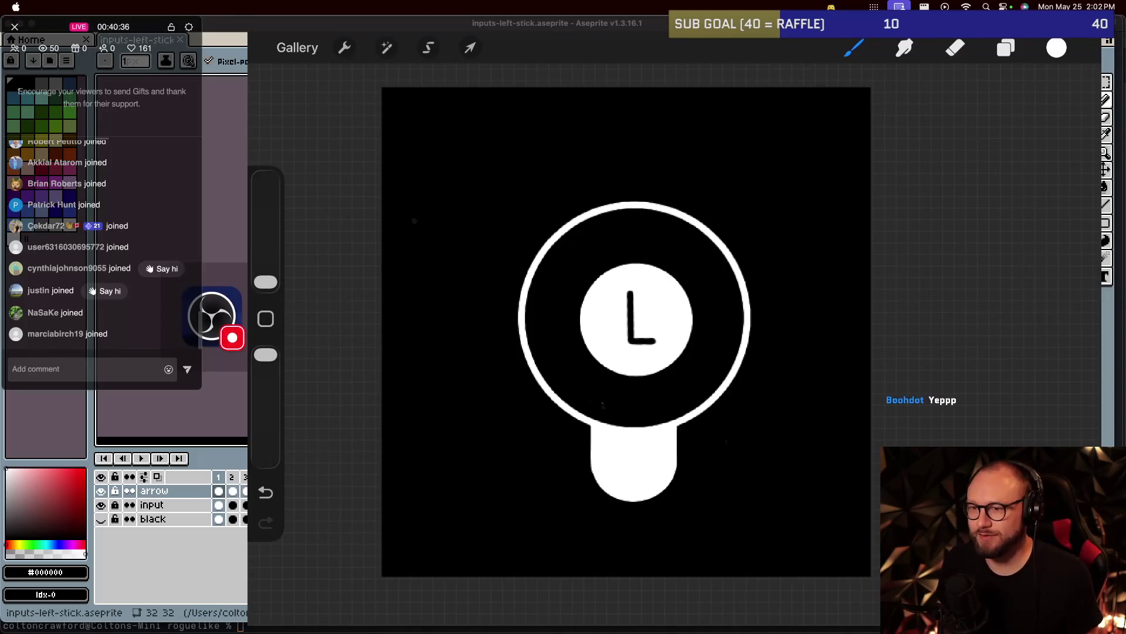
key("super+Tab")
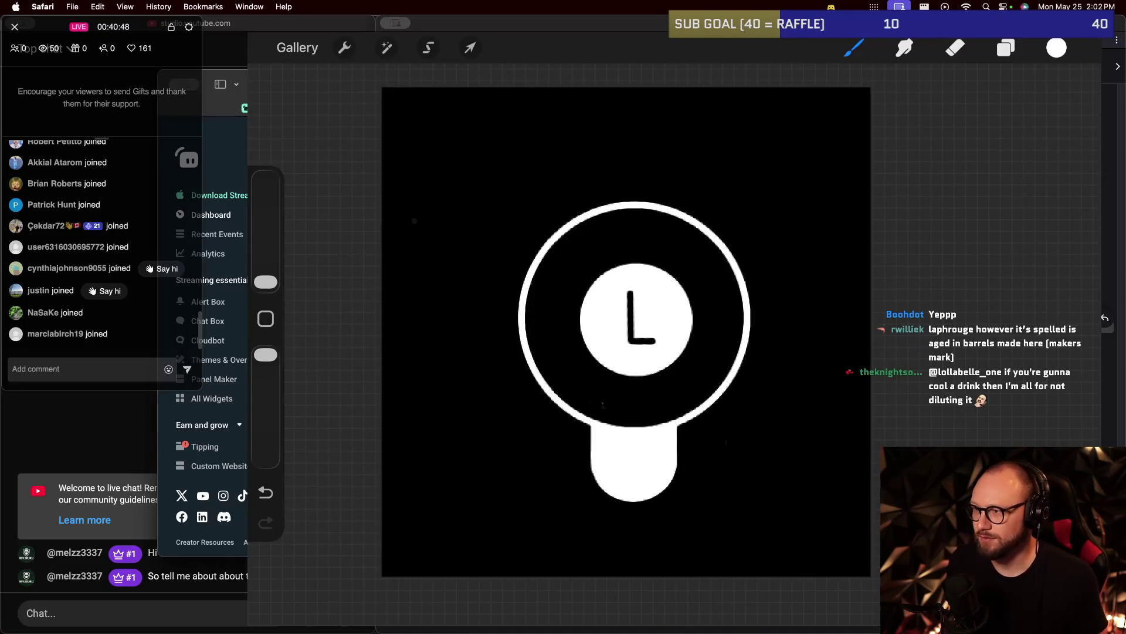
key("ctrl+Tab")
key("ctrl+Tab")
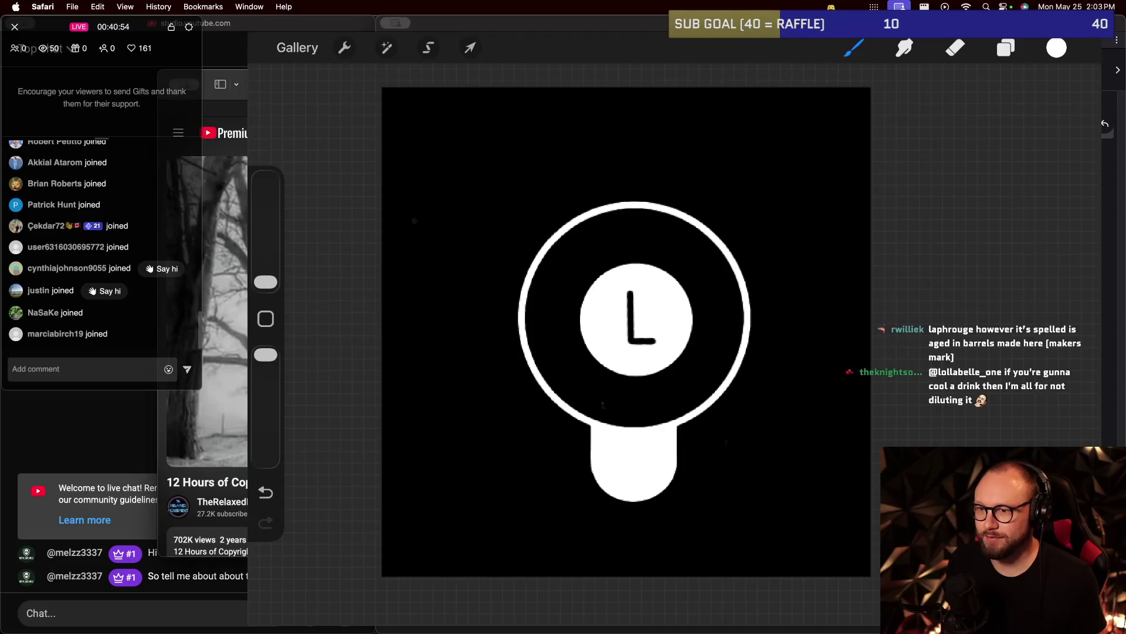
key("ctrl+Tab")
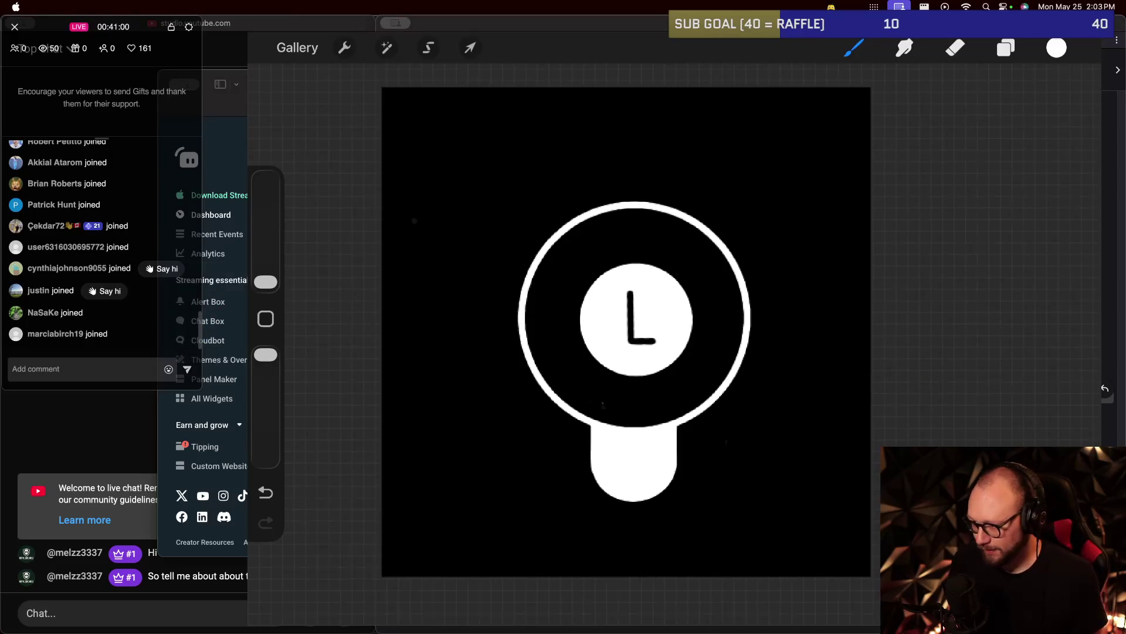
key("super+Tab")
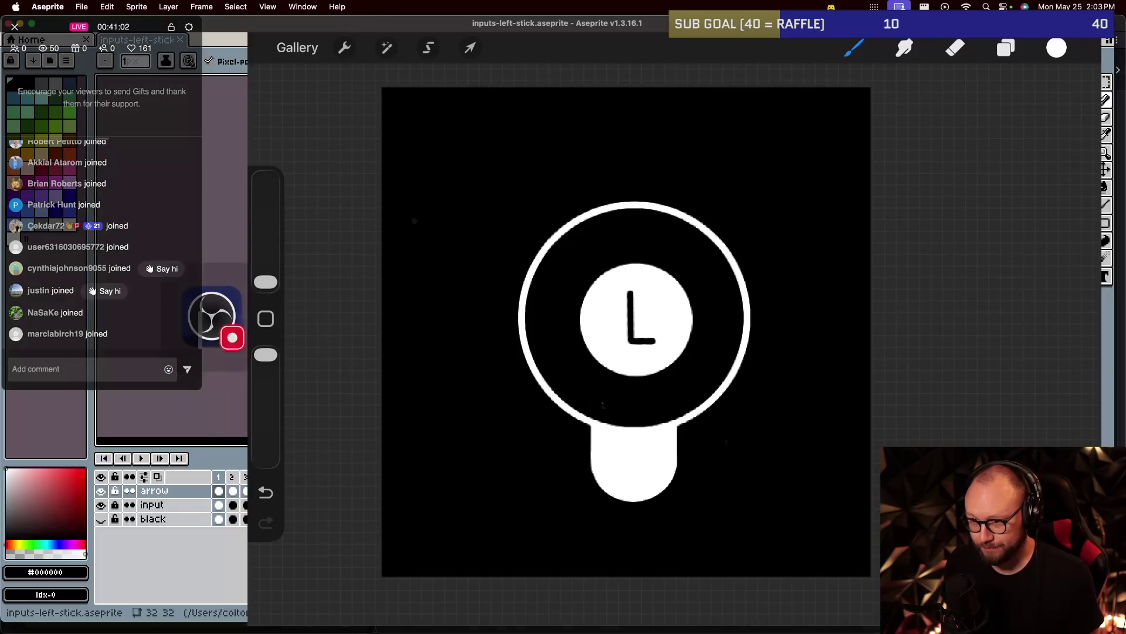
Switch to iTerm2 and launch the game with ./game.
key("super+Tab")
type("./game")
key("Return")
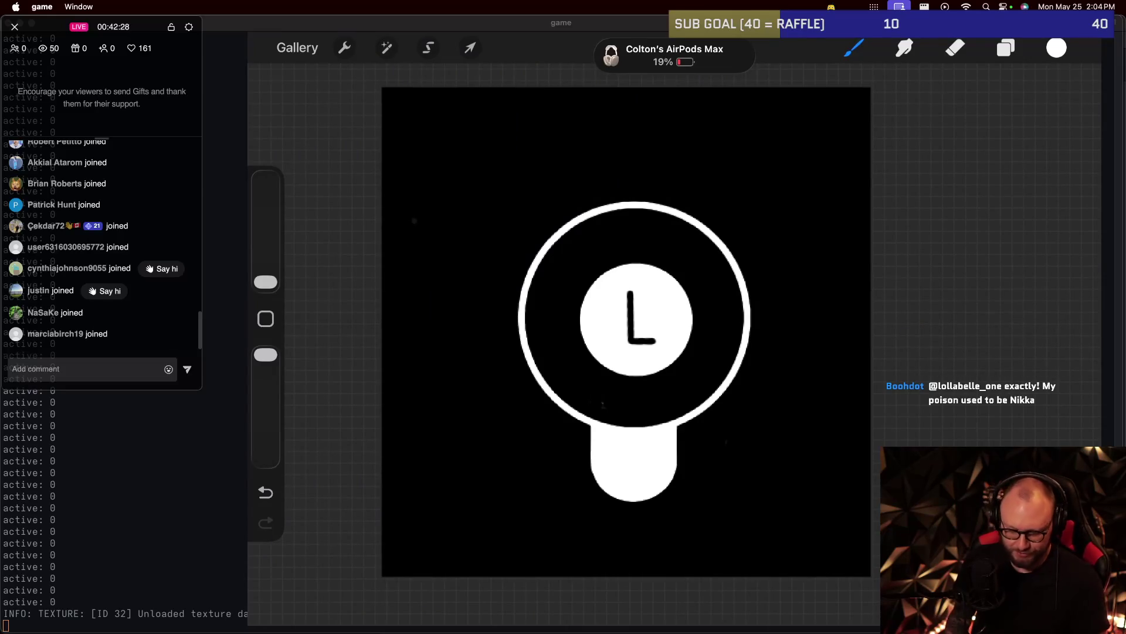
Quit the running game and bring the browser with the stream chat forward.
key("Escape")
key("super+Tab")
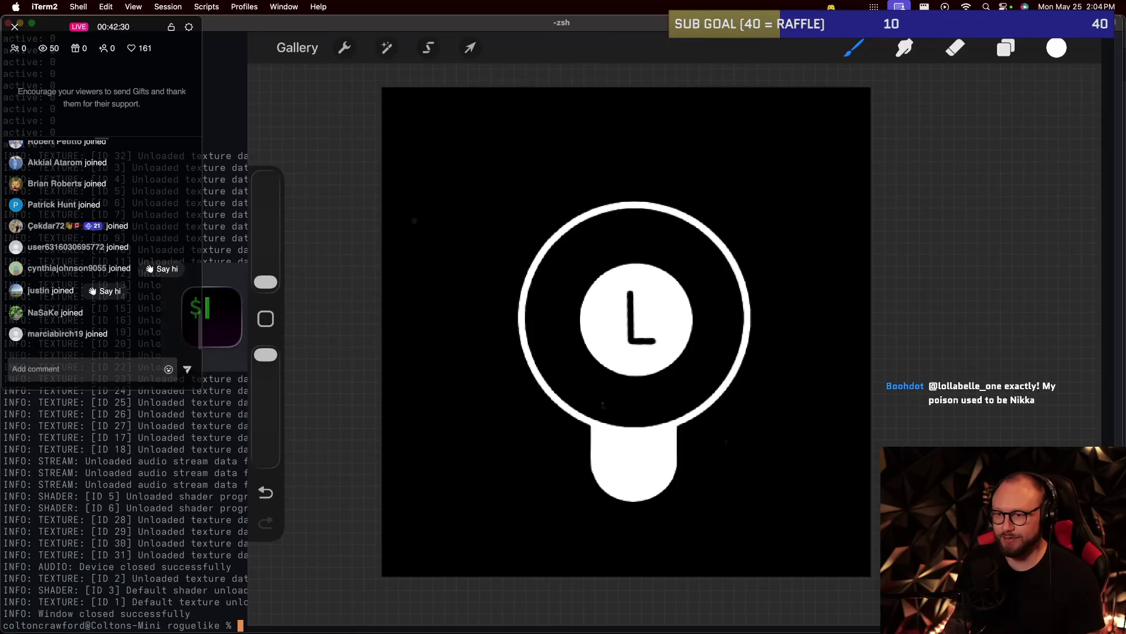
key("super+Tab")
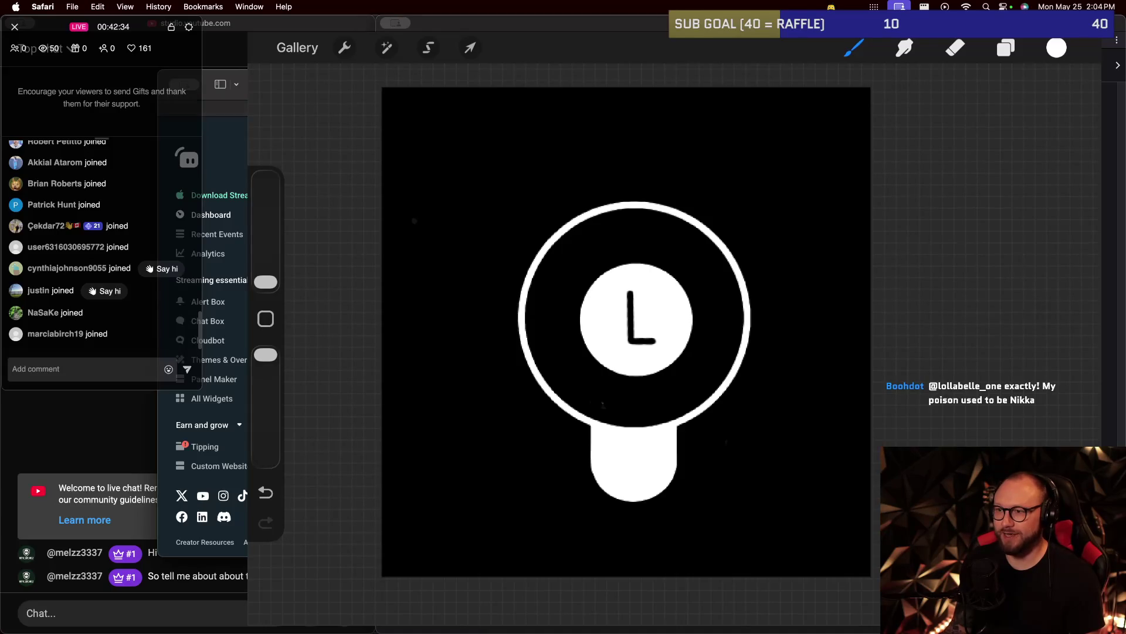
Cycle the browser tabs to the YouTube video and chat, then return to iTerm2.
key("ctrl+Tab")
key("ctrl+Tab")
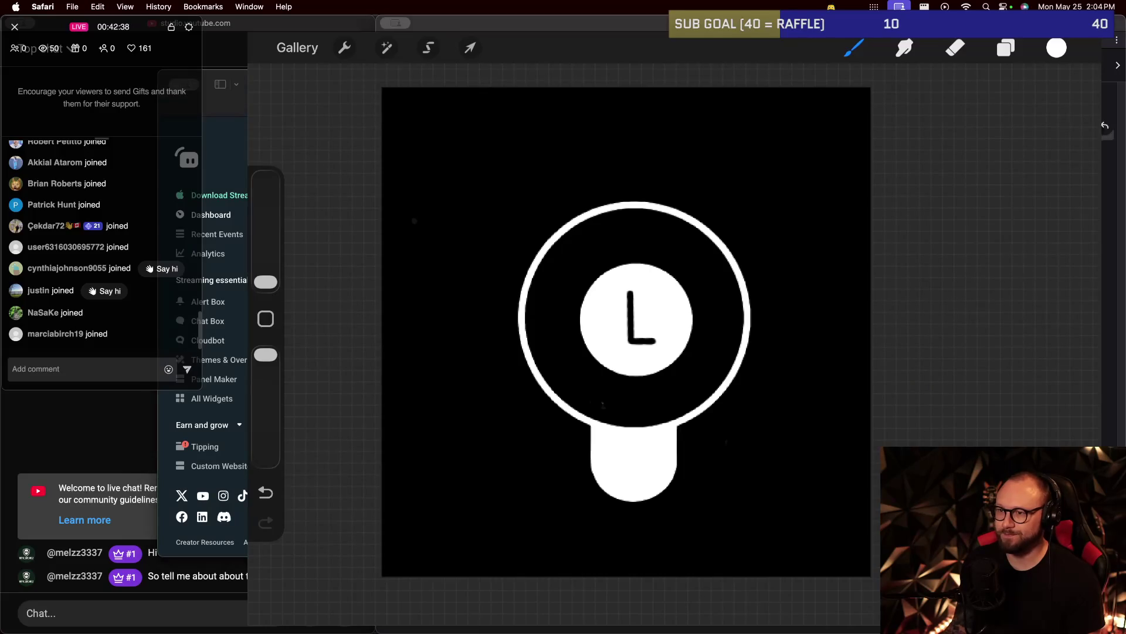
key("ctrl+Tab")
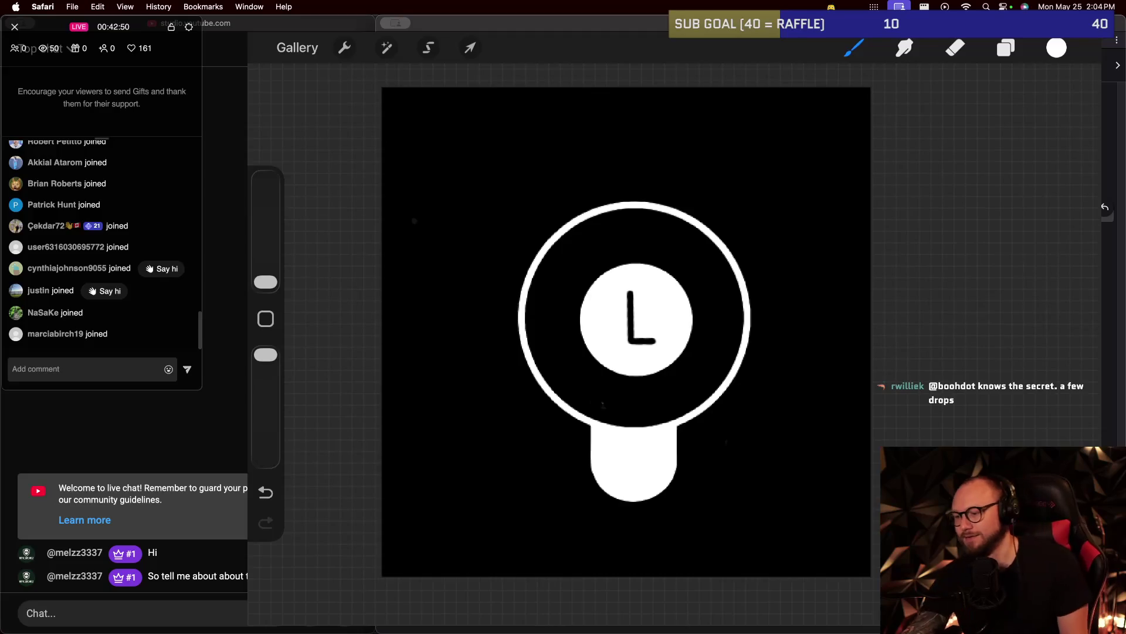
key("super+Tab")
key("super+Tab")
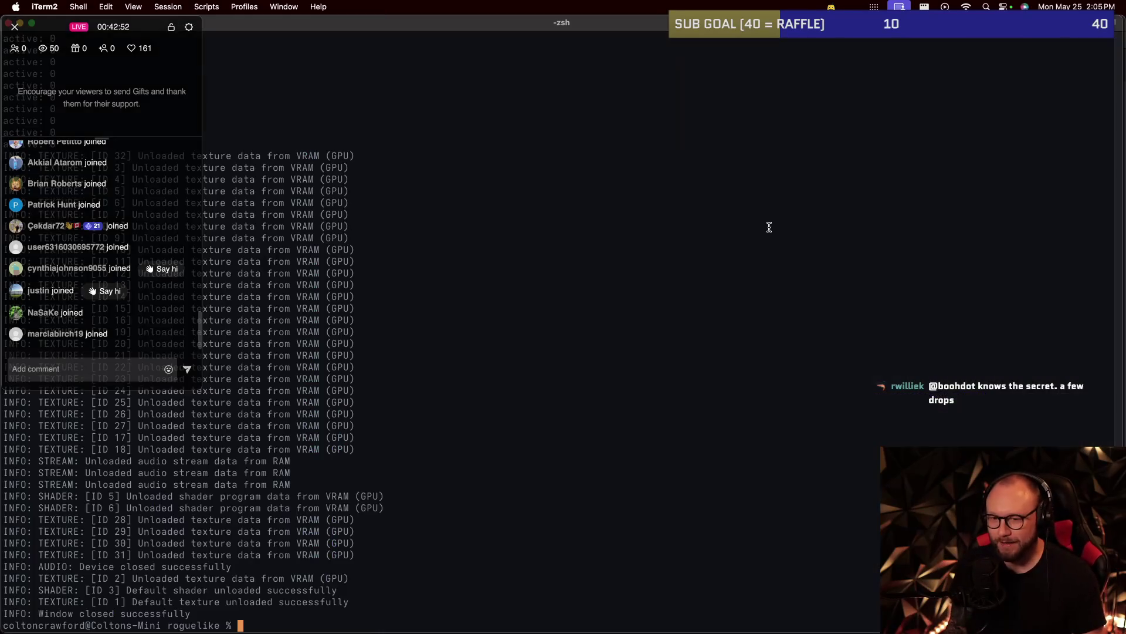
Cycle through the open apps to get back to the browser.
key("super+Tab")
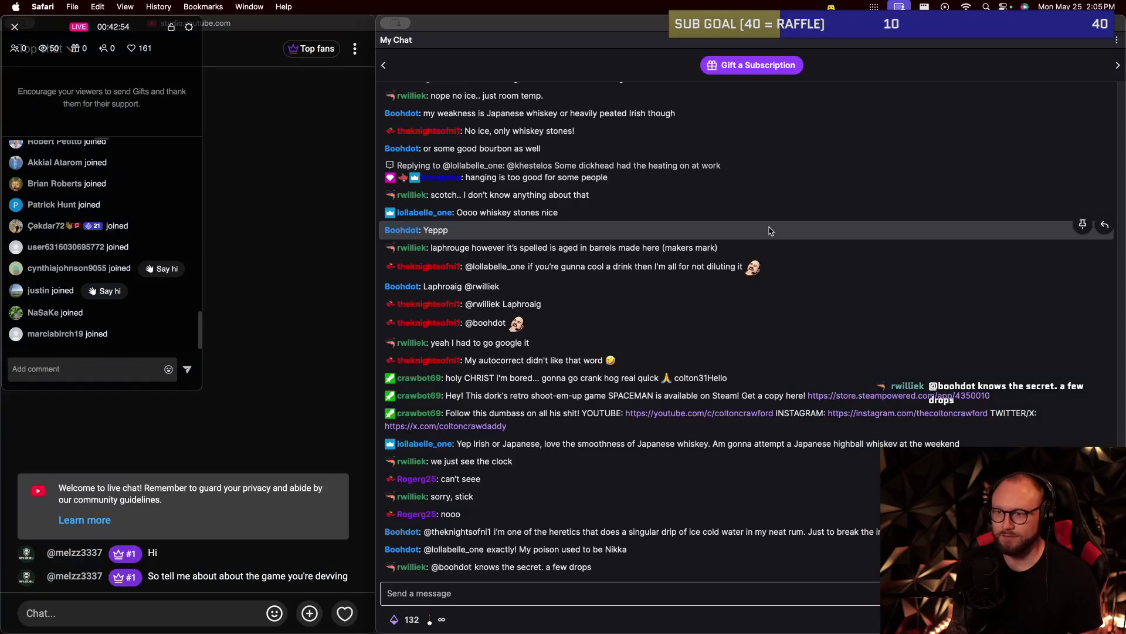
key("super+Tab")
key("super+Tab")
key("super+Tab")
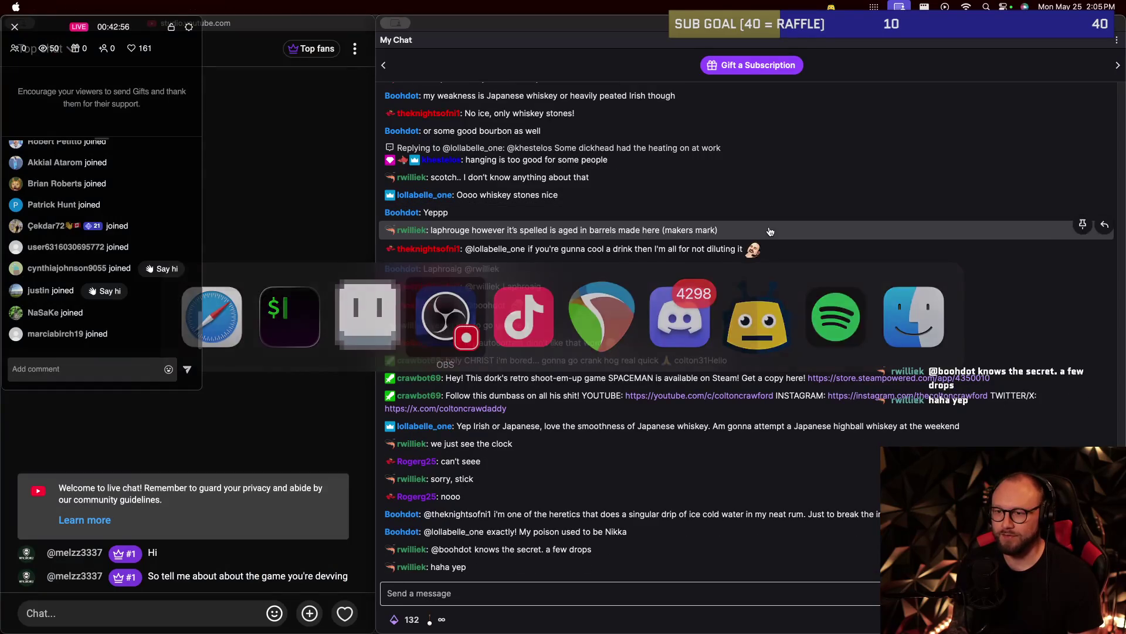
key("super+Tab")
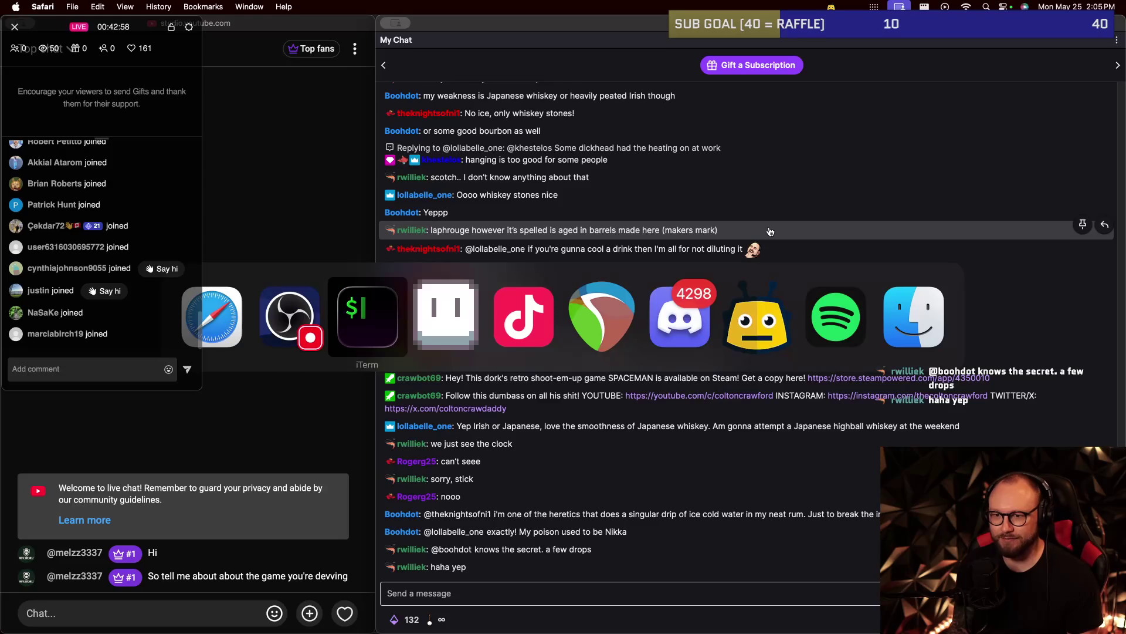
key("super+Tab")
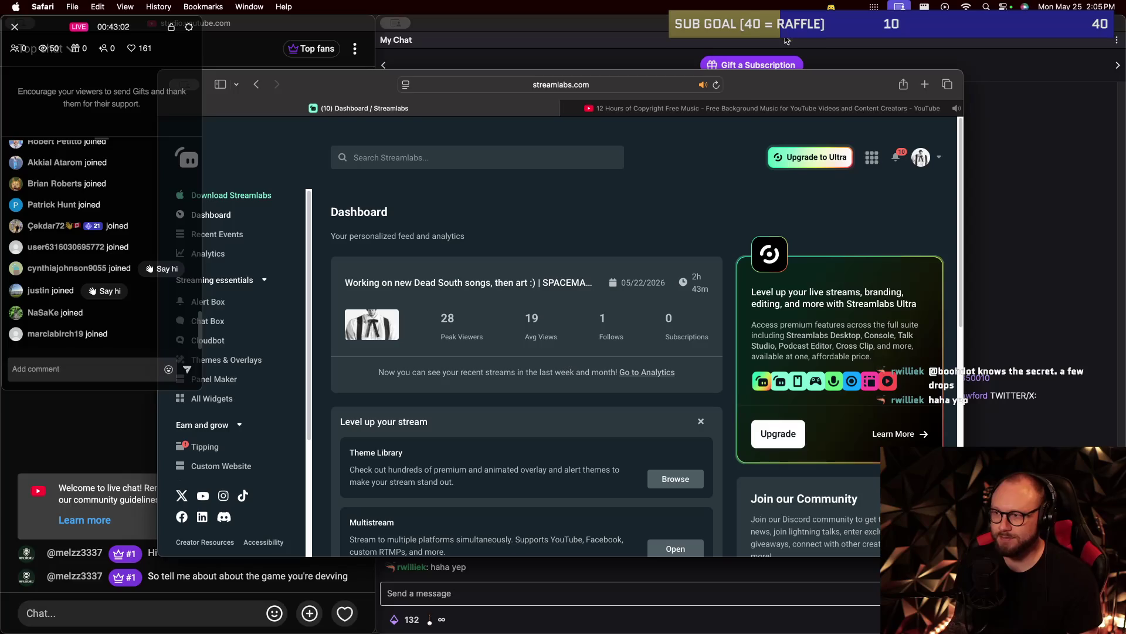
Pause the YouTube background music, go back to the Streamlabs tab and bring the chat forward.
left_click(766, 109)
left_click(662, 210)
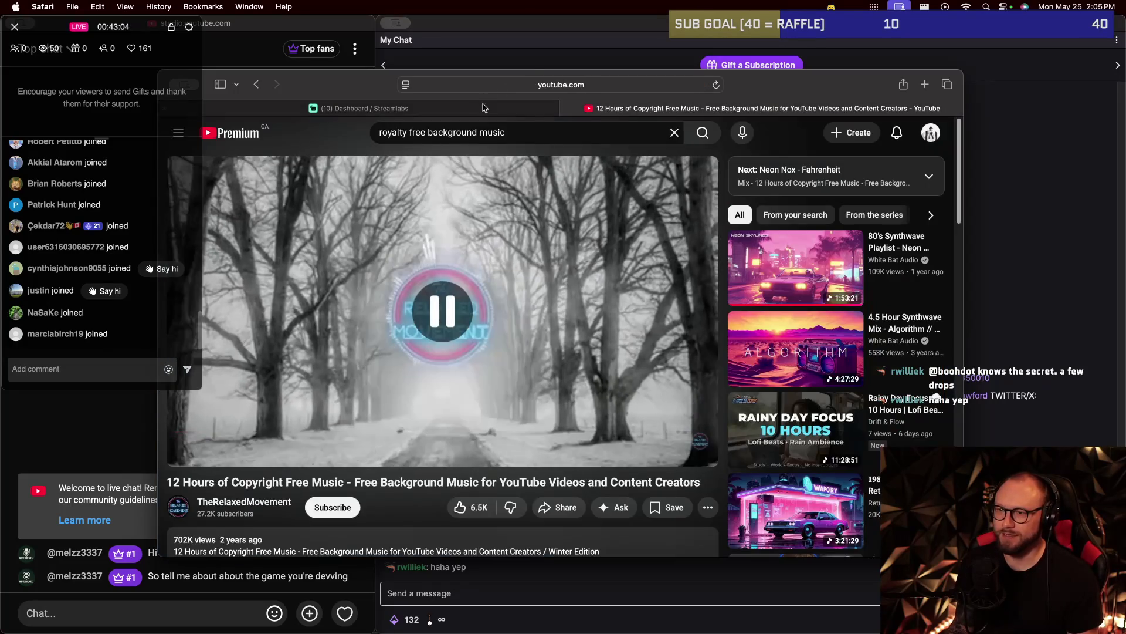
key("ctrl+Tab")
left_click(1068, 285)
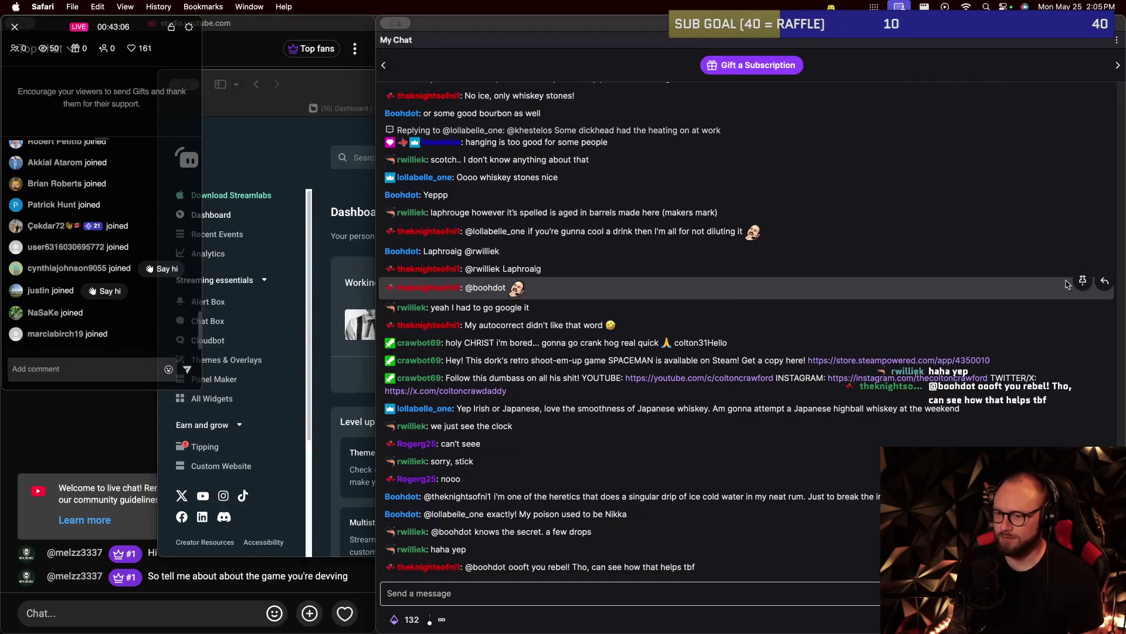
key("super+Tab")
key("super+Tab")
key("super+Tab")
key("super+Tab")
key("super+Tab")
key("super+Tab")
key("super+Tab")
key("super+Tab")
key("super+Tab")
key("super+Tab")
key("super+Tab")
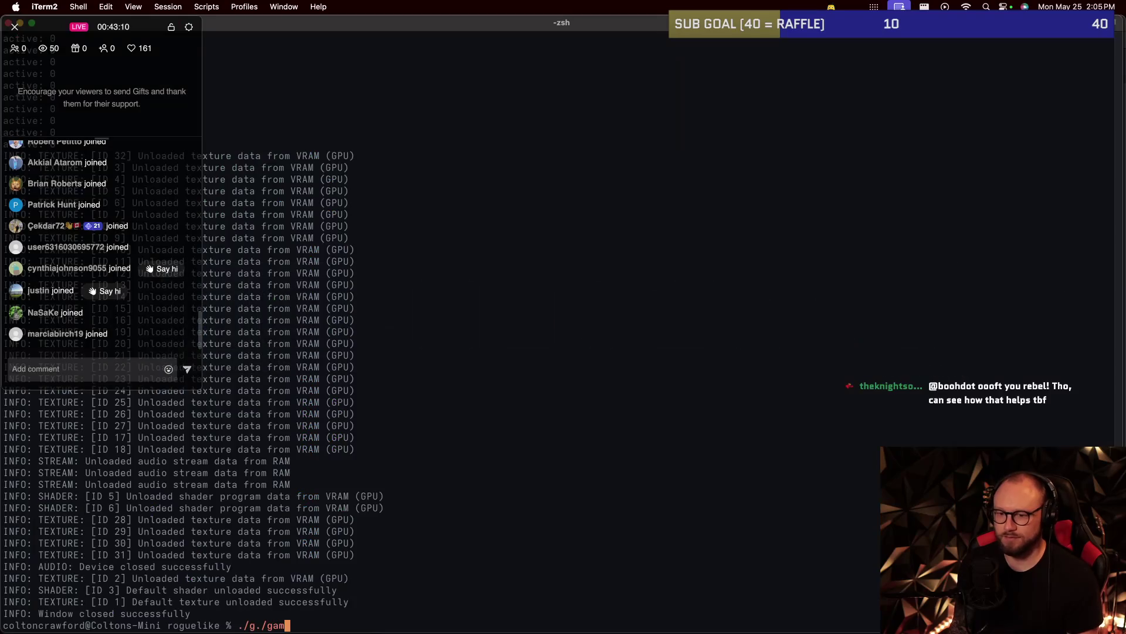
Launch the game with ./game and take an F12 screenshot.
type("ame")
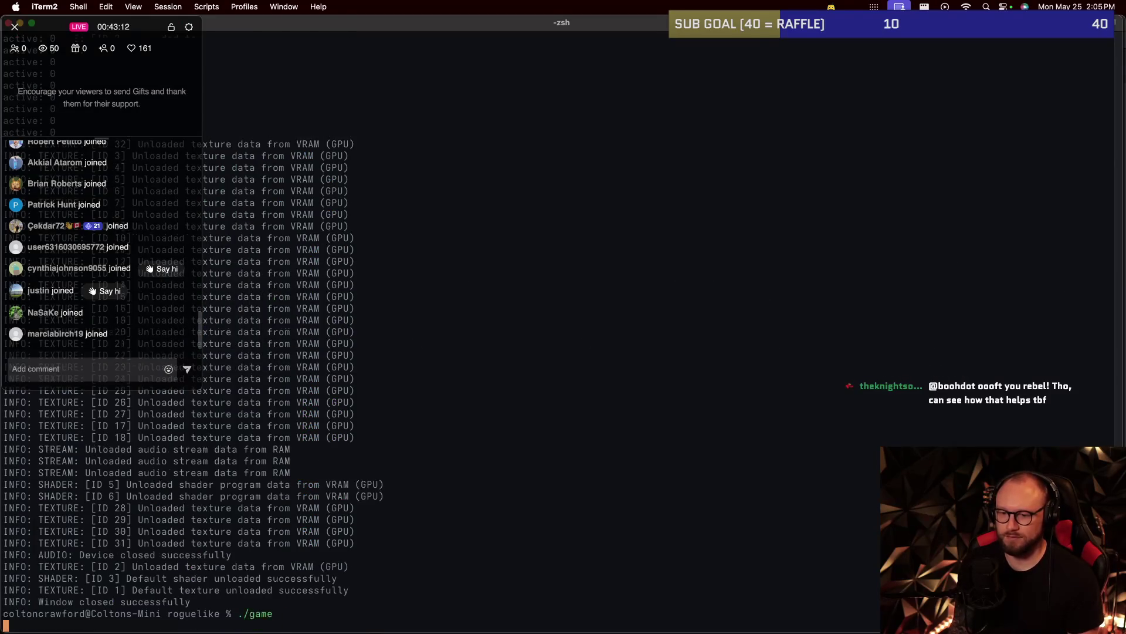
key("Return")
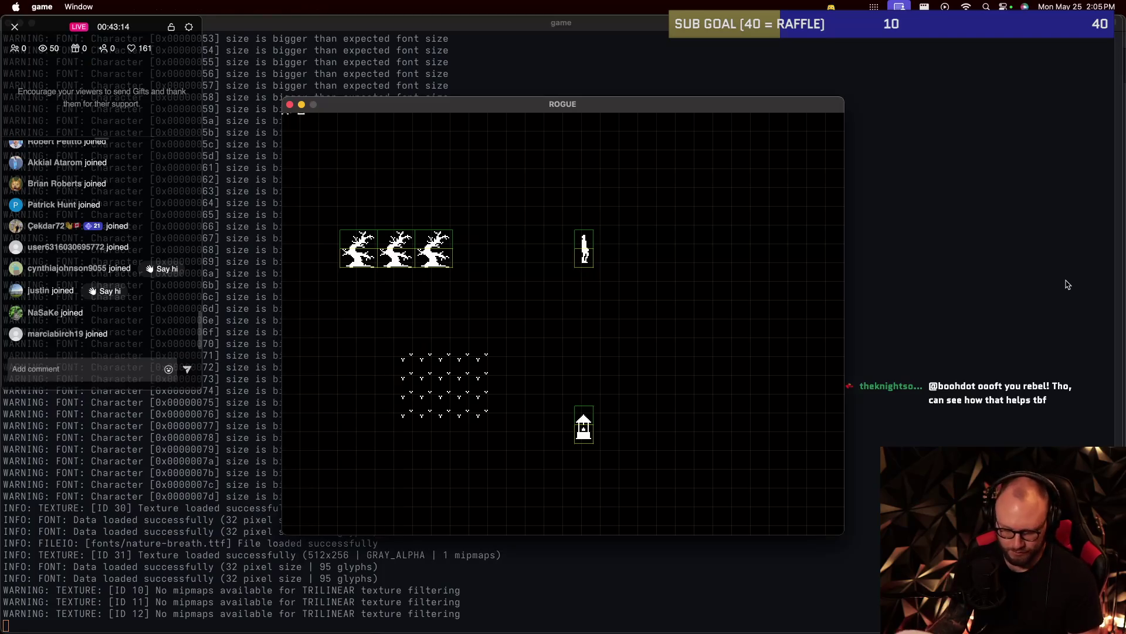
key("F12")
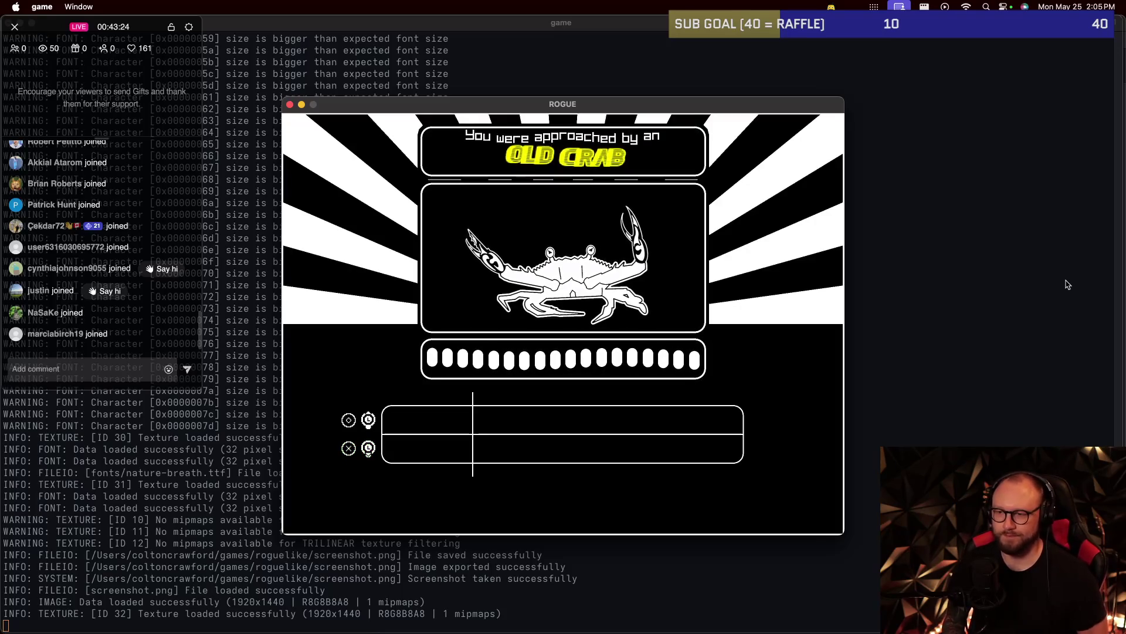
Hit the Old Crab's upper and lower lane notes with Z and X to drain its health.
key("x")
key("x")
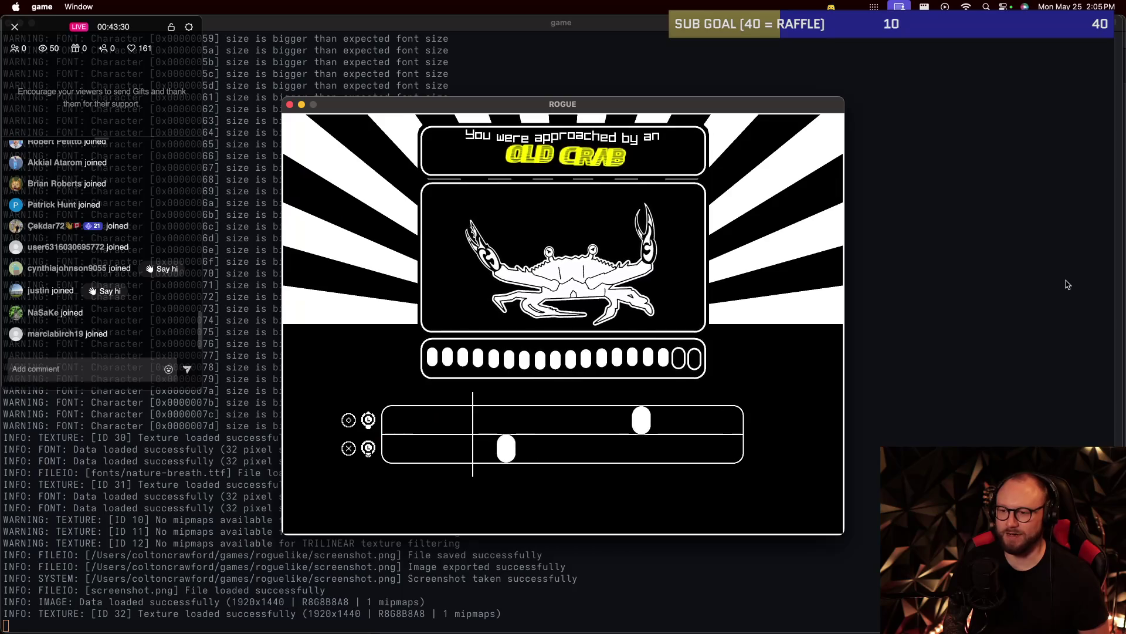
key("x")
key("x")
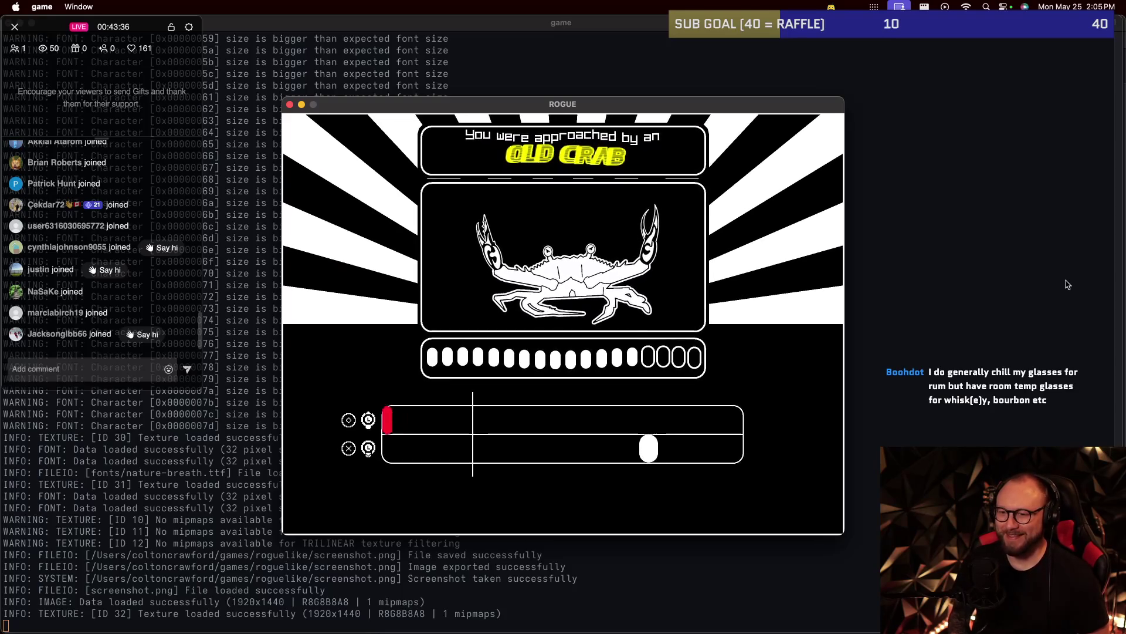
key("x")
key("z")
key("z")
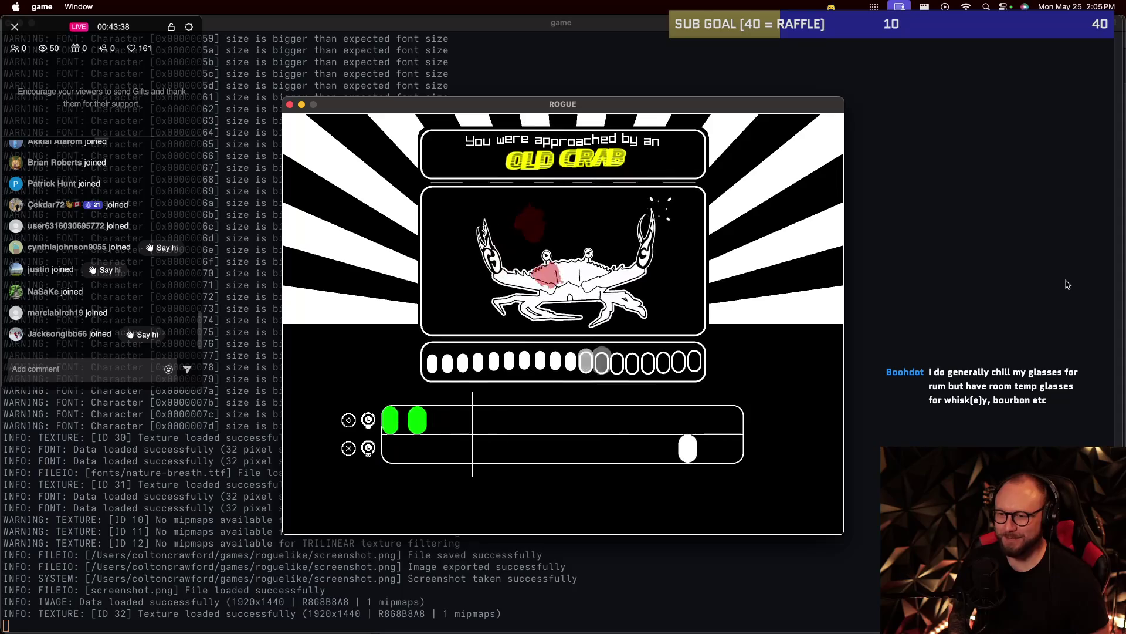
key("x")
key("z")
key("x")
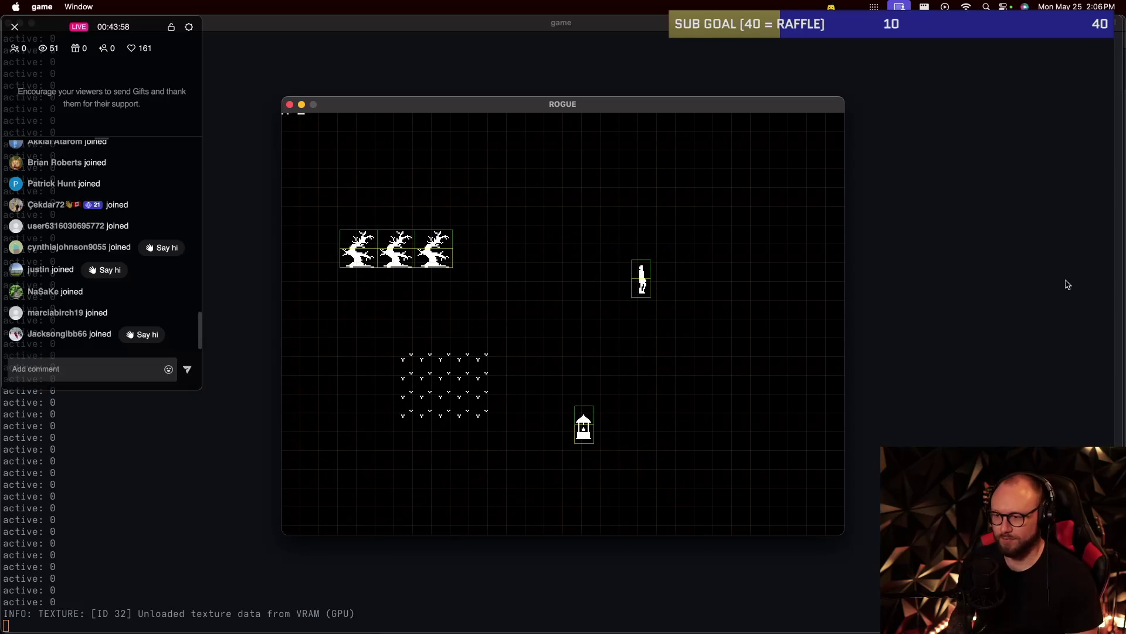
Quit the game and resume the YouTube background music in Safari.
key("Escape")
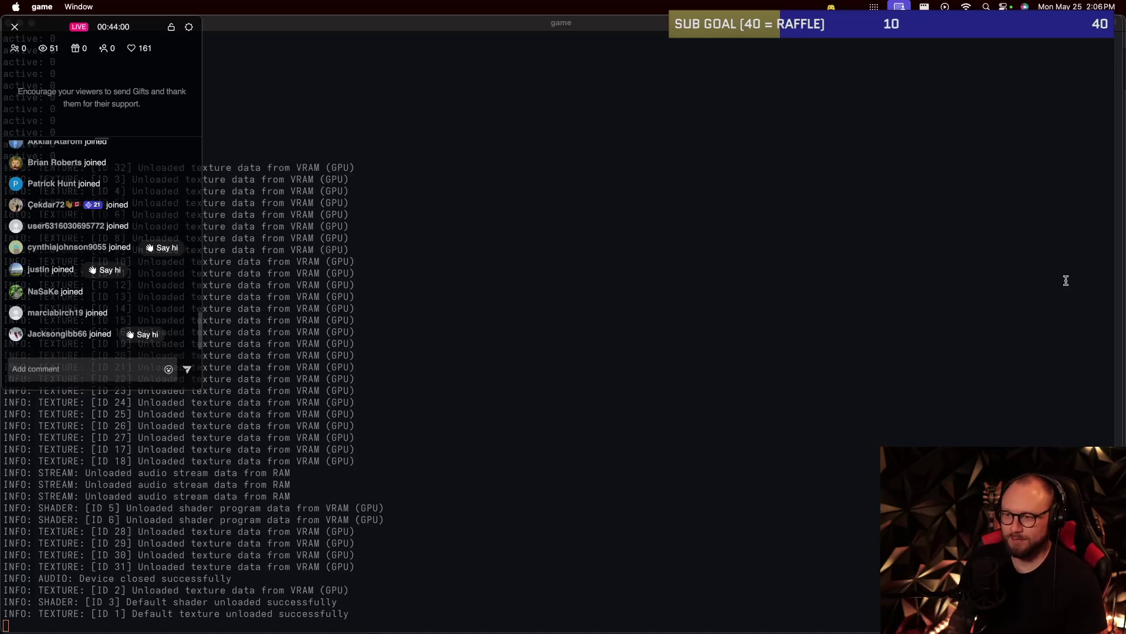
key("super+Tab")
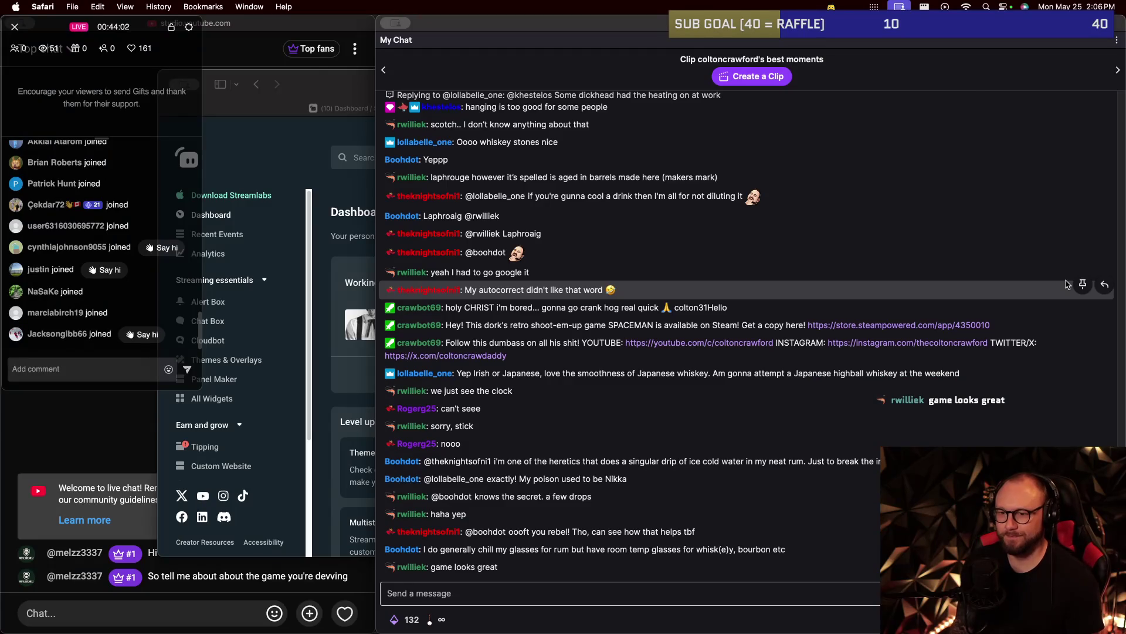
key("super+grave")
left_click(734, 110)
key("space")
Return to the Streamlabs dashboard tab and bring the stream chat window to the front.
key("ctrl+shift+Tab")
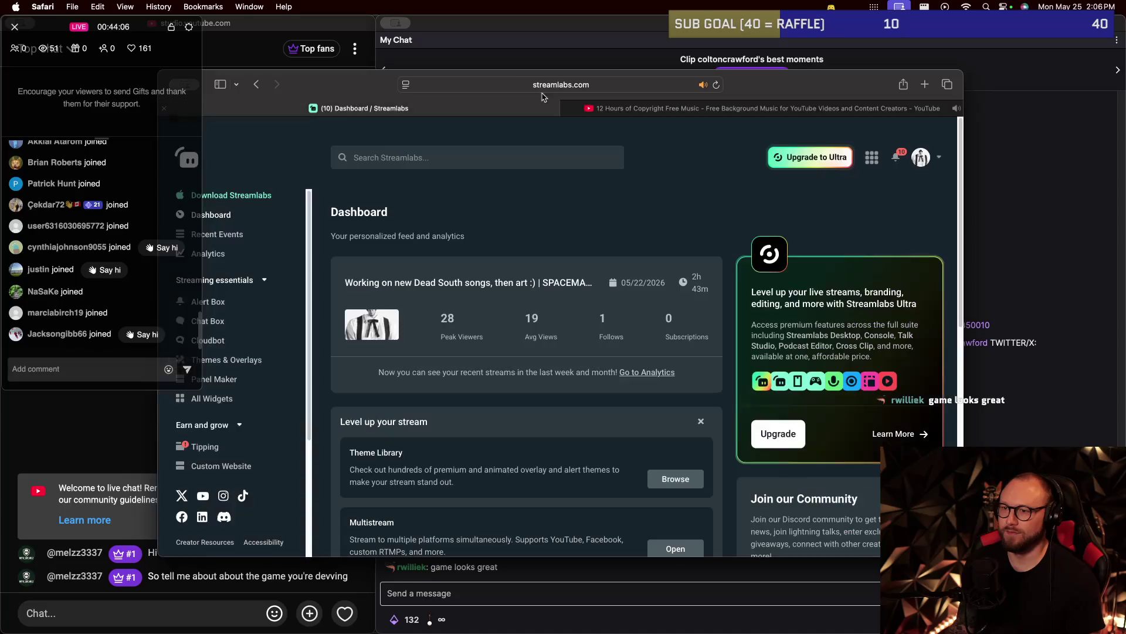
left_click(607, 65)
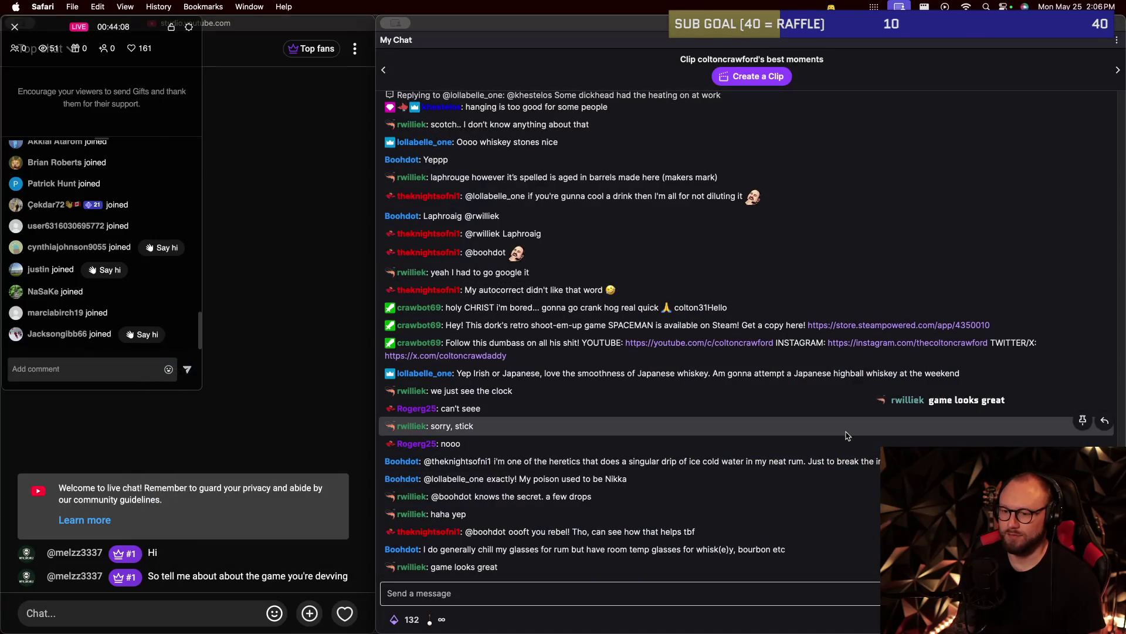
key("super+Tab")
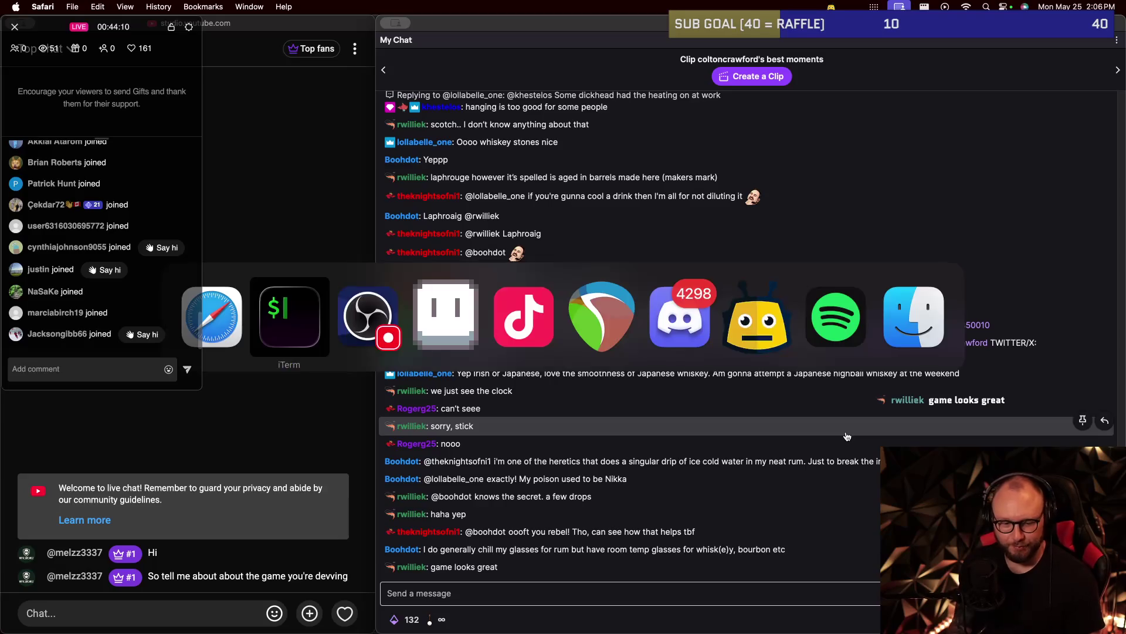
key("super+Tab")
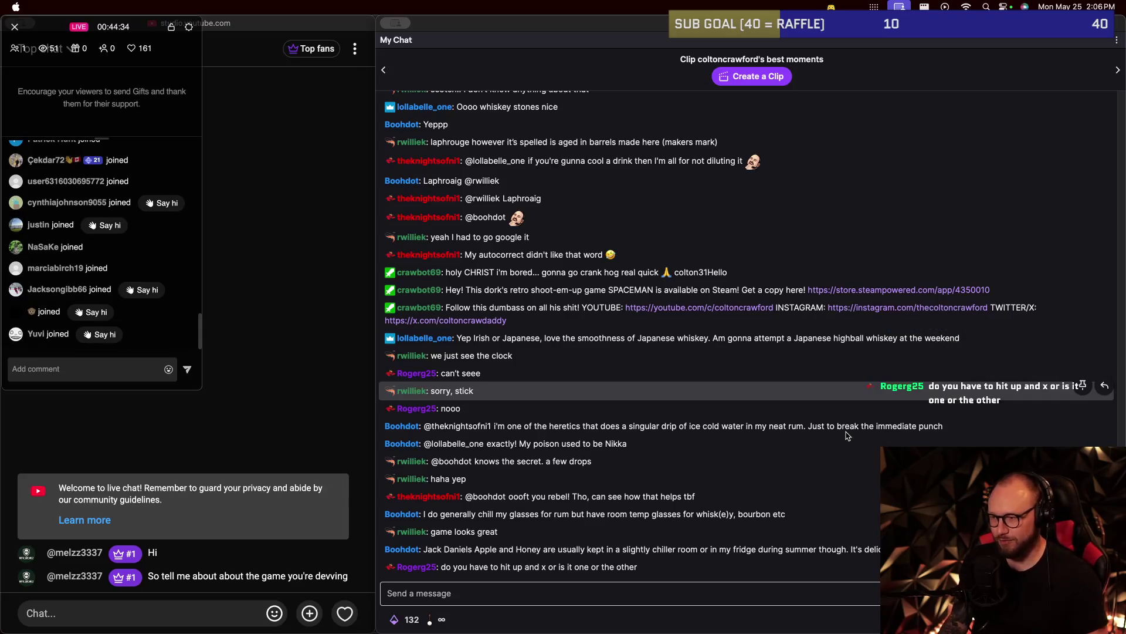
left_click(847, 435)
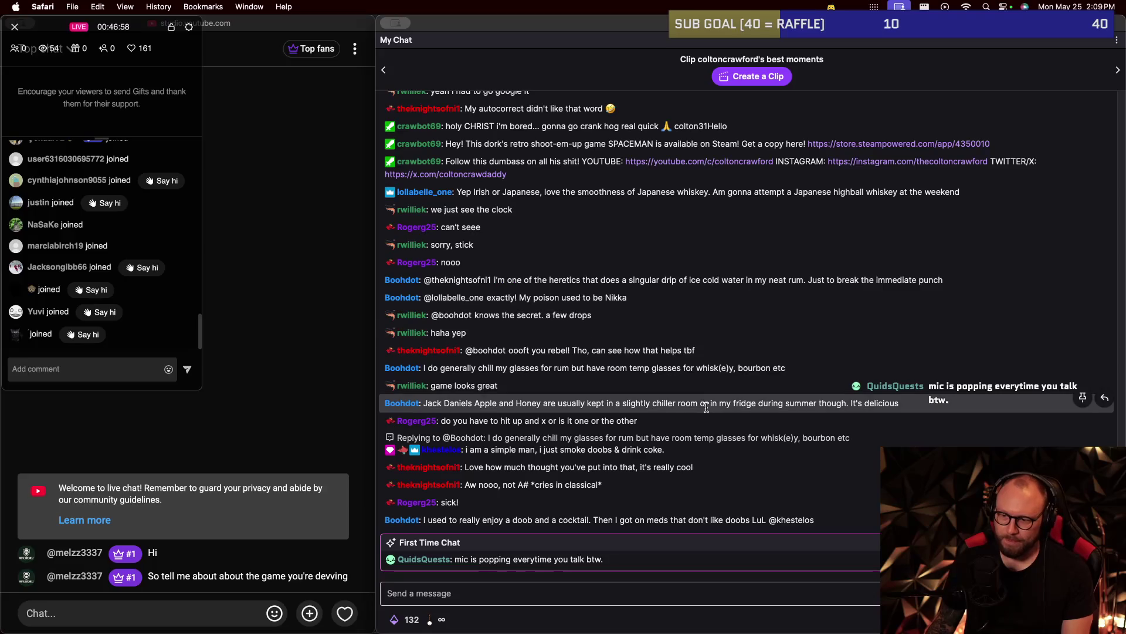
Bring TikTok LIVE Studio with its stream preview to the front, then switch apps again.
key("super+Tab")
key("super+Tab")
key("super+Tab")
key("super+Tab")
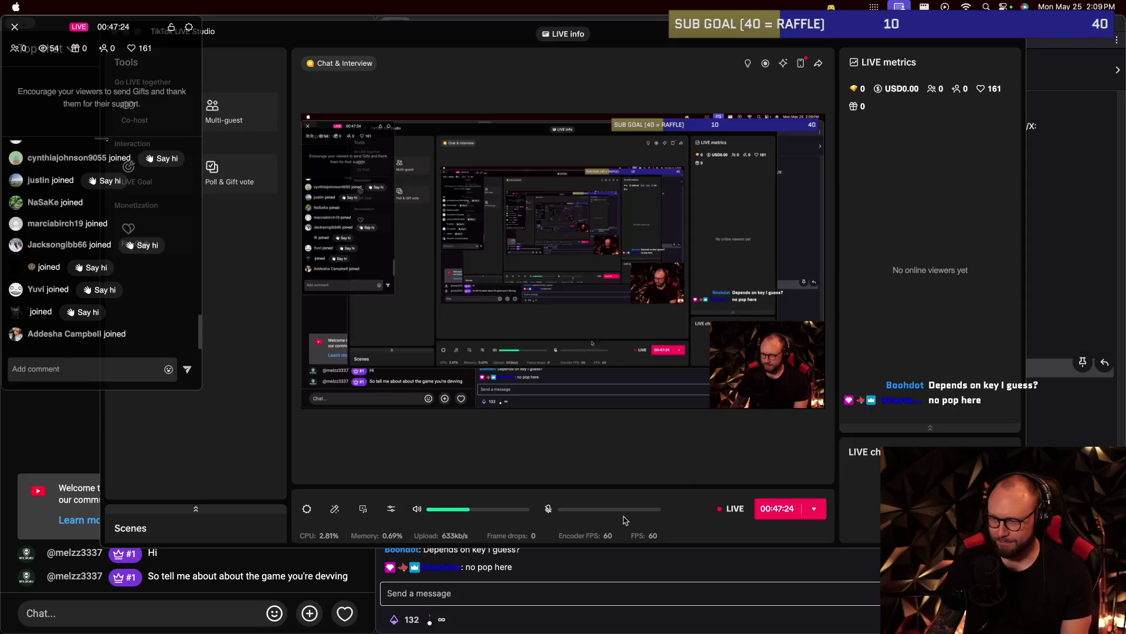
key("super+Tab")
key("super+Tab")
key("super+Tab")
key("super+Tab")
key("super+Tab")
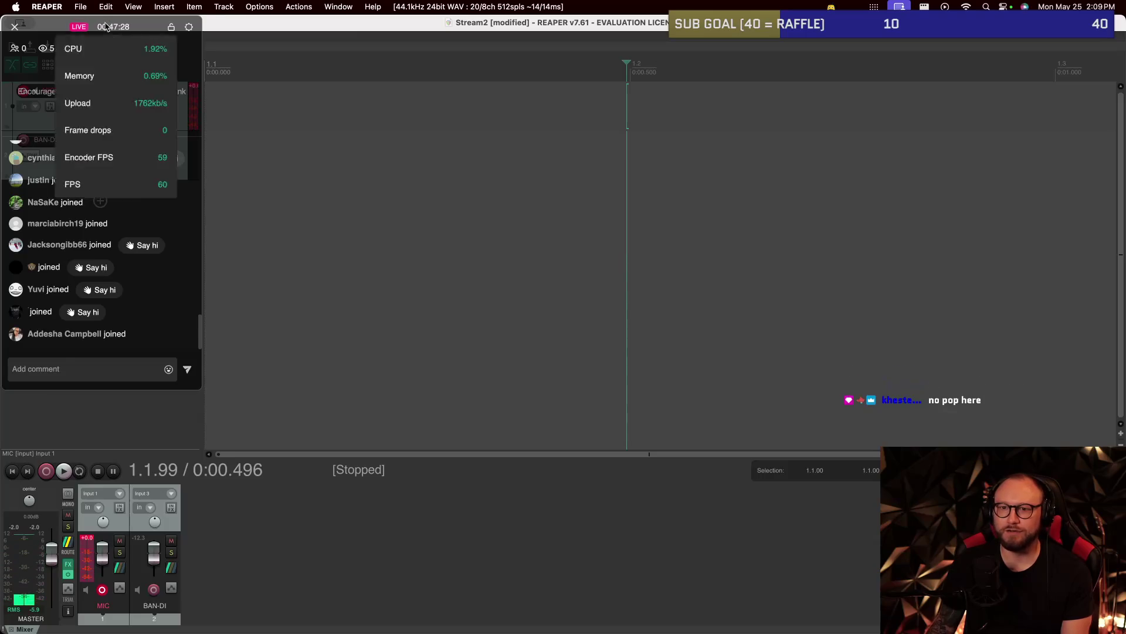
Select REAPER's MIC track, then put the TikTok chat panel back in the top-left corner.
left_click_drag(118, 26, 354, 86)
left_click(197, 87)
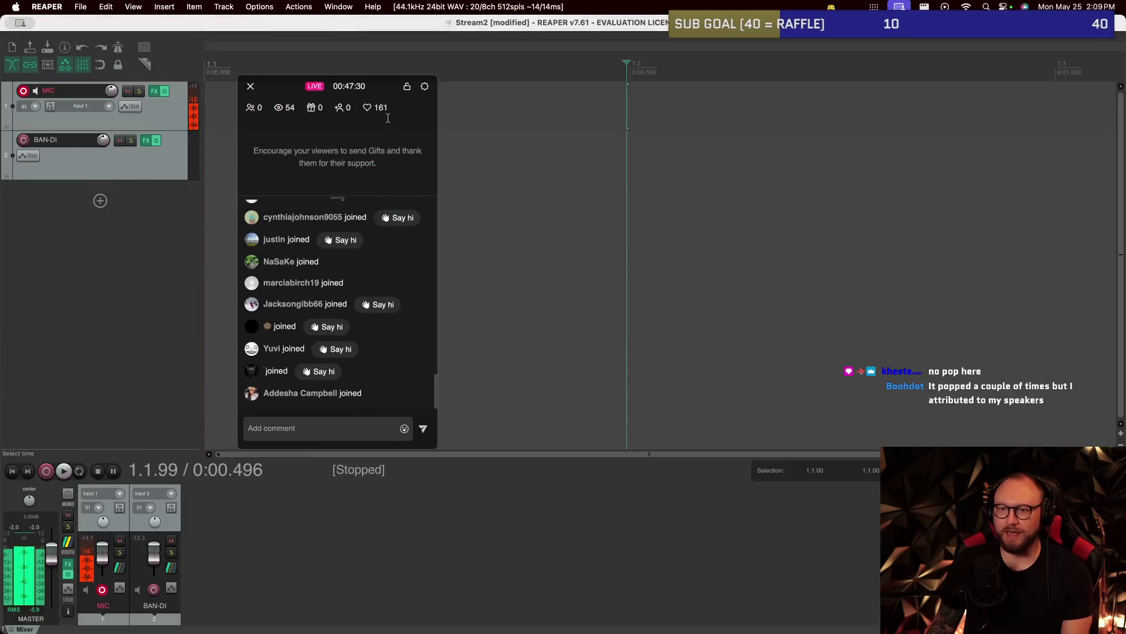
left_click(193, 89)
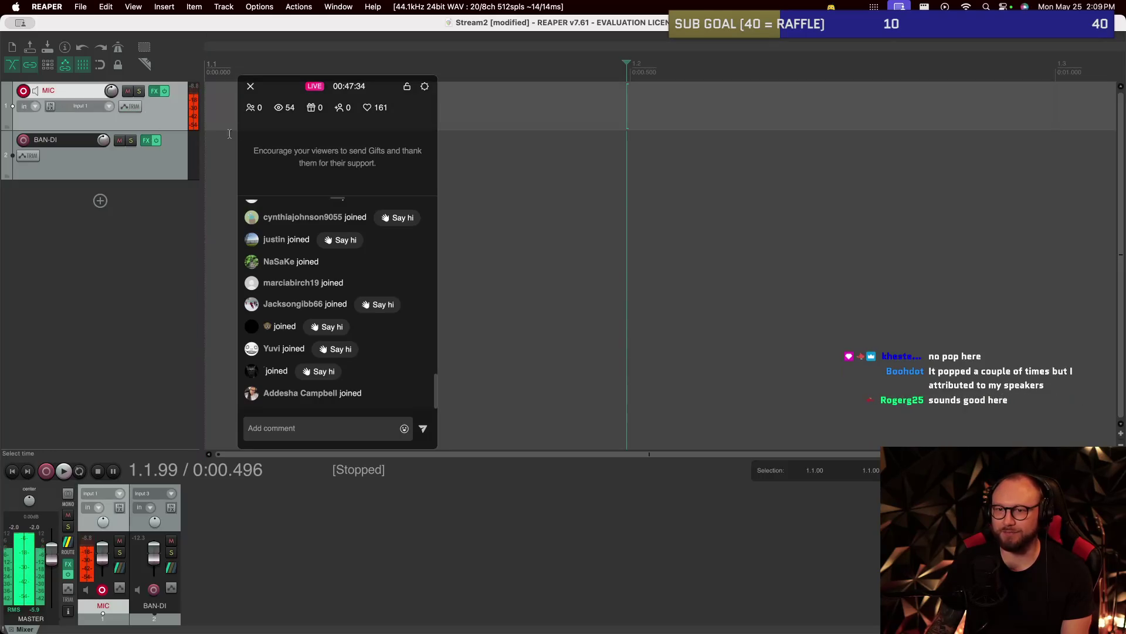
key("super+Tab")
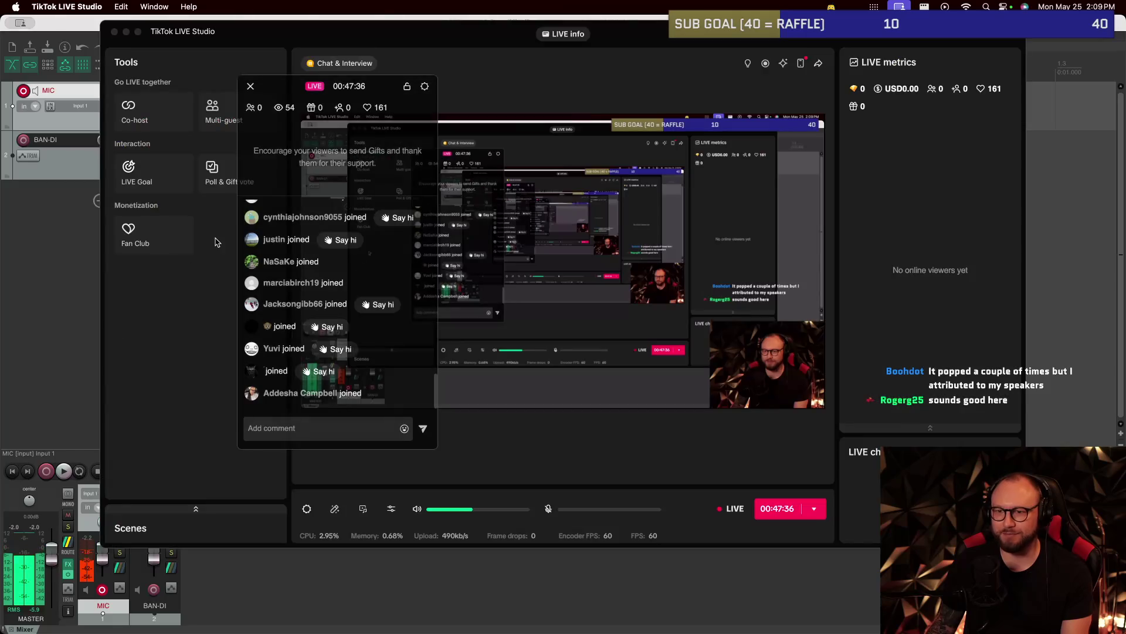
key("super+Tab")
left_click_drag(388, 92, 148, 49)
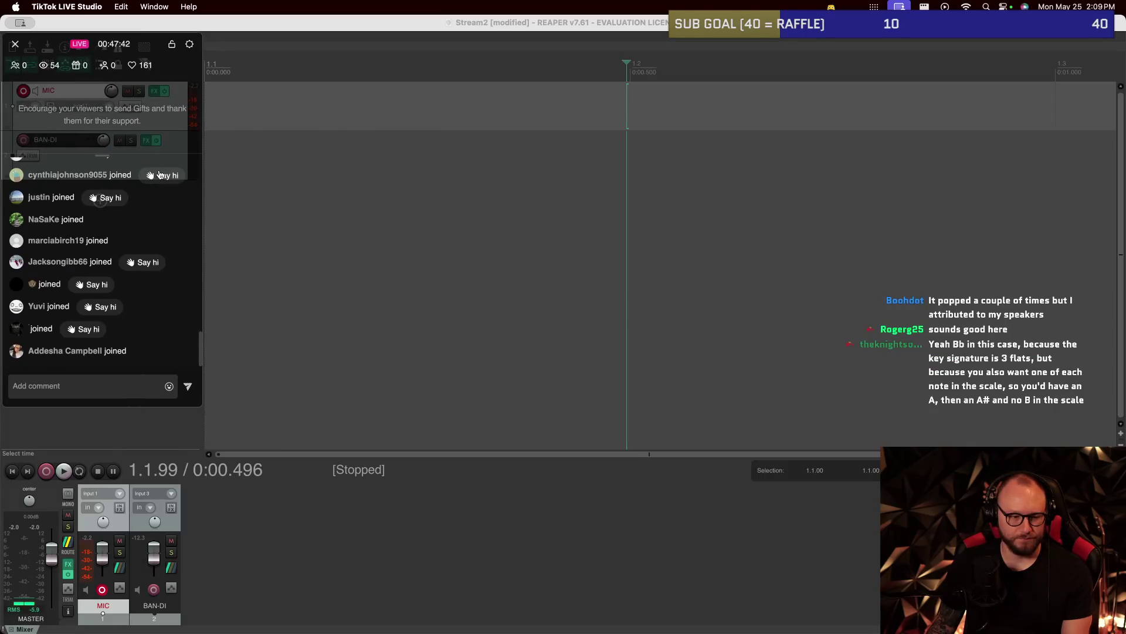
left_click(276, 153)
key("super+Tab")
key("super+Tab")
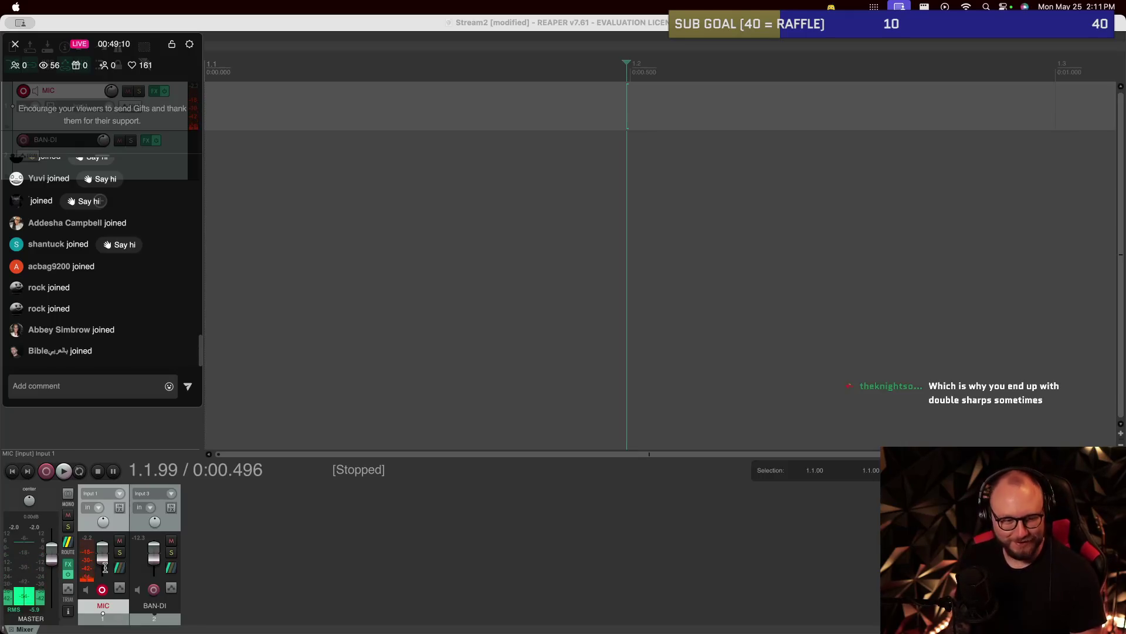
key("super+Tab")
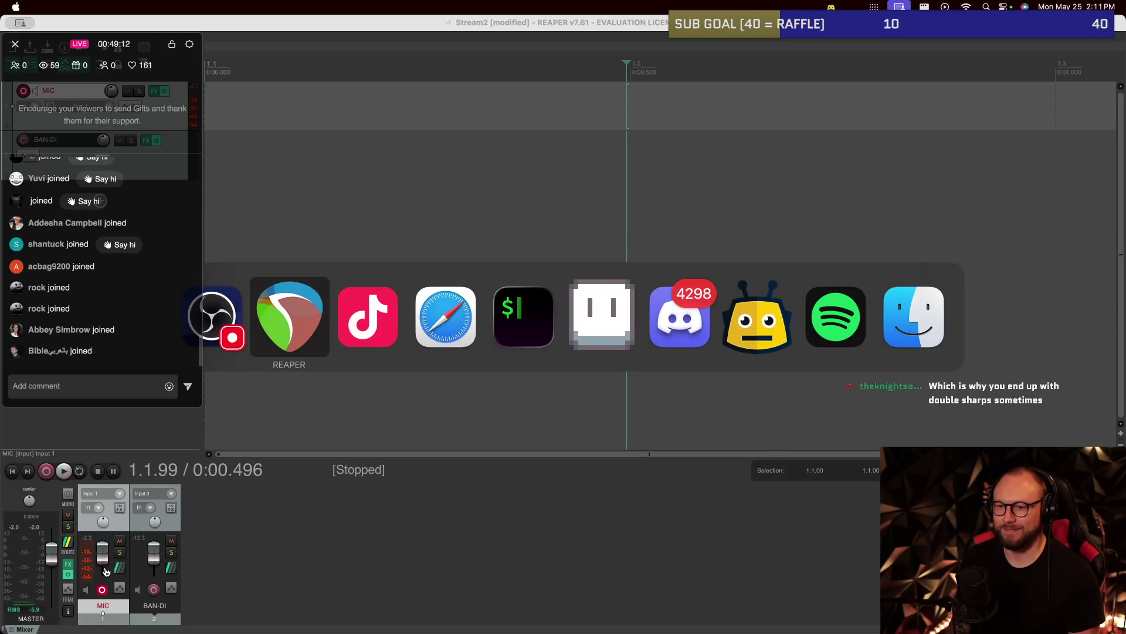
Leave TikTok LIVE Studio for the Procreate mirror and show the Layers panel.
key("super+Tab")
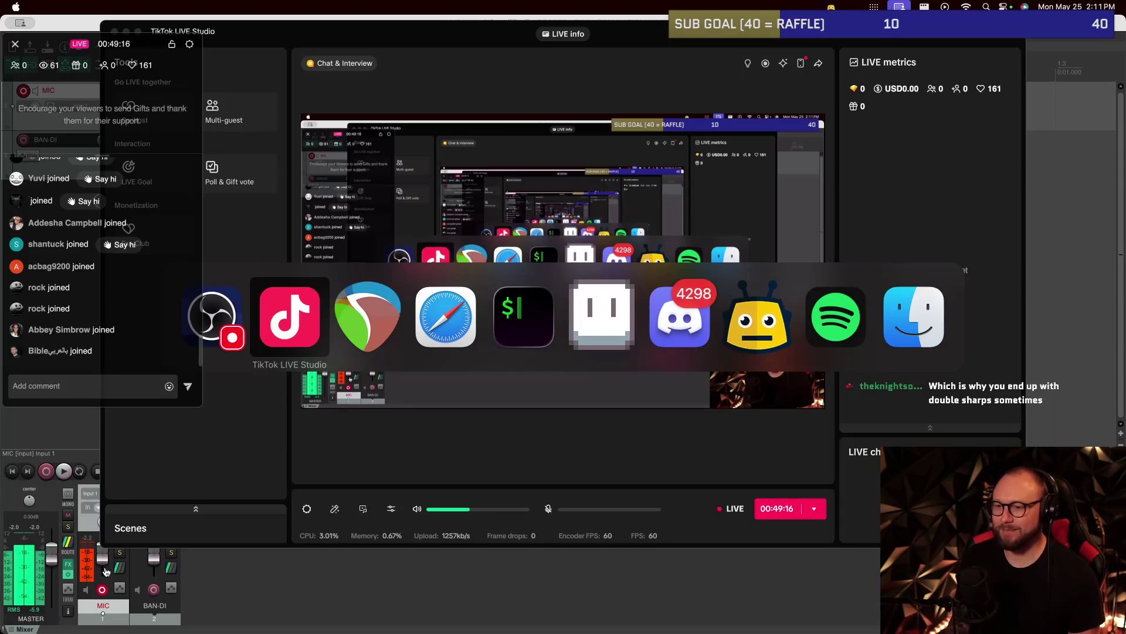
key("super+Tab")
key("super+Tab")
key("super+Tab")
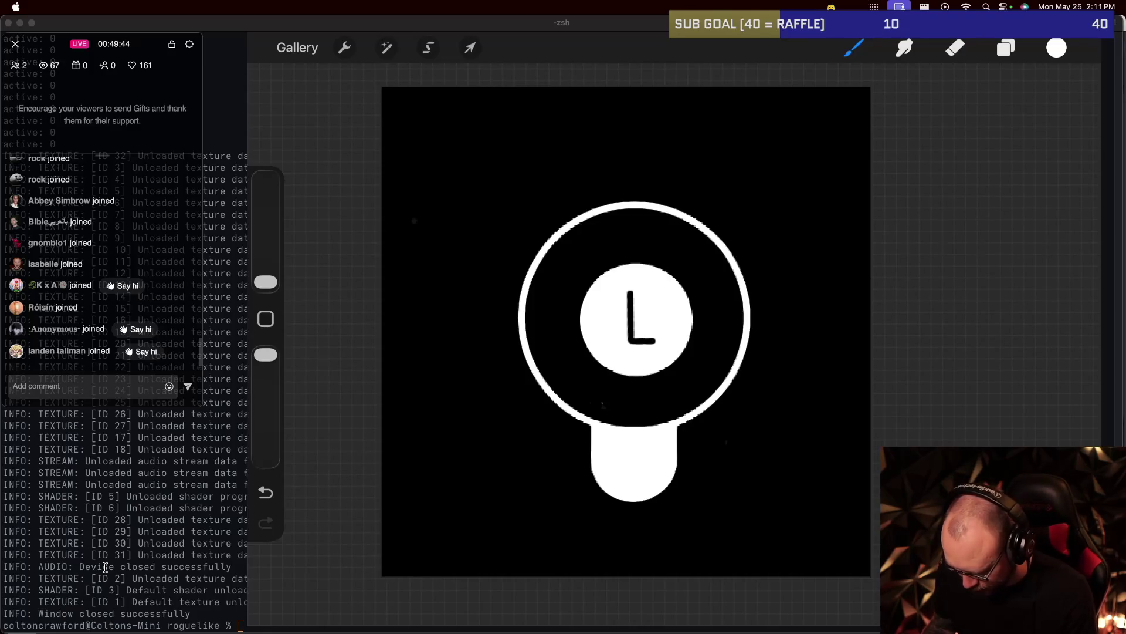
left_click(1006, 48)
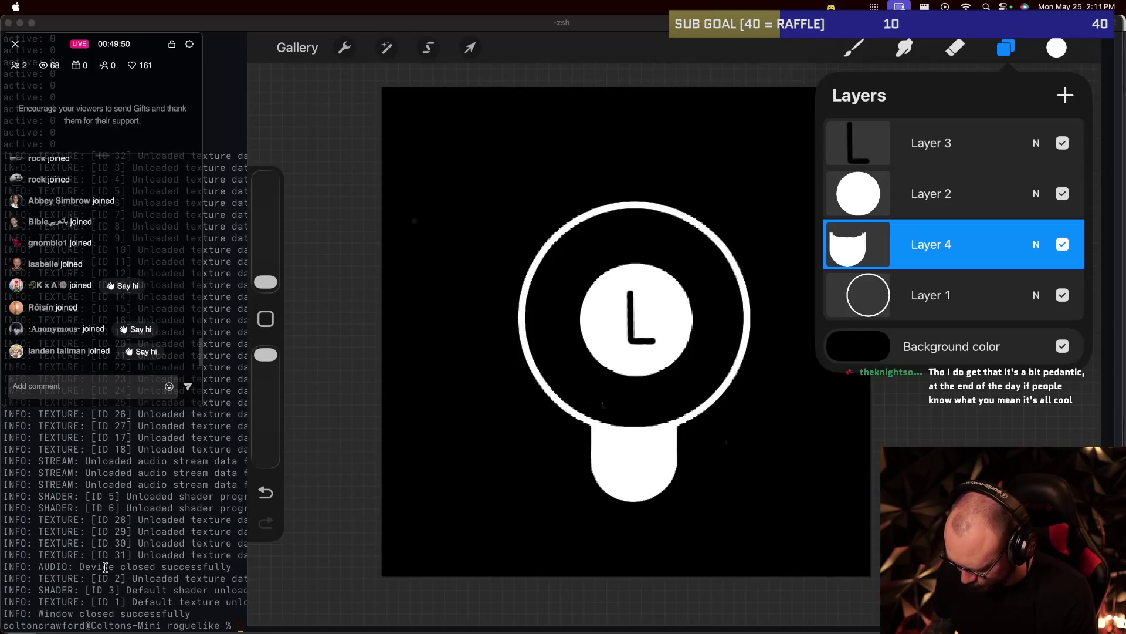
Add a new Layer 5 above Layer 3 and return to the canvas.
left_click(931, 143)
left_click(1065, 95)
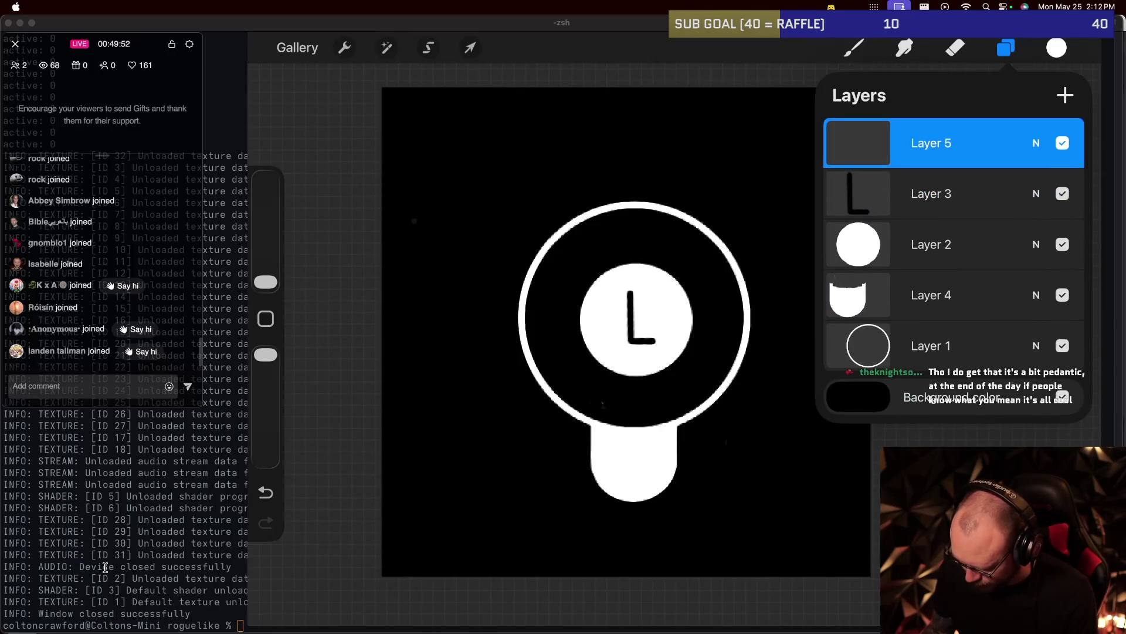
left_click(854, 48)
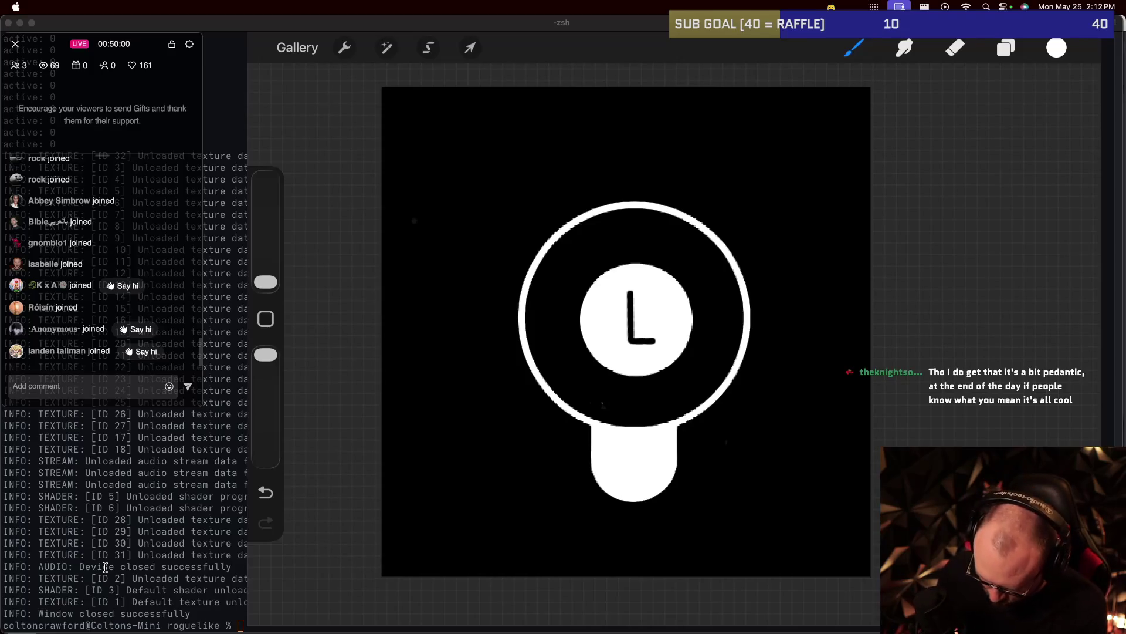
Try a white vertical stroke at the top right, undo it, and open the eraser brushes.
left_click_drag(795, 137, 797, 190)
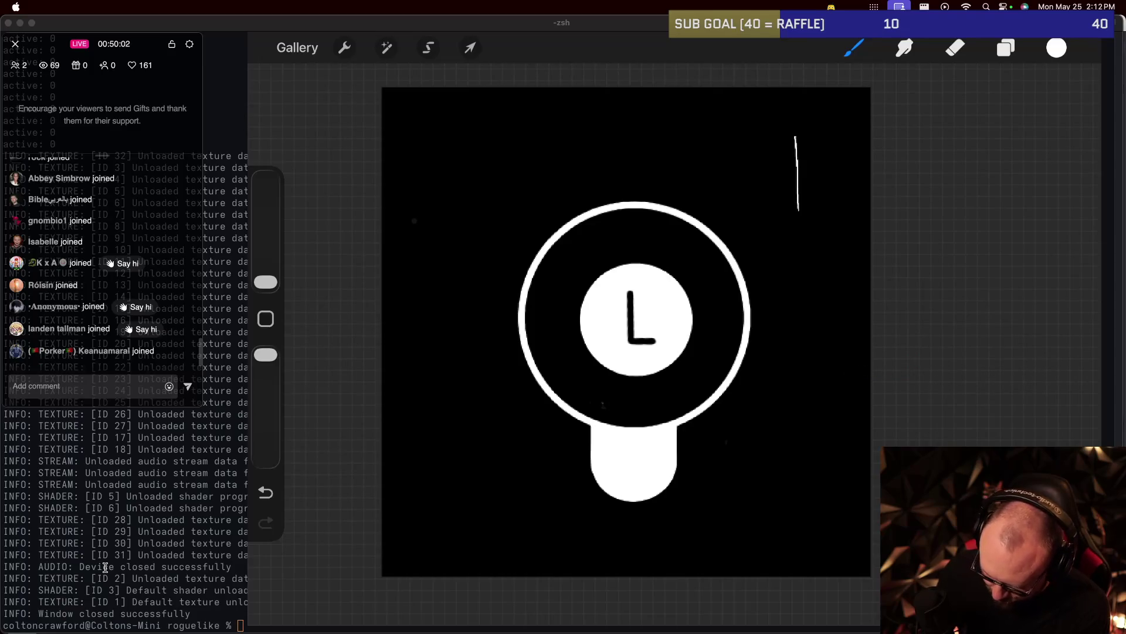
key("ctrl+z")
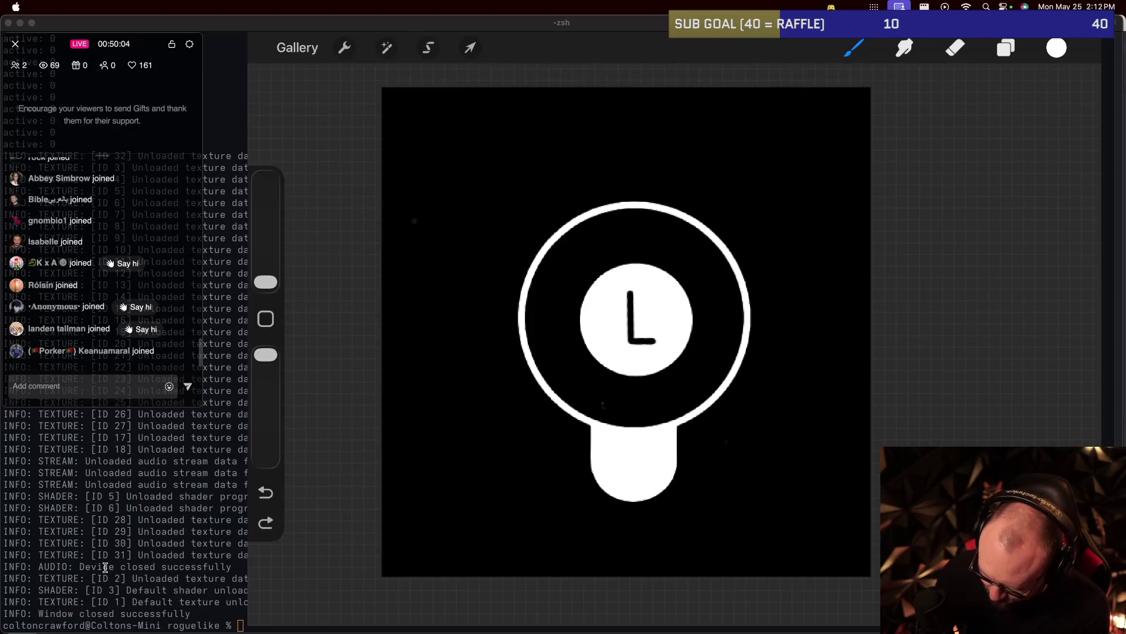
left_click(955, 47)
left_click(955, 47)
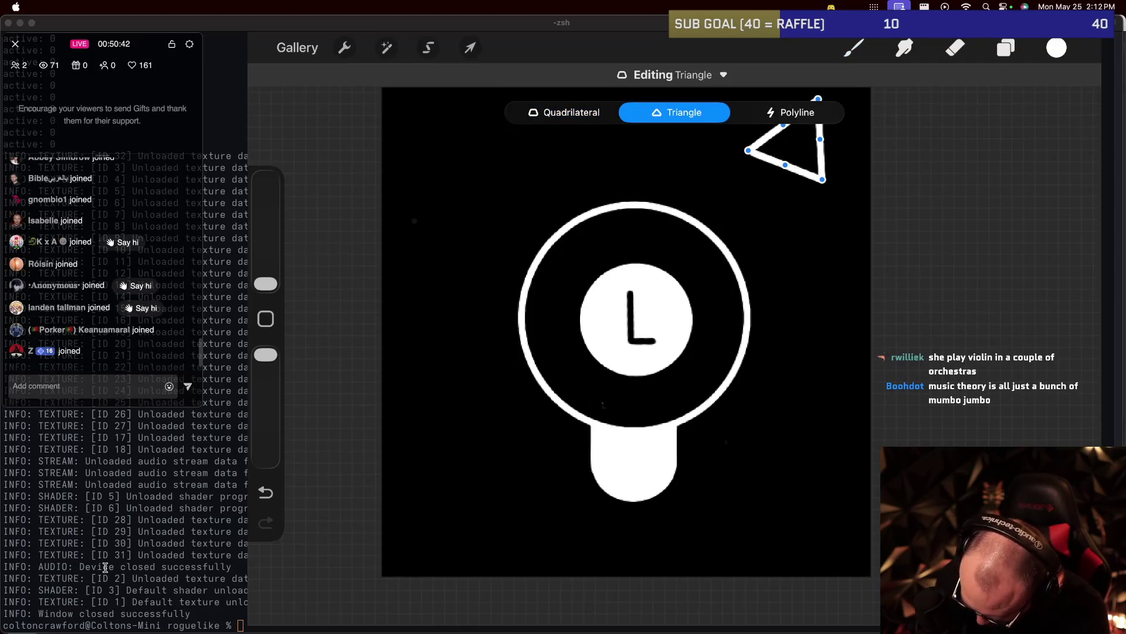
Replace the first triangle with a clean QuickShape triangle rotated to point left.
key("b")
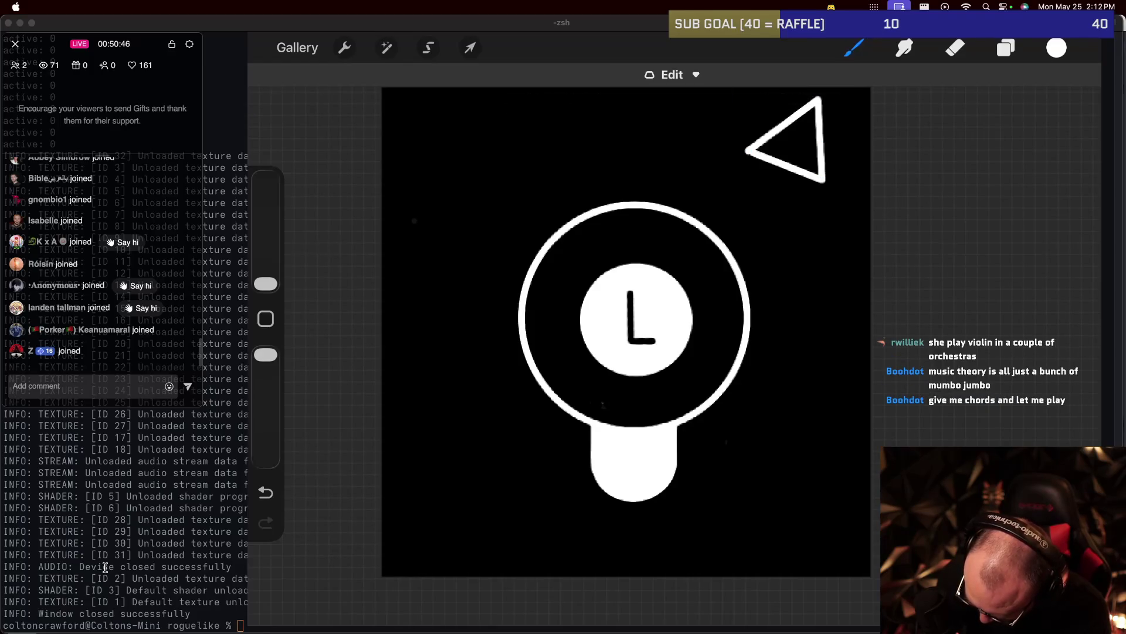
key("ctrl+z")
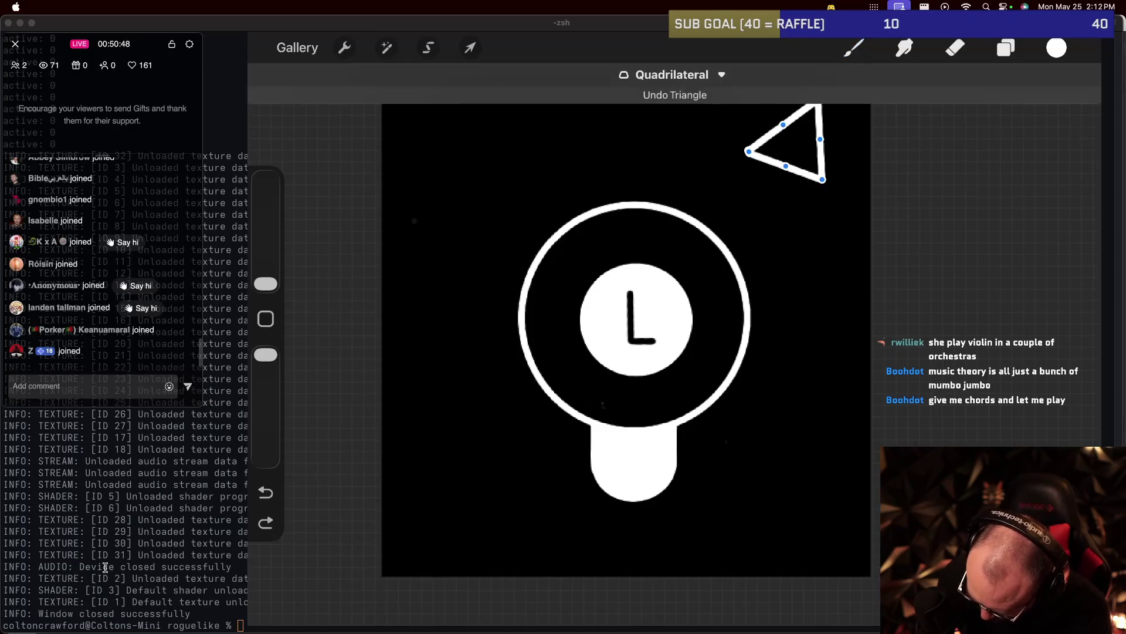
key("ctrl+z")
key("ctrl+z")
mouse_move(815, 117)
left_mouse_down()
mouse_move(774, 174)
mouse_move(815, 117)
left_mouse_up()
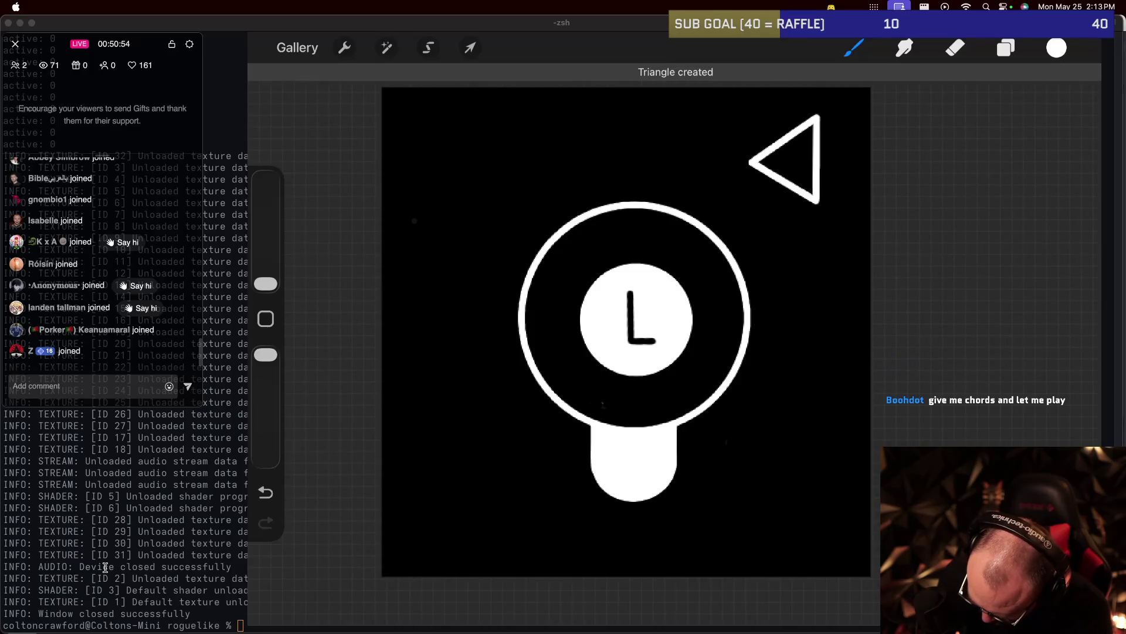
mouse_move(816, 118)
left_mouse_down()
mouse_move(795, 100)
mouse_move(795, 209)
mouse_move(837, 202)
mouse_move(845, 189)
mouse_move(814, 191)
mouse_move(831, 195)
left_mouse_up()
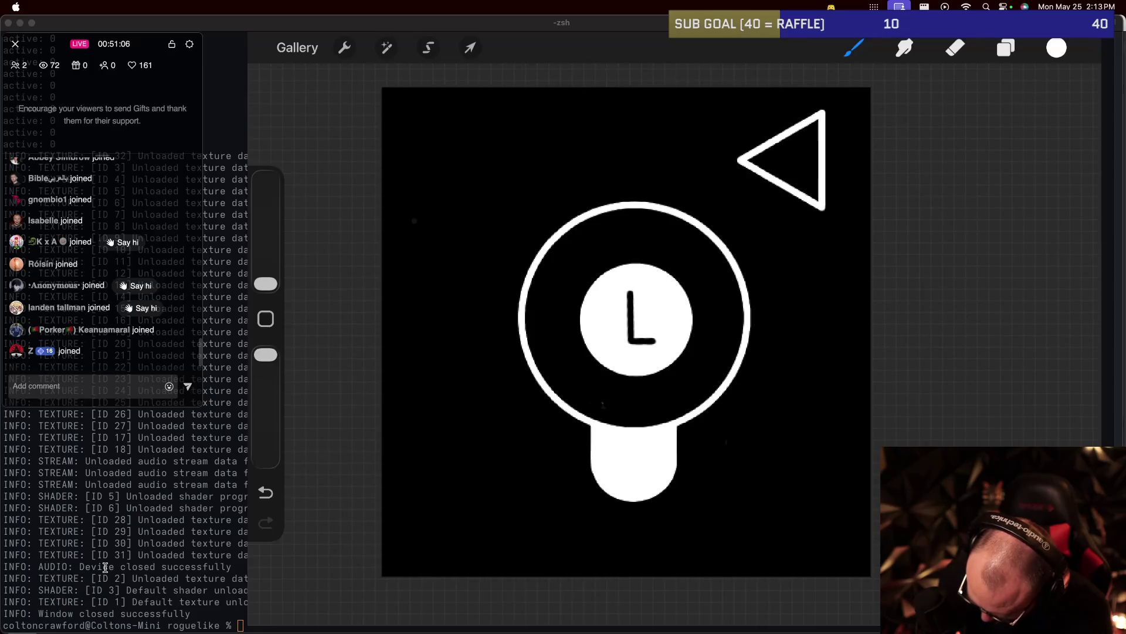
left_click_drag(830, 195, 824, 207)
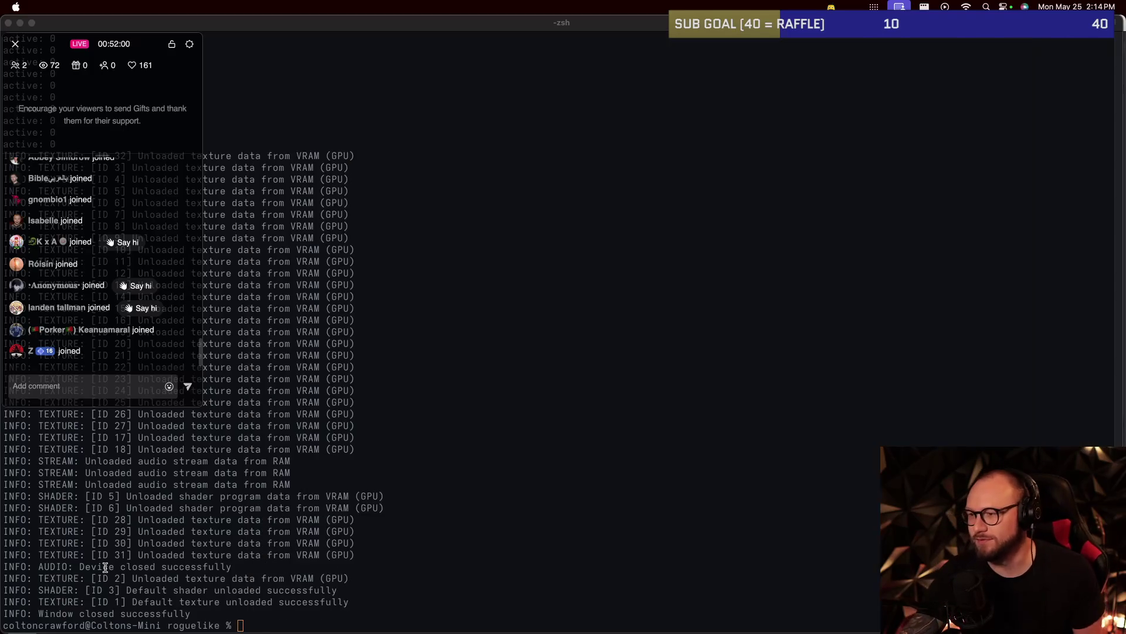
Check the left-arrow sprite in Aseprite, then return to Procreate.
key("super+Tab")
key("super+Tab")
key("super+Tab")
key("super+Tab")
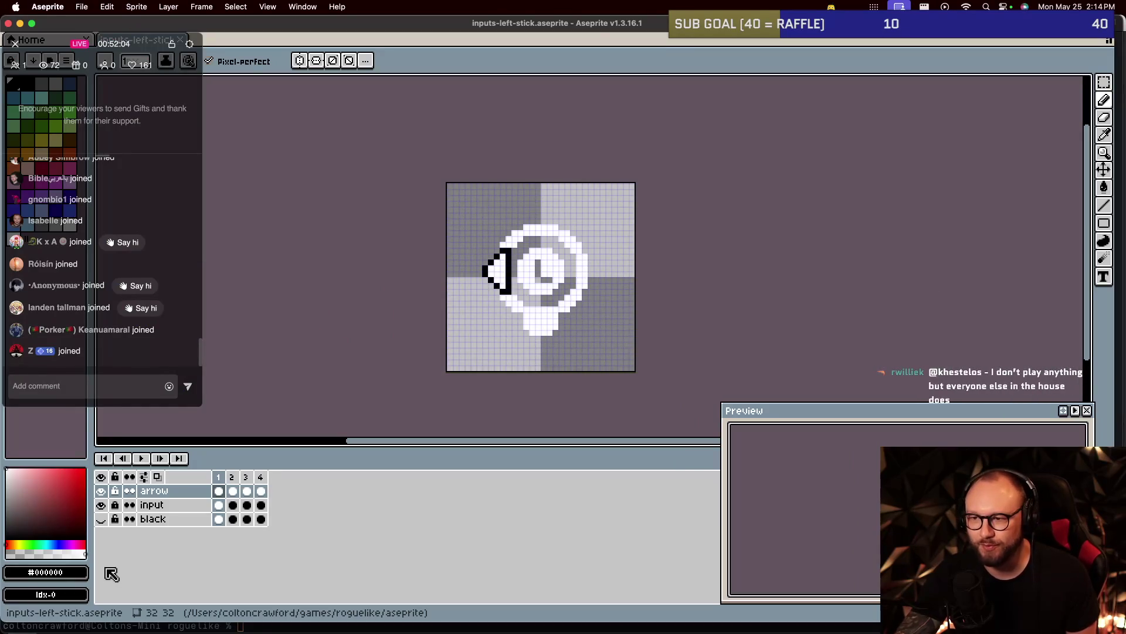
key("super+Tab")
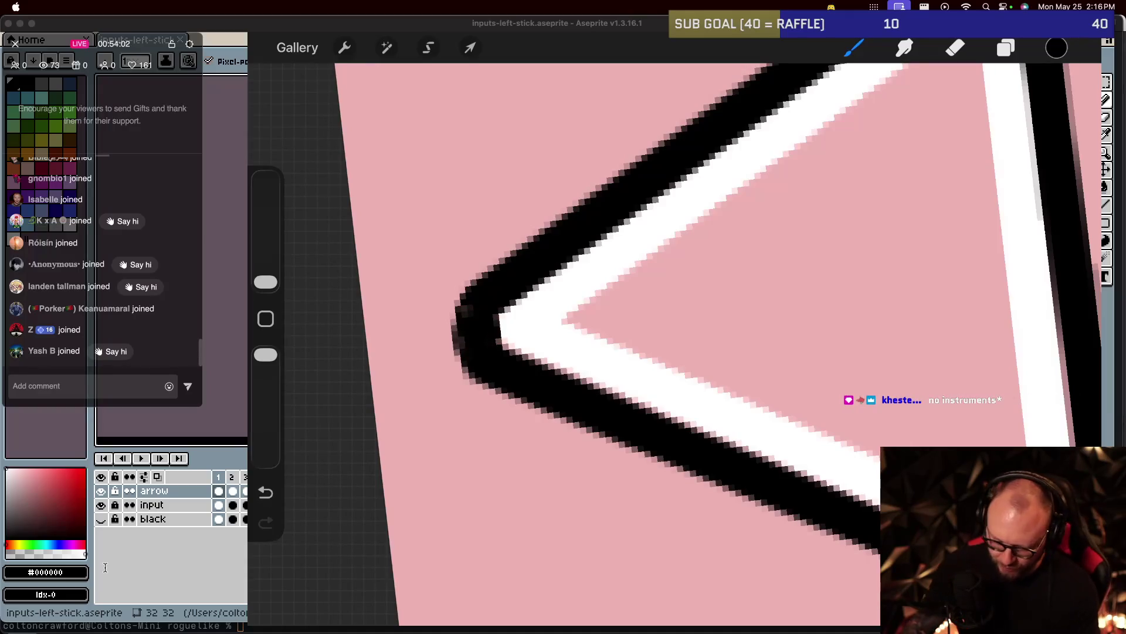
Undo the last paint stroke around the triangle arrow.
key("ctrl+z")
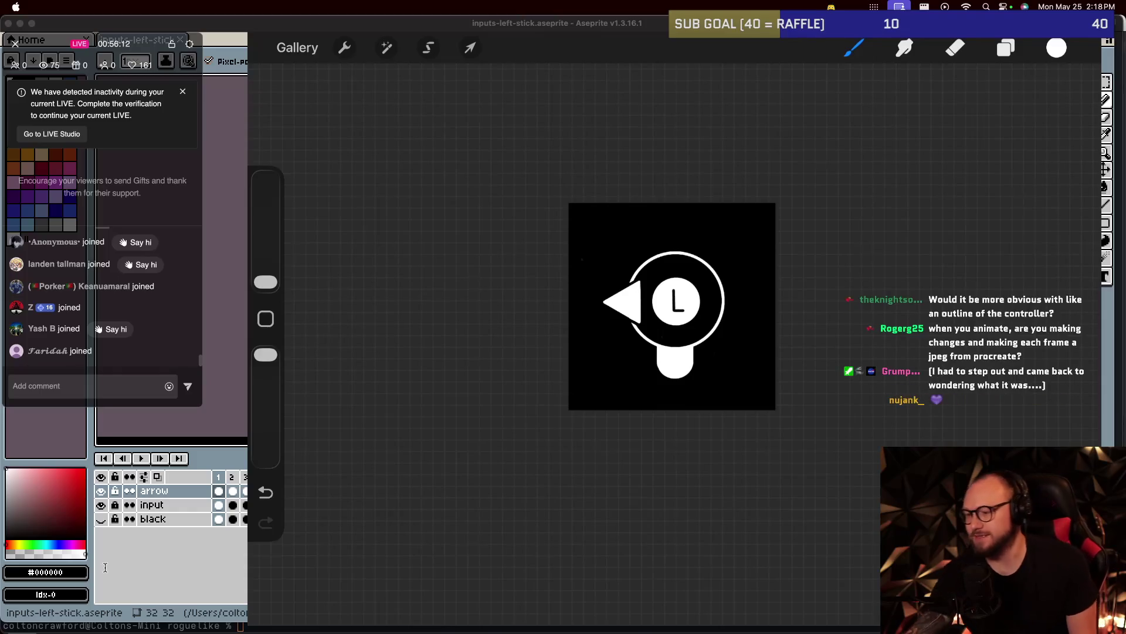
Switch away from Procreate, leaving the finished arrowhead-and-ring stick icon.
key("super+Tab")
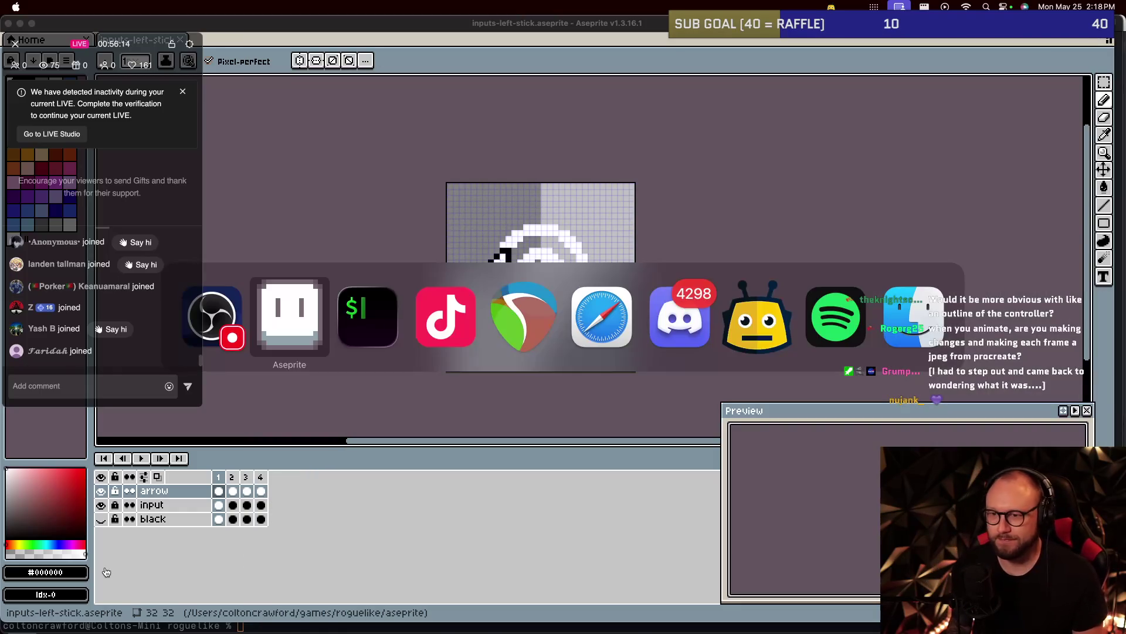
Launch ./game from iTerm2 and save an F12 screenshot of the Old Crab encounter.
type("./game")
key("Return")
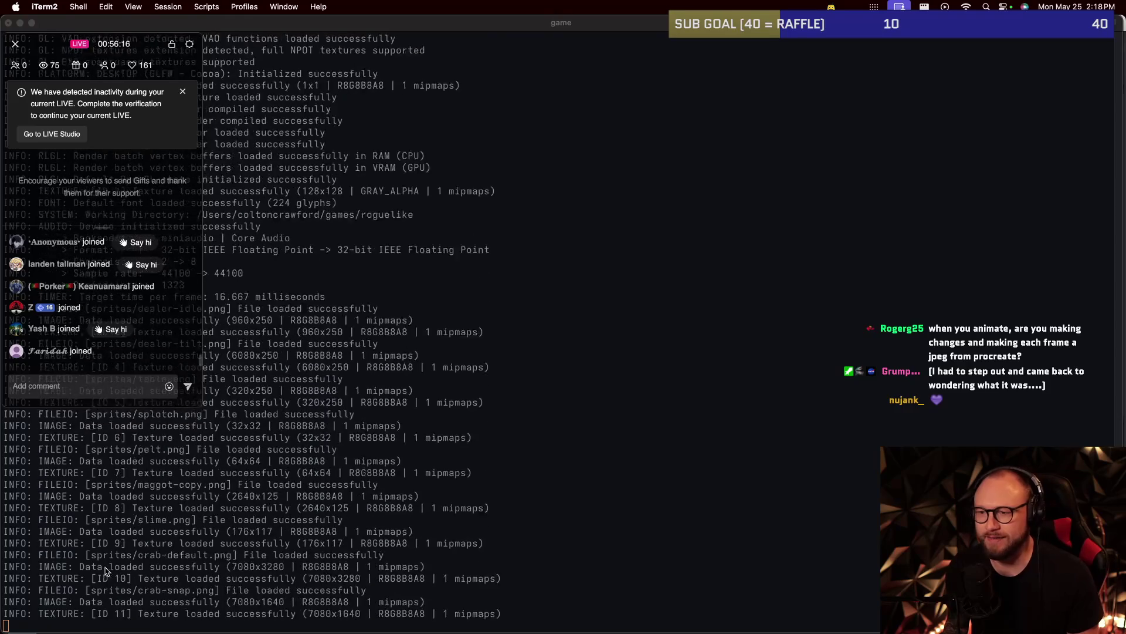
key("F12")
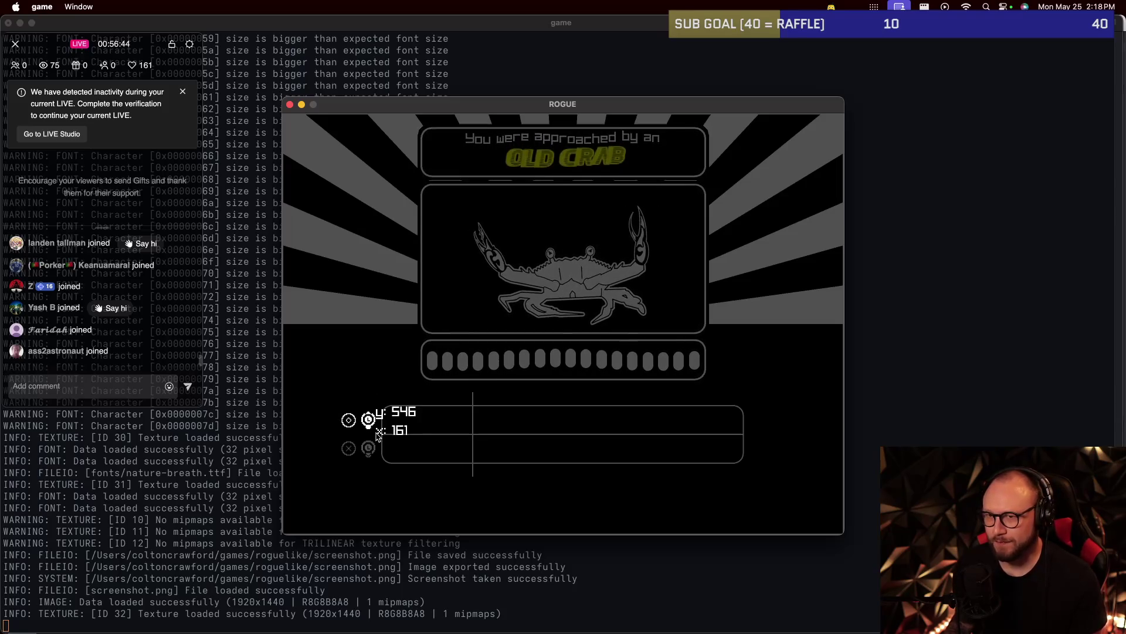
Quit the ROGUE game with Escape.
key("Escape")
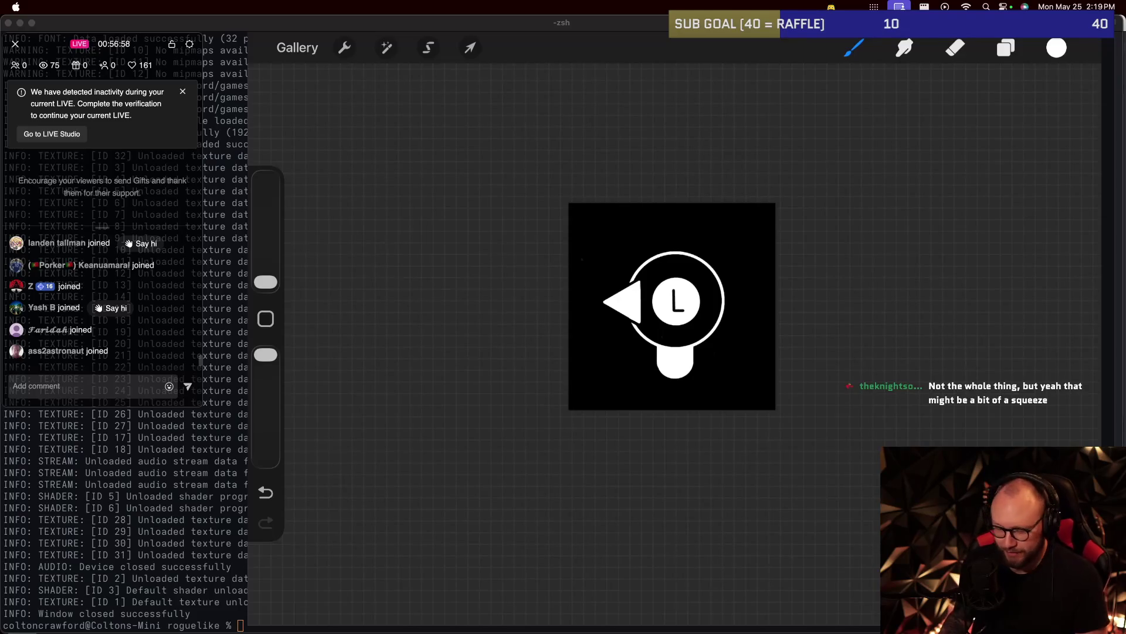
Open crab-default from the Gallery, preview its animation, then enter 'cd ~/Downloads' in iTerm2.
left_click(298, 47)
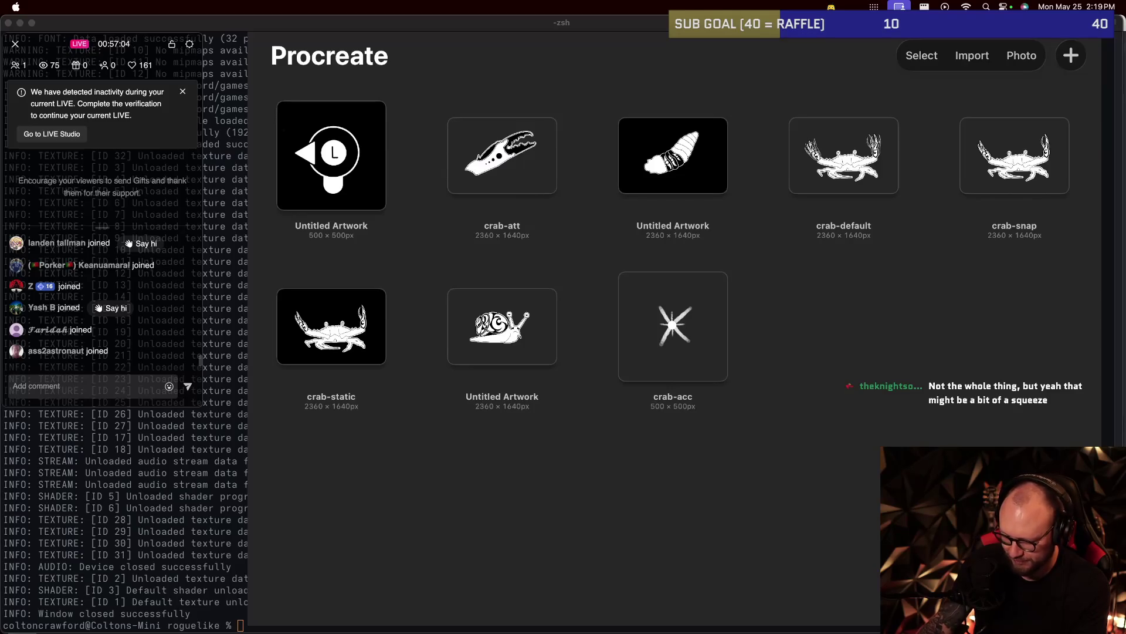
left_click(843, 155)
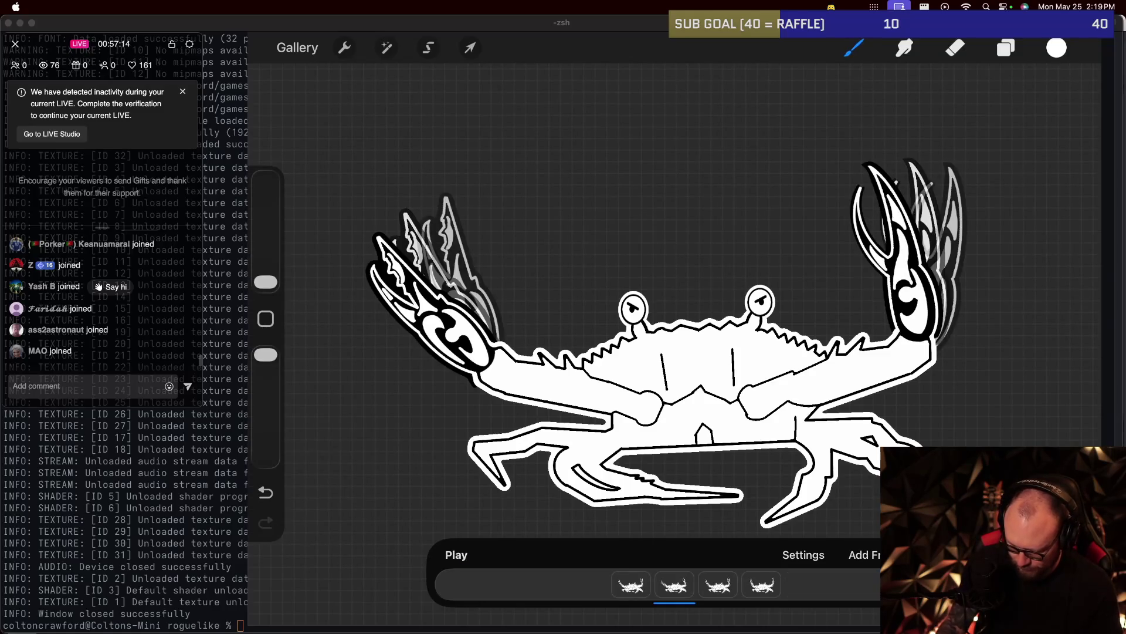
left_click(456, 554)
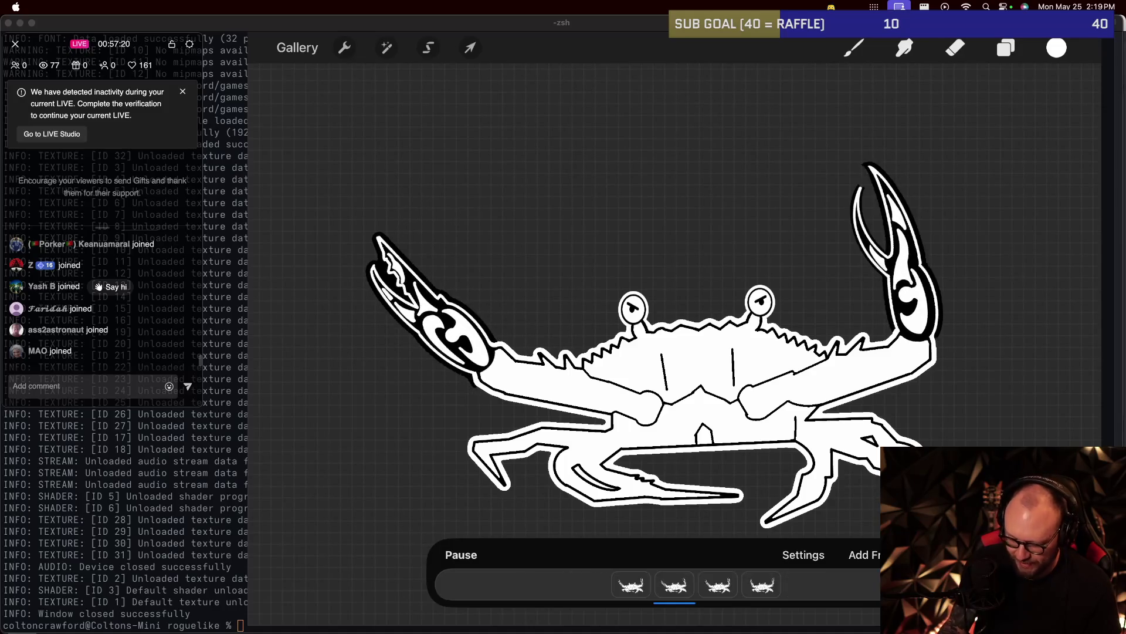
key("b")
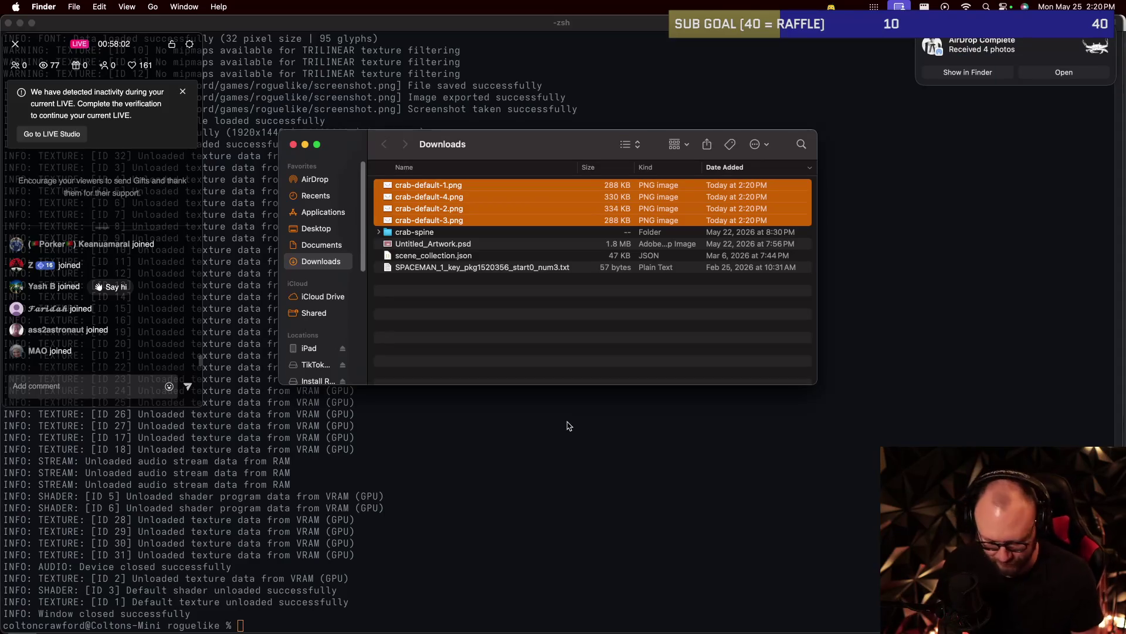
key("super+Tab")
key("super+Tab")
type("cd ~/Downloads")
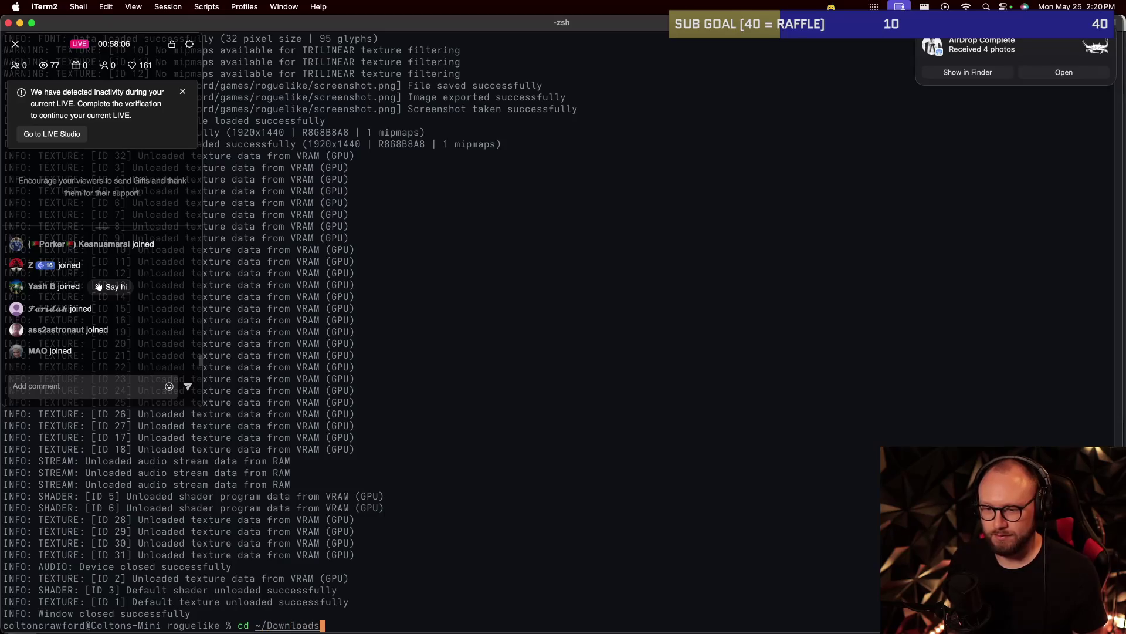
Move into the Downloads folder and list its files.
key("Return")
type("see")
key("Return")
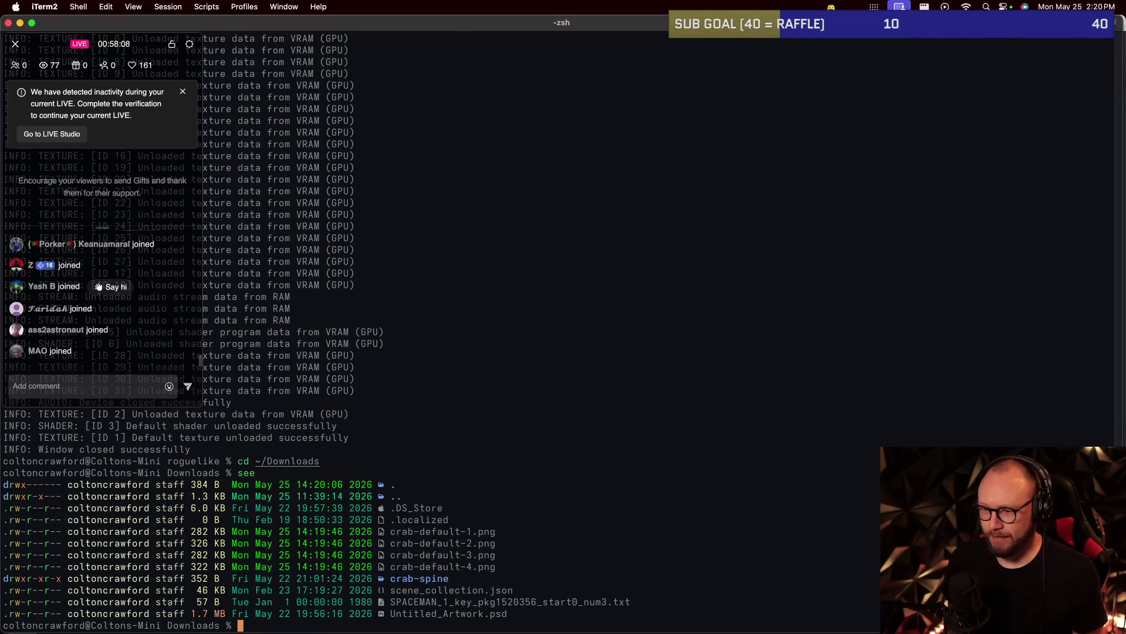
type("cd")
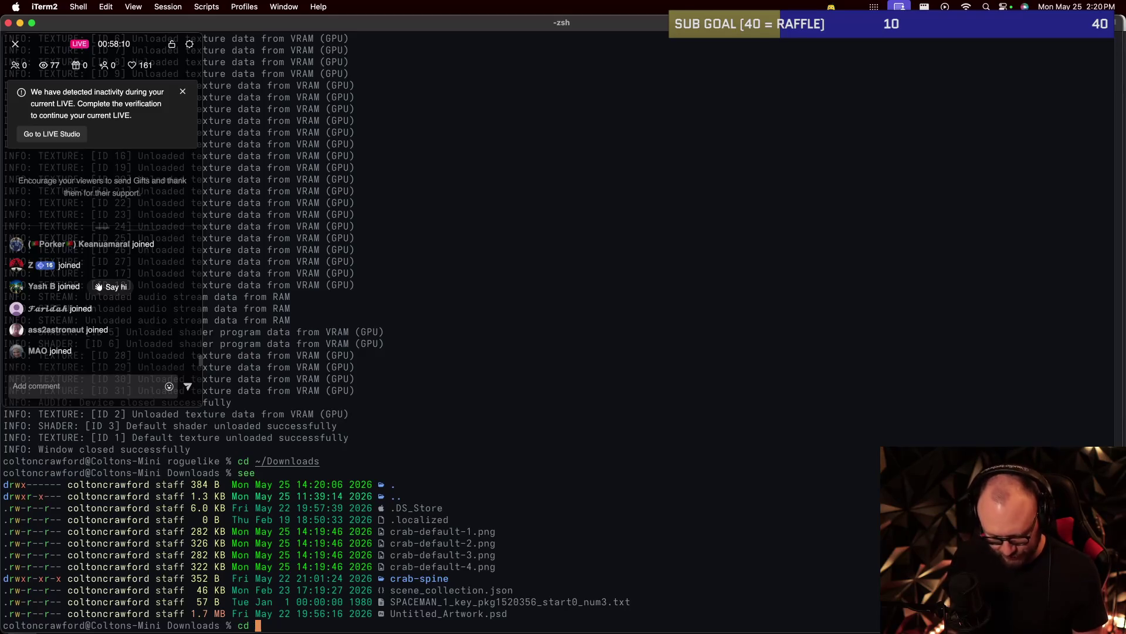
key("BackSpace")
key("BackSpace")
key("BackSpace")
type("make-")
key("BackSpace")
key("BackSpace")
key("BackSpace")
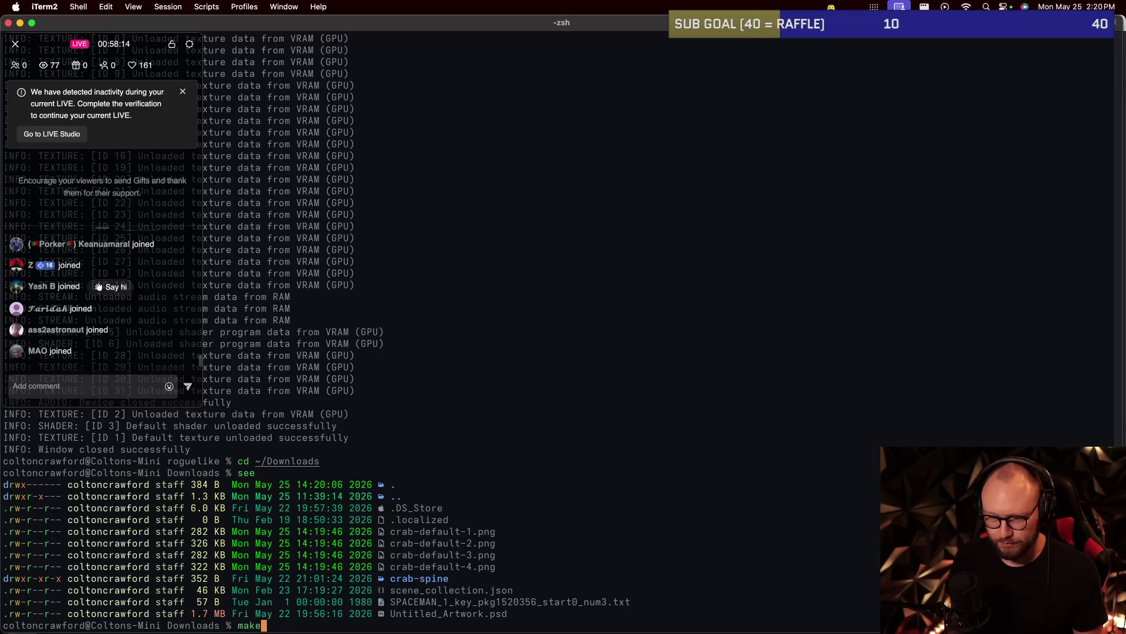
key("BackSpace")
In ~/dotfiles, check git status, fetch updates and reload .zshrc.
type("cd ~/")
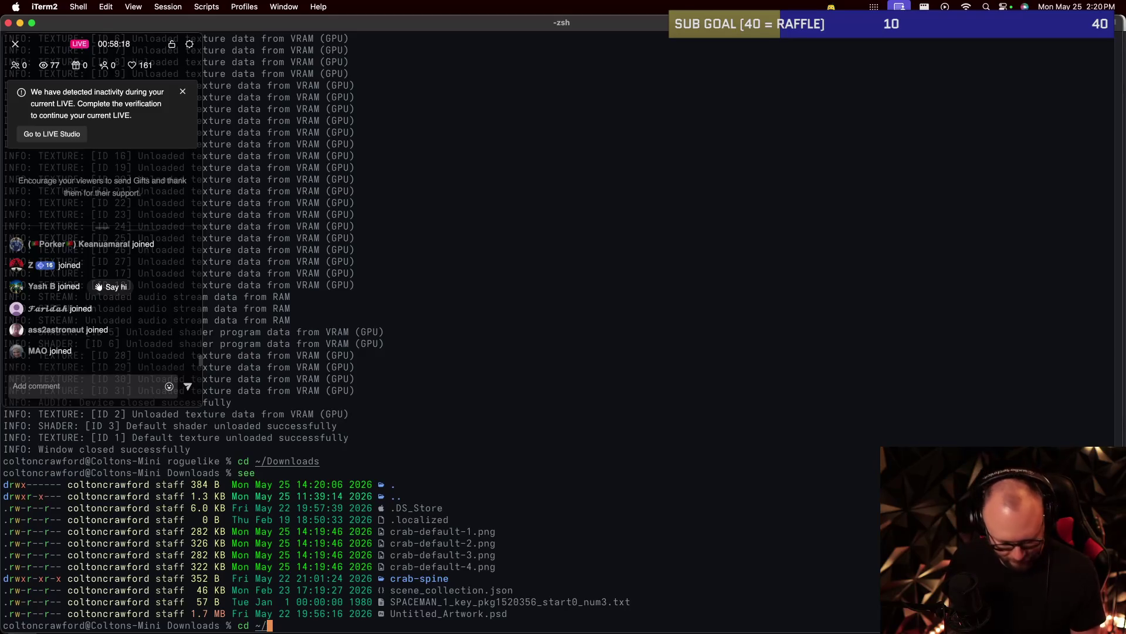
type("dotfiles")
key("Return")
type("git status")
key("Return")
type("git fetch")
key("Return")
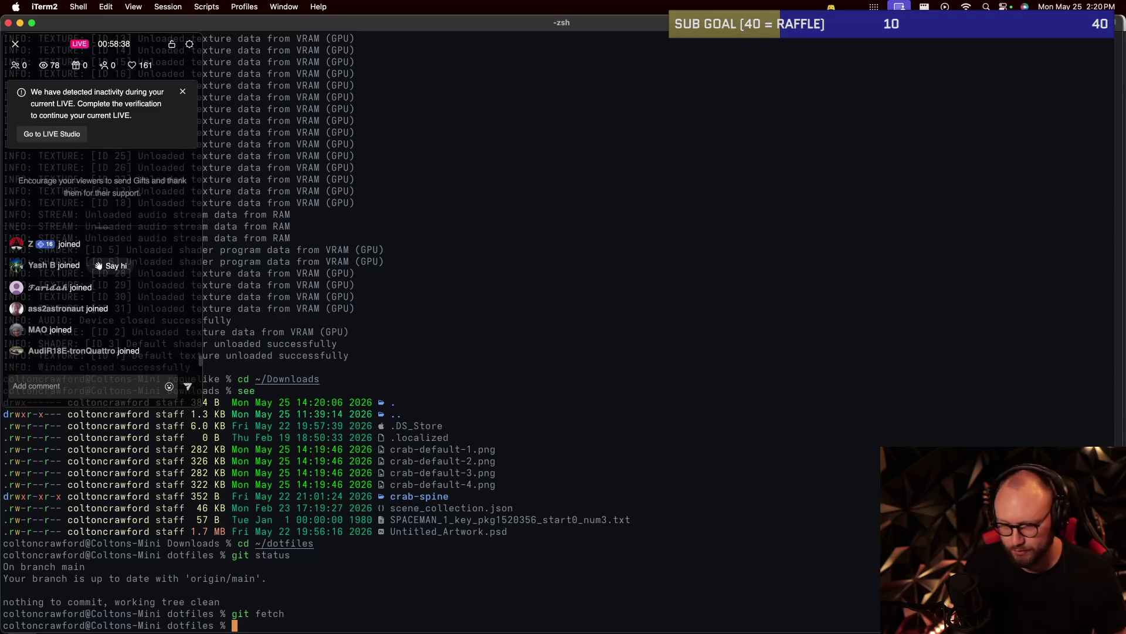
type("source .zshrc")
key("Return")
From ~/Downloads, tile crab-default-%d.png into a 2x2 crab-animation.png sheet with make-sheet.
type("make-sh")
key("BackSpace")
key("BackSpace")
key("BackSpace")
key("BackSpace")
key("BackSpace")
type("cd")
key("super+Tab")
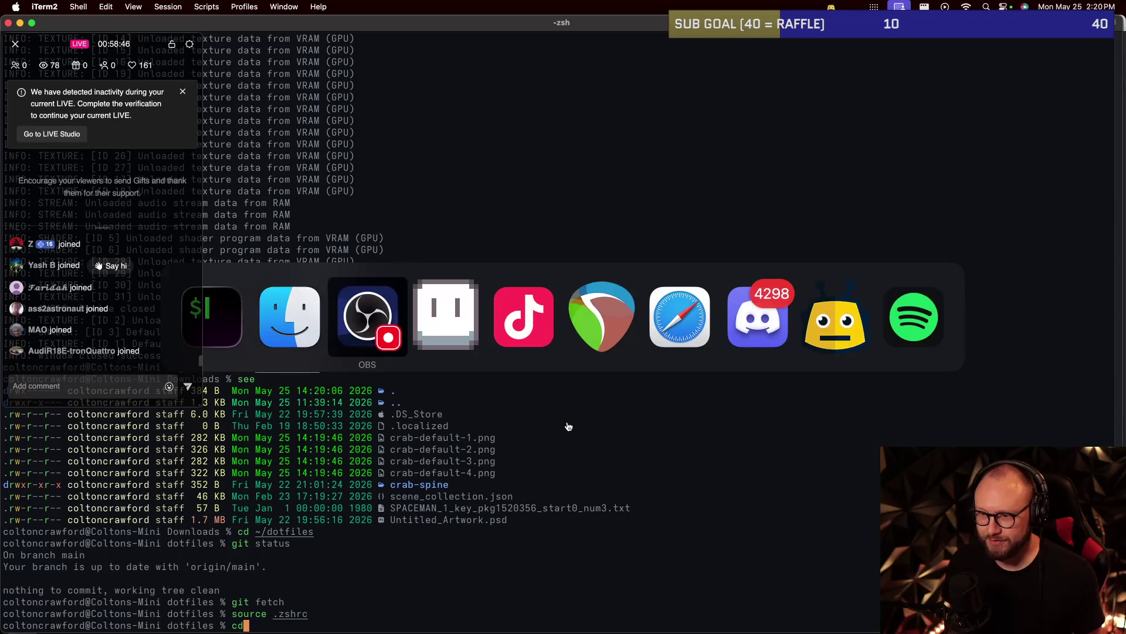
key("super+Tab")
key("BackSpace")
key("BackSpace")
type("cd ~/Downloads")
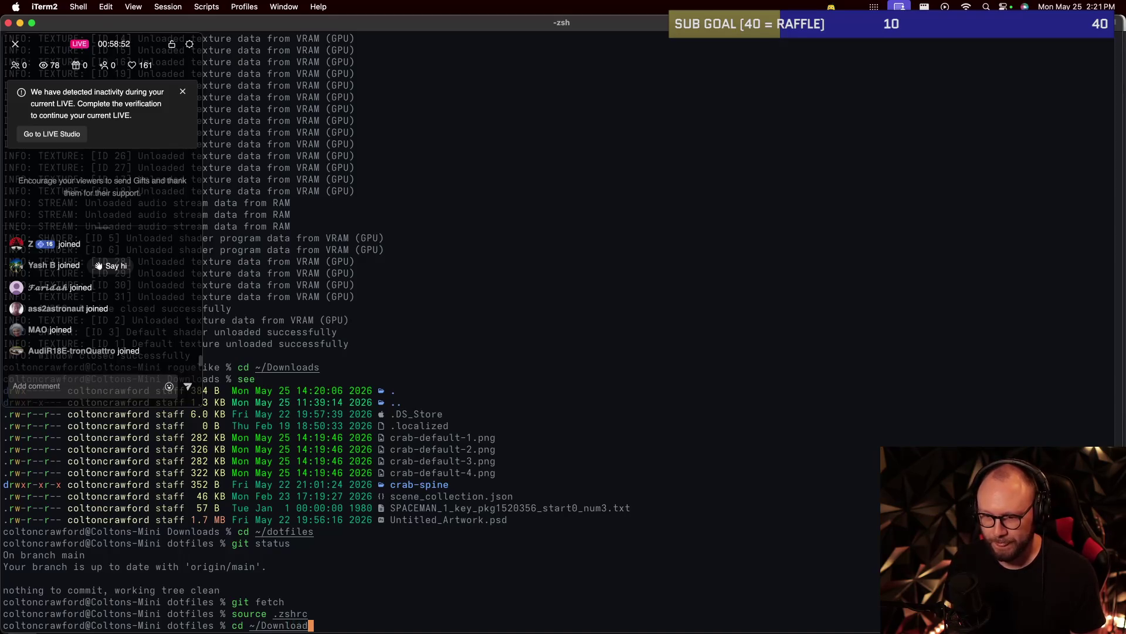
key("Return")
type("make-sheet ")
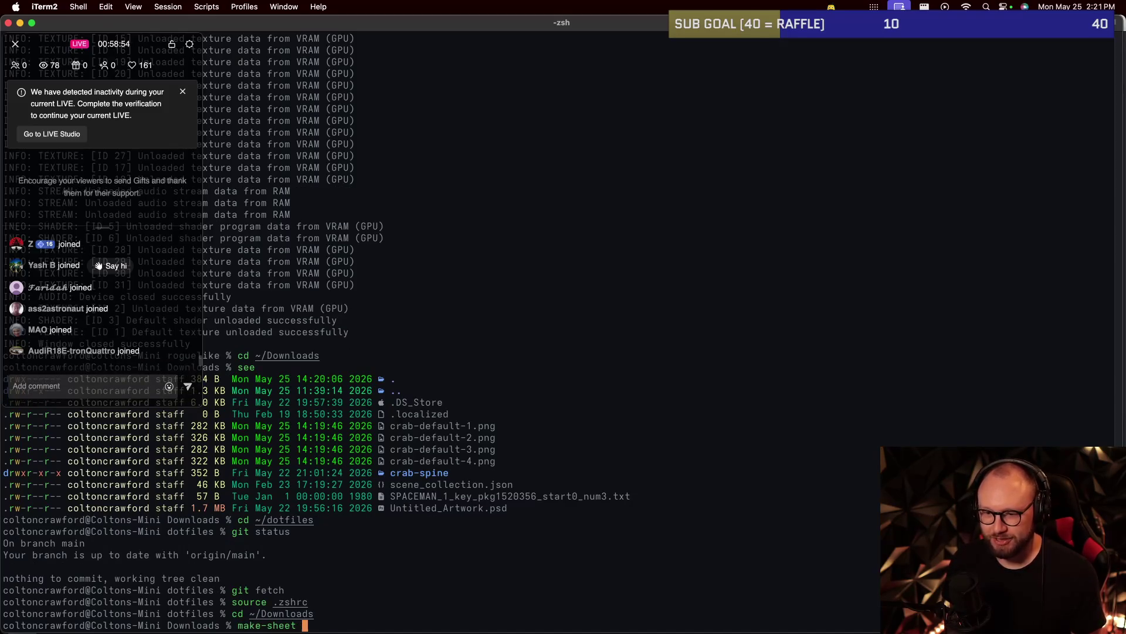
type("crab-def")
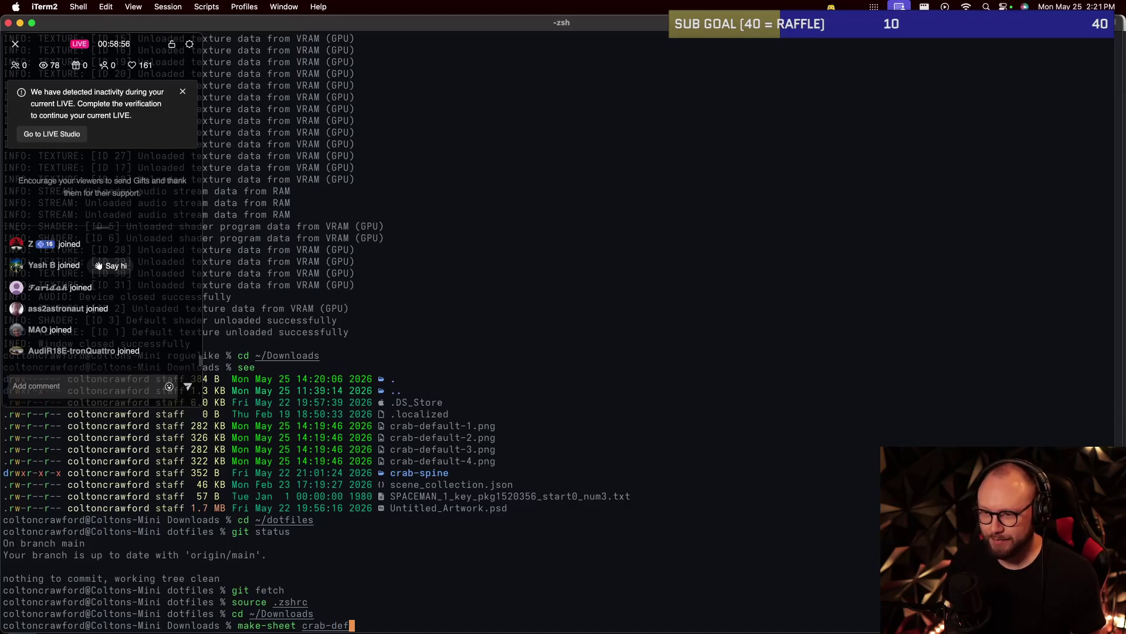
type("ault-")
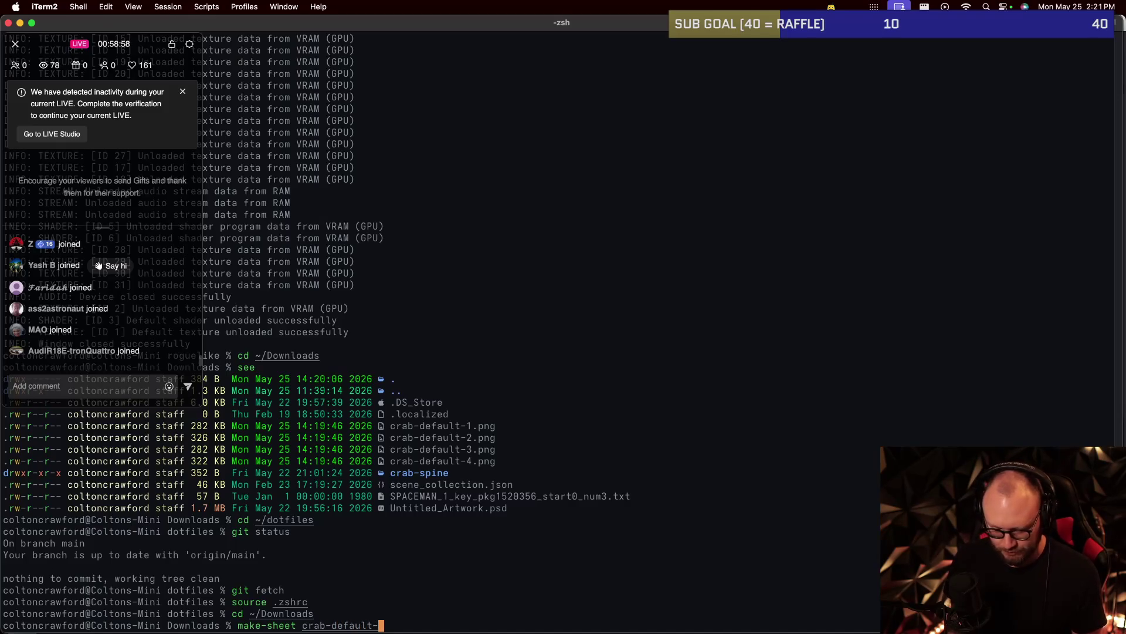
type("%d.png")
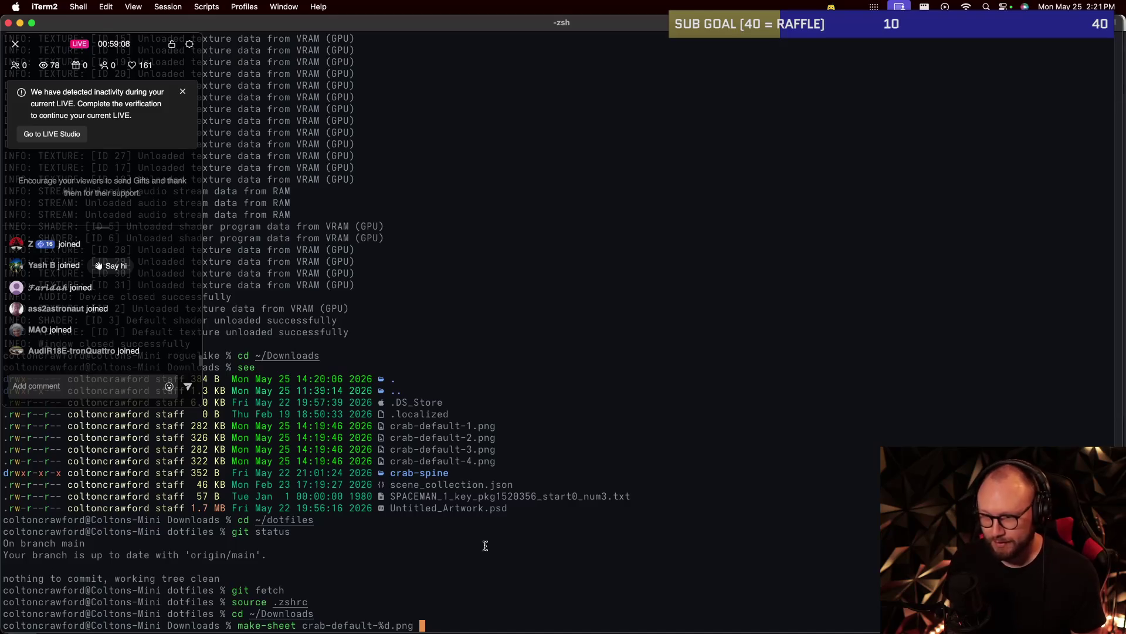
type("2")
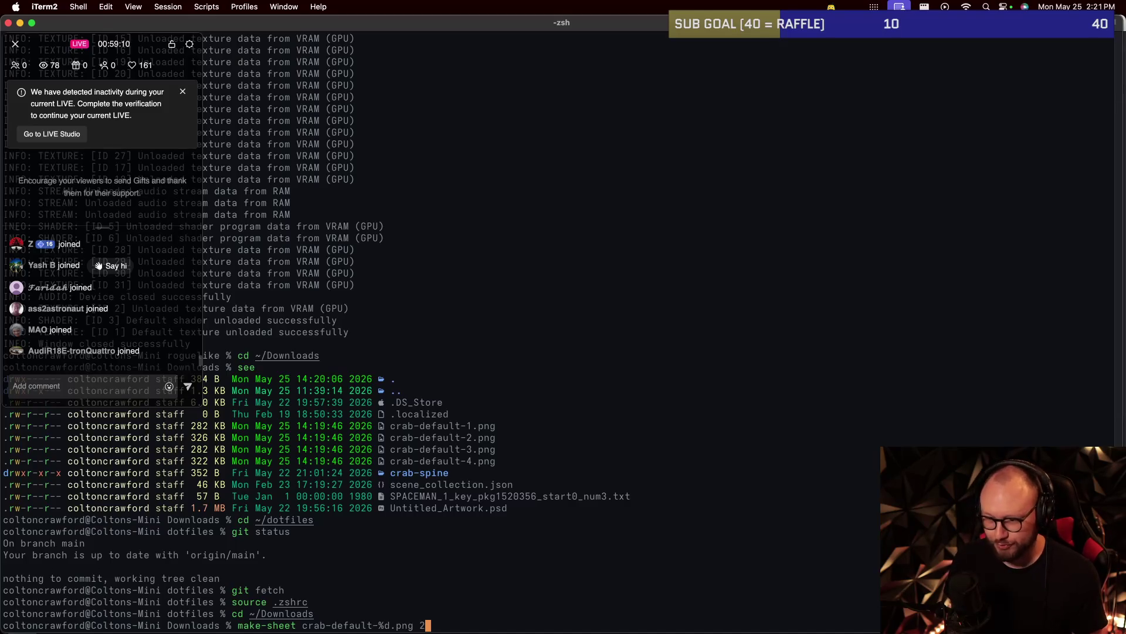
type("x2")
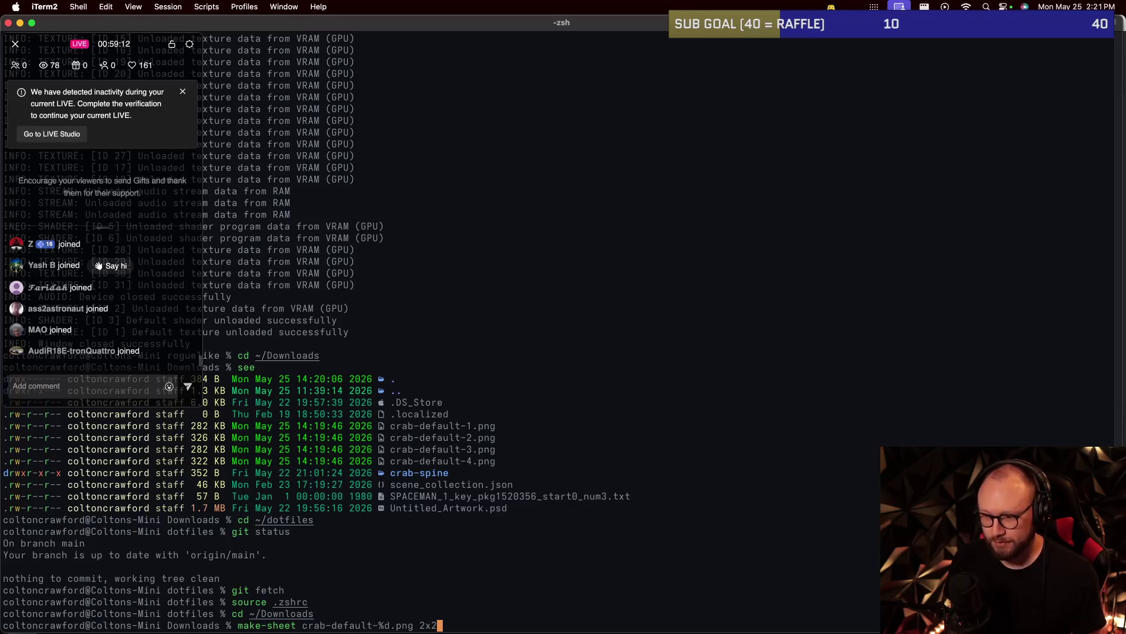
type(" crab-animation.png")
key("Return")
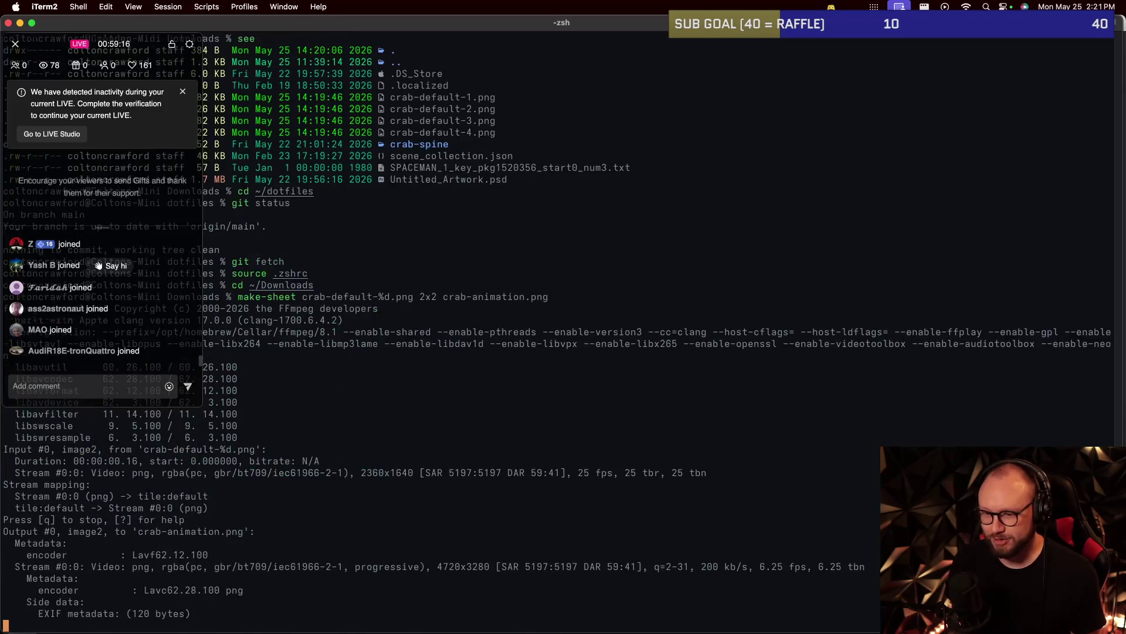
View crab-animation.png in Preview, then quit Preview.
type("open crab-")
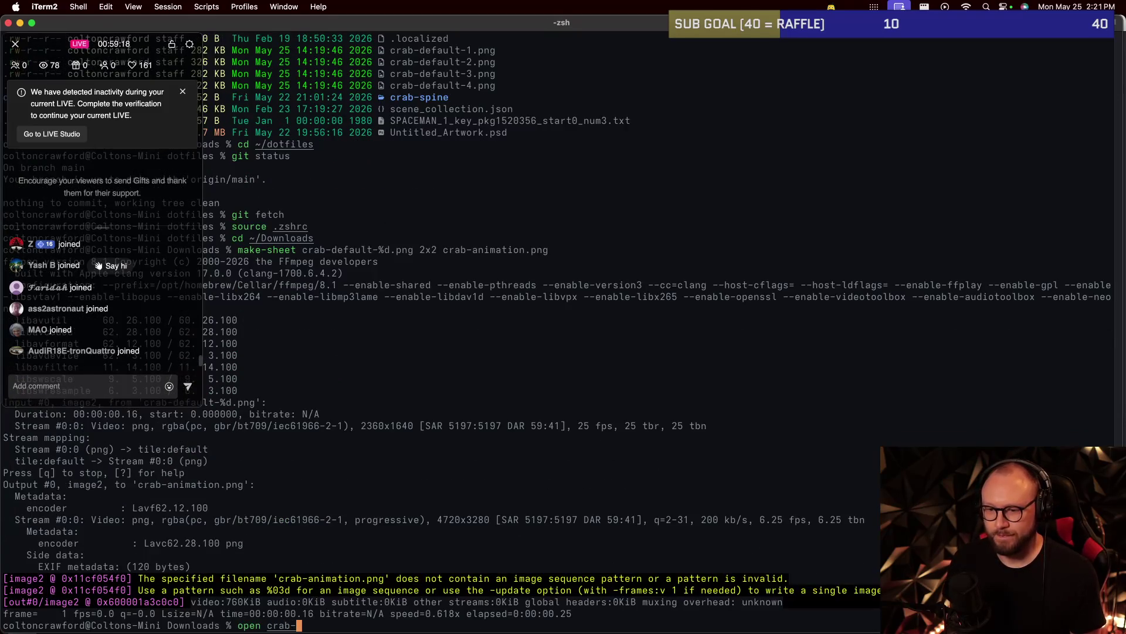
type("animation.png")
key("Return")
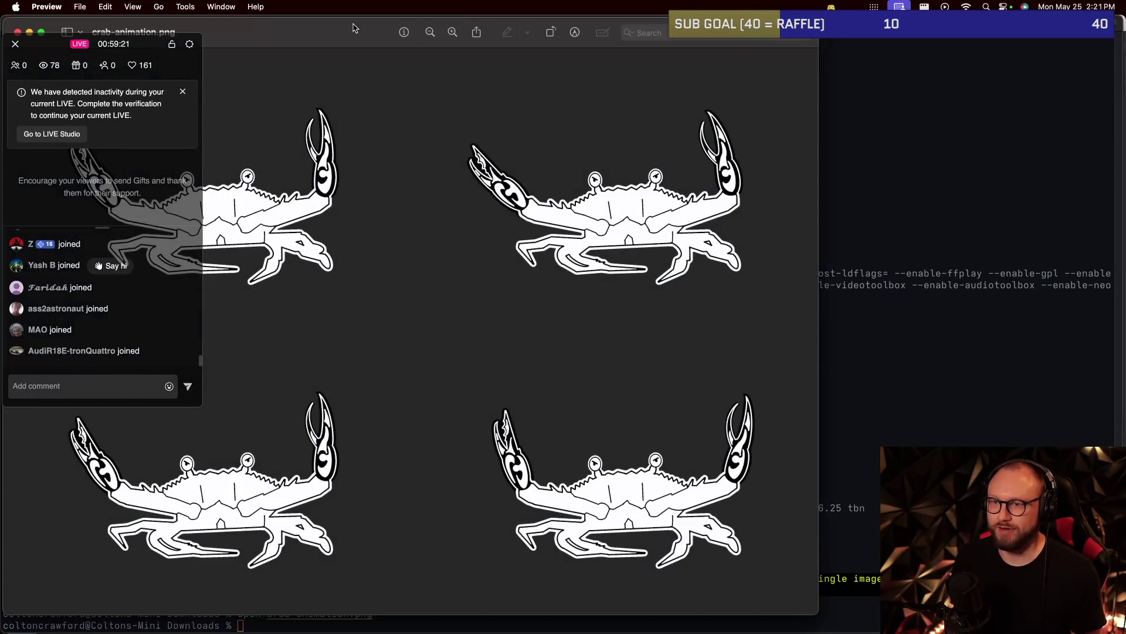
left_click_drag(355, 27, 578, 40)
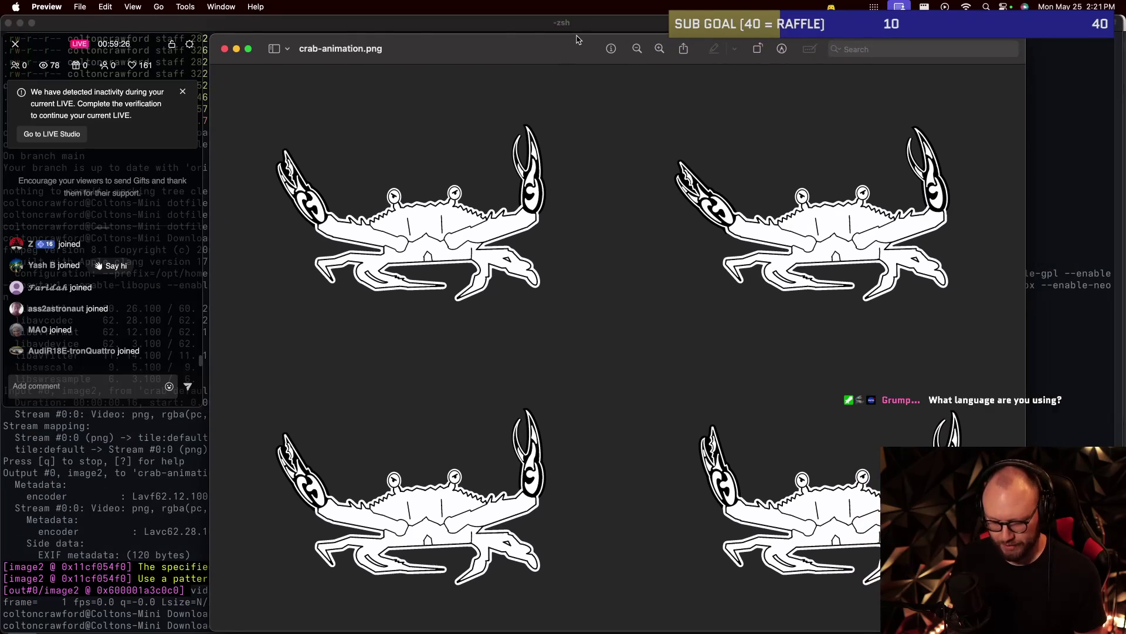
key("super+q")
Rebuild crab-animation.png from crab-default-%d.png as a 3x2 grid, confirming the overwrite.
type("make-sheet crab-default-%d.png ")
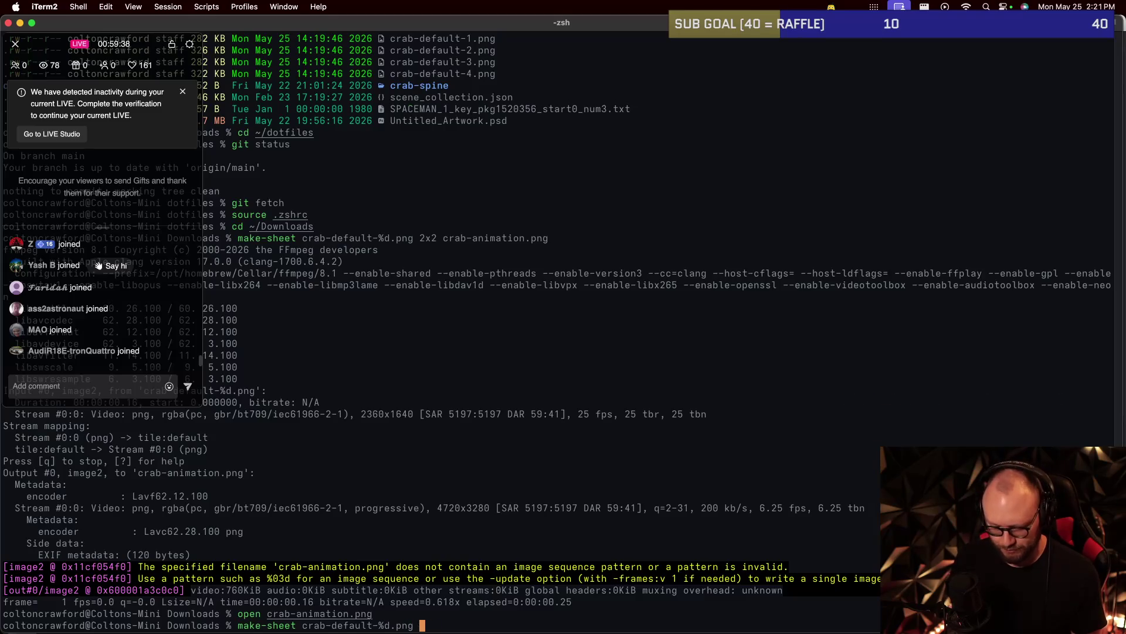
type("3x1")
key("BackSpace")
key("BackSpace")
key("BackSpace")
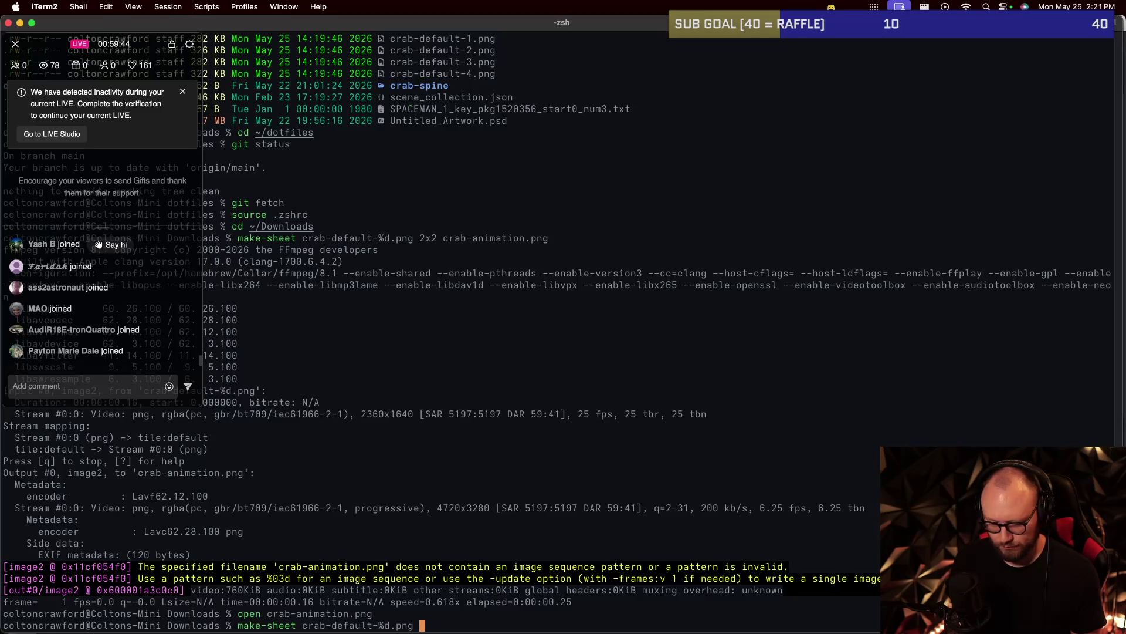
type("3x2 ")
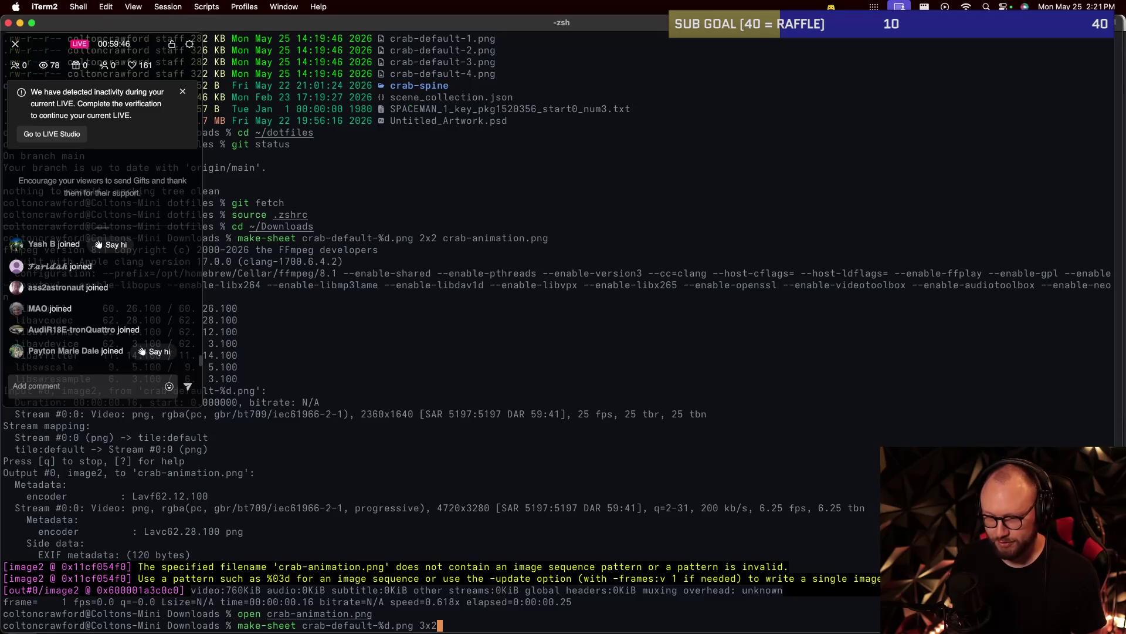
type("crab-animation.png")
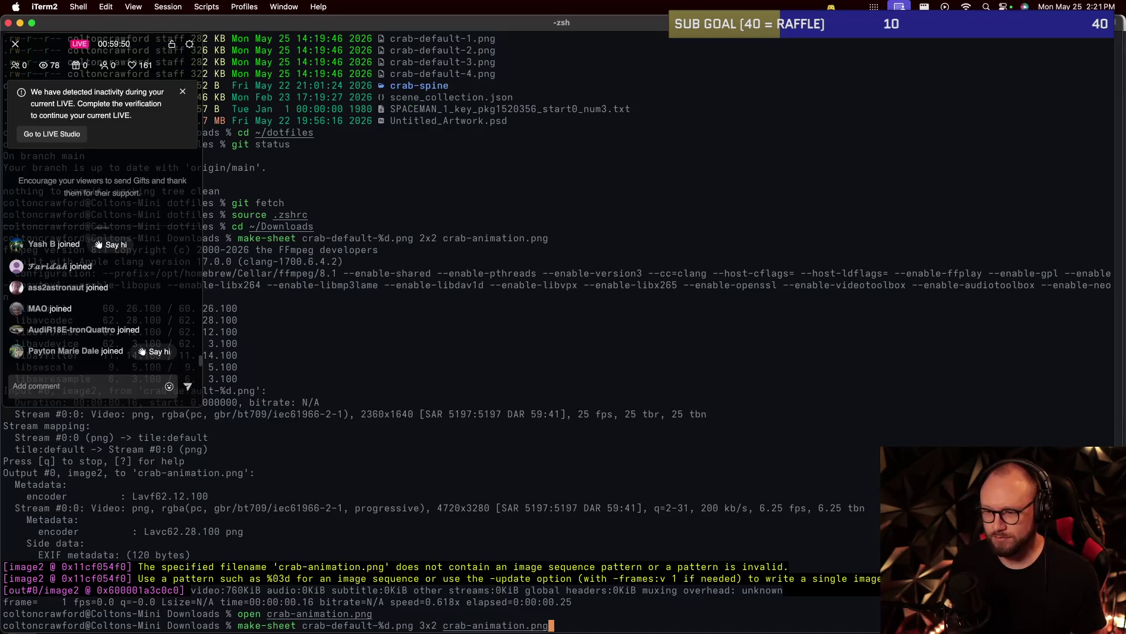
key("Return")
type("y")
key("Return")
Open the regenerated crab-animation.png to check it, then quit Preview.
type("open cre")
key("BackSpace")
type("ab-")
key("Tab")
key("Return")
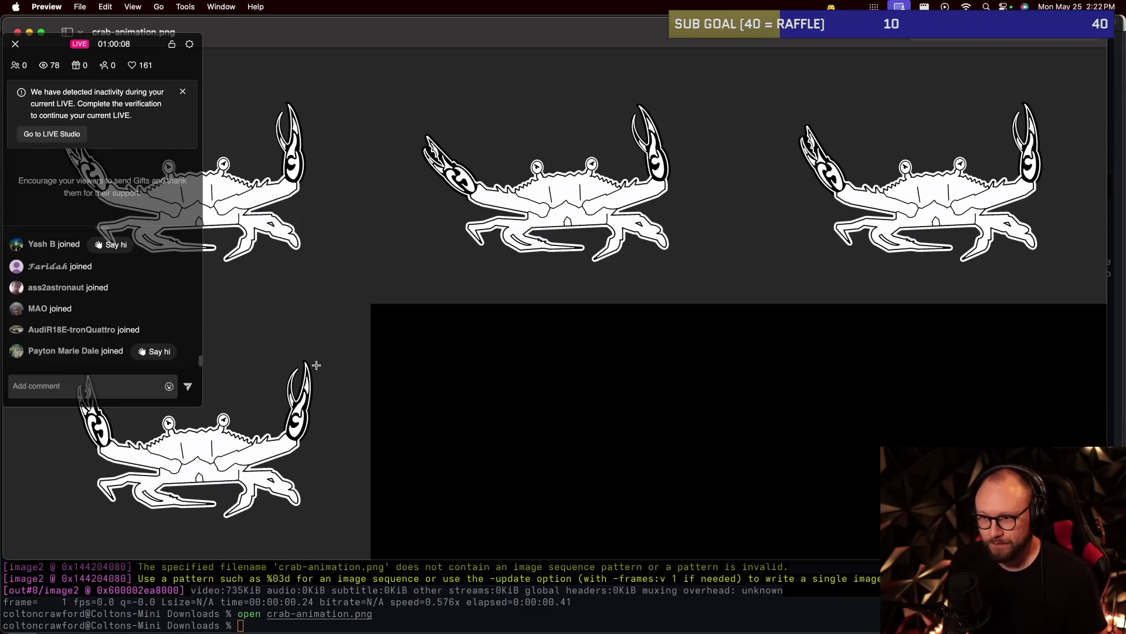
key("super+q")
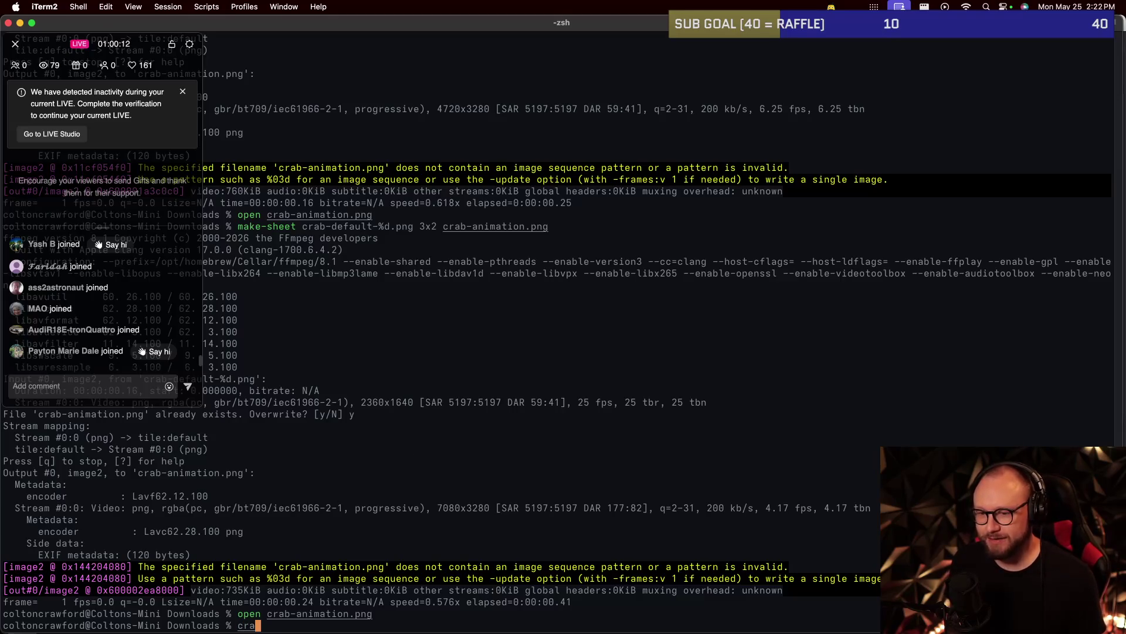
Move into ~/games/roguelike/sprites and list its files.
type("cd ~/game")
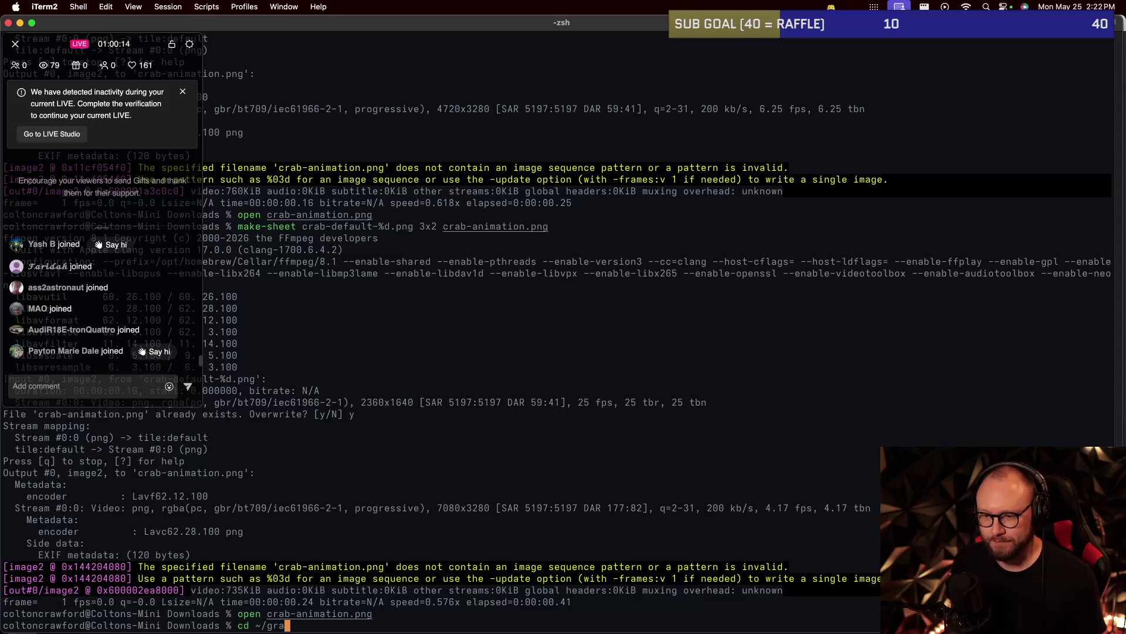
type("s/roguelike/sprites")
key("Return")
type("see")
key("Return")
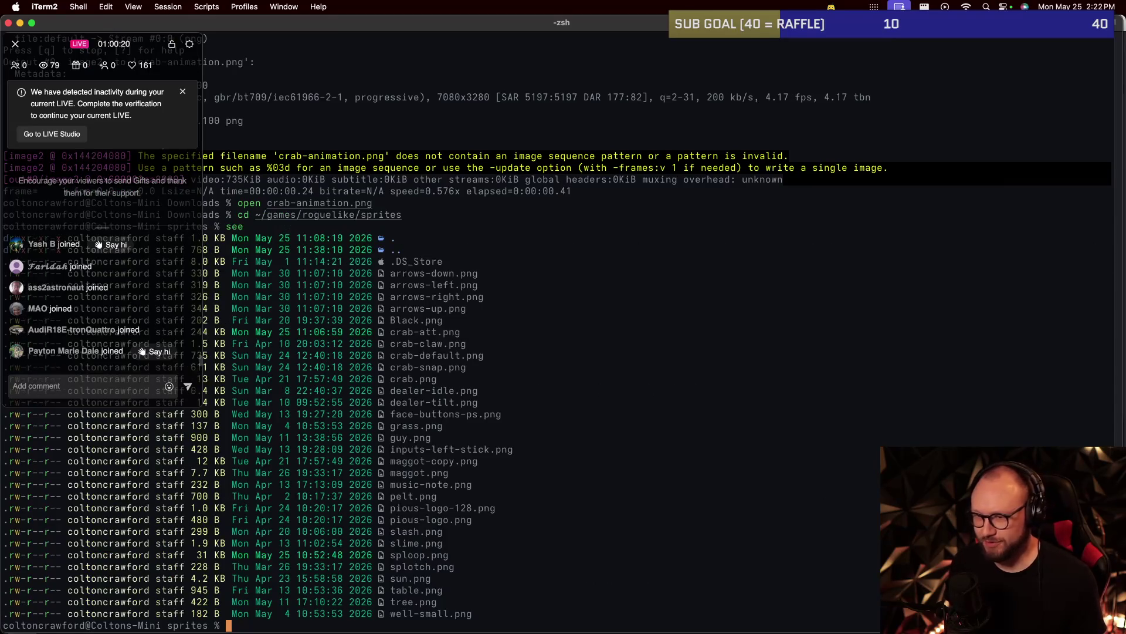
Open crab-default.png for viewing, then close the preview window.
type("crab-de")
key("BackSpace")
key("BackSpace")
key("BackSpace")
key("BackSpace")
key("BackSpace")
key("BackSpace")
type("open crab-d")
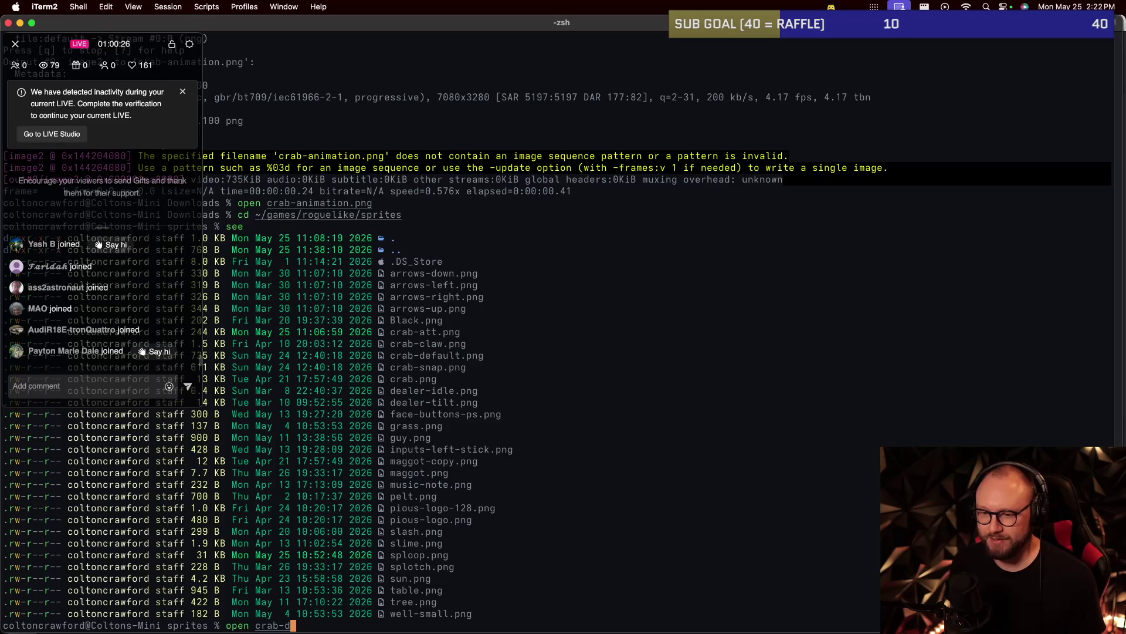
key("Tab")
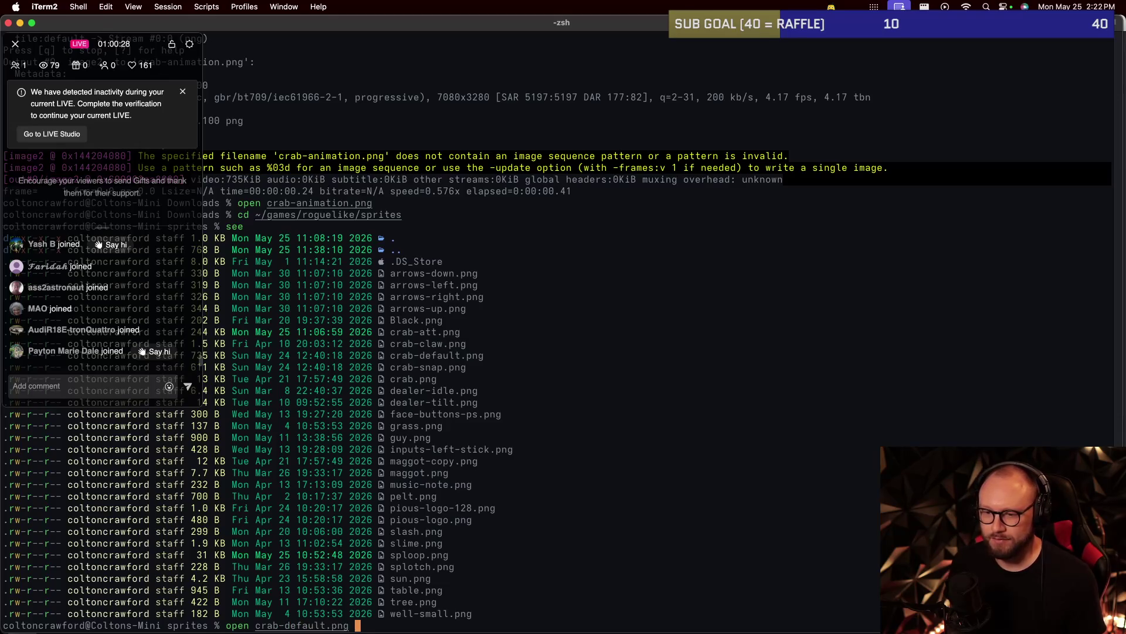
key("Return")
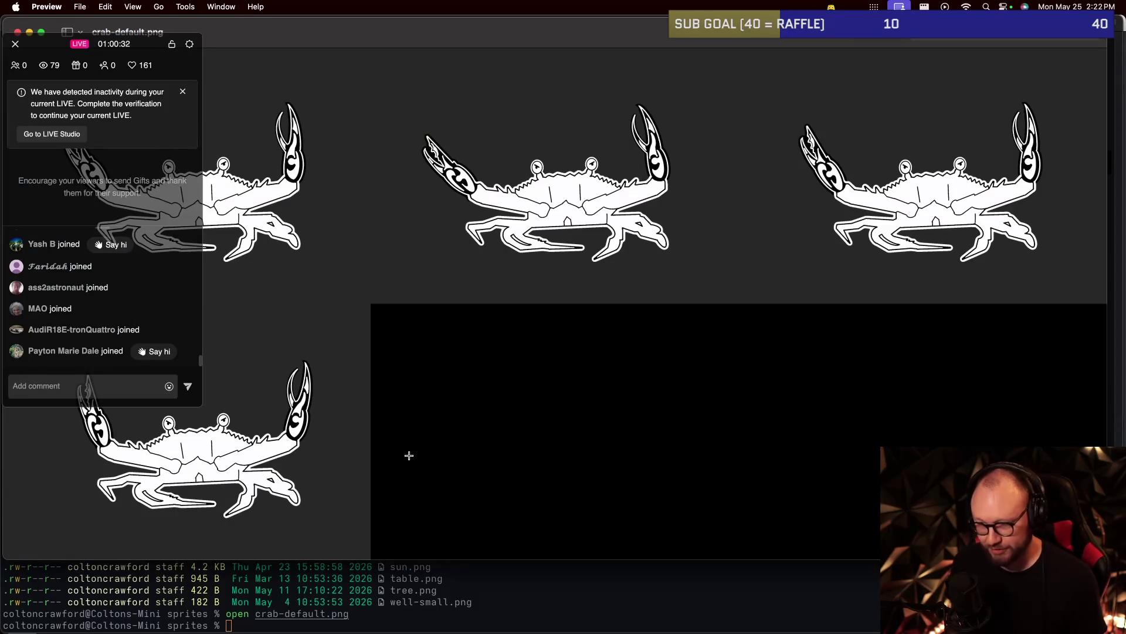
key("super+w")
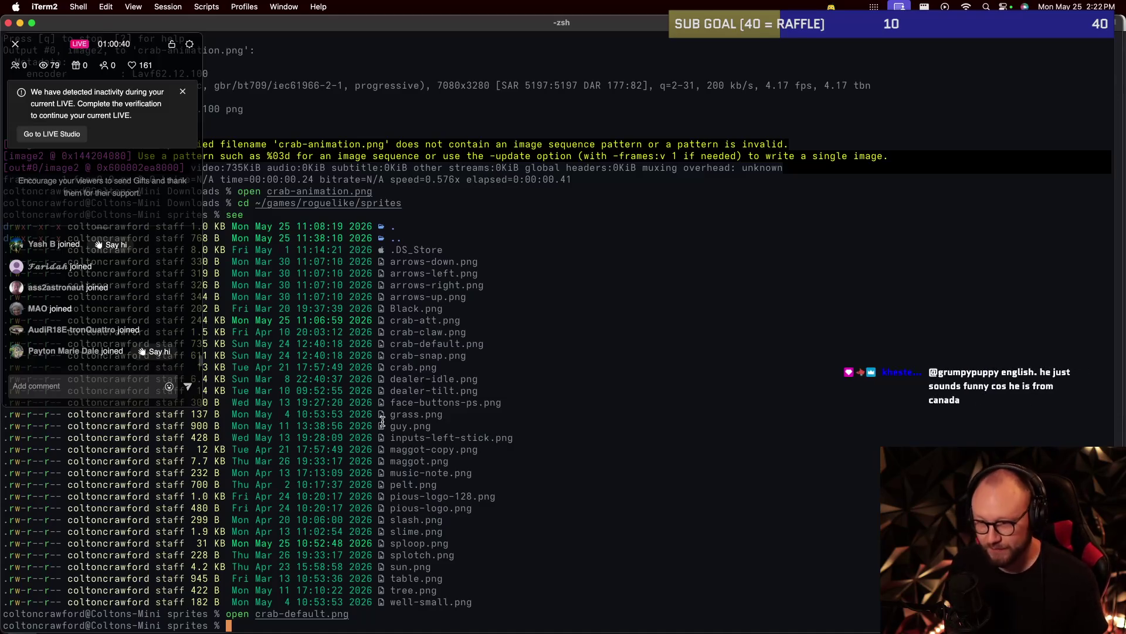
Clear a half-typed ffmpeg command from the prompt and switch over to Aseprite.
key("super+Tab")
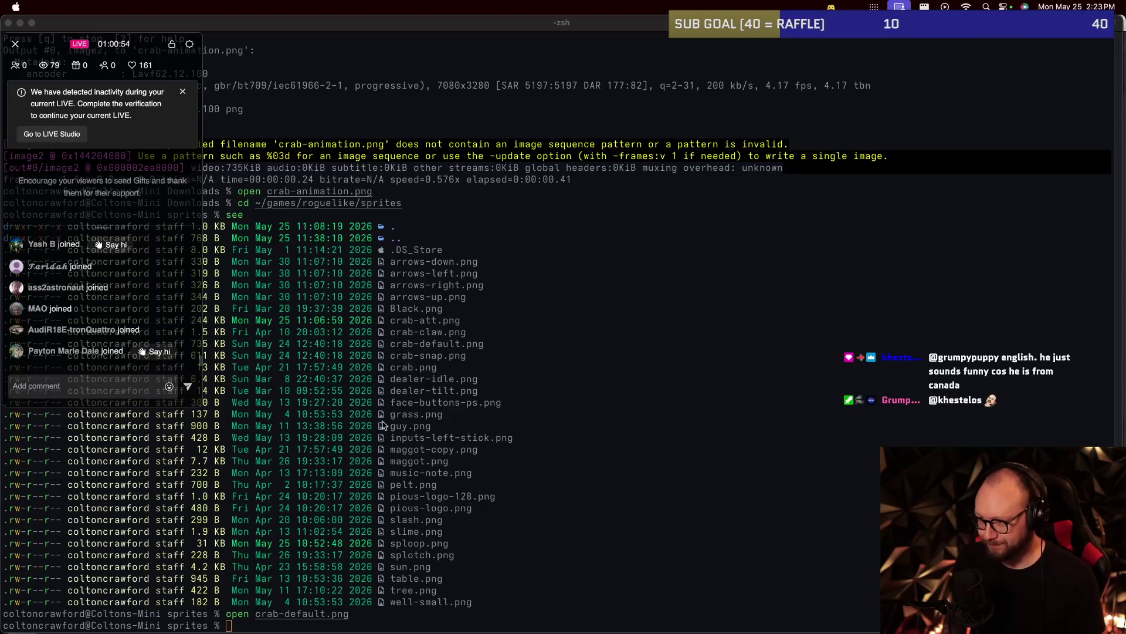
left_click(383, 421)
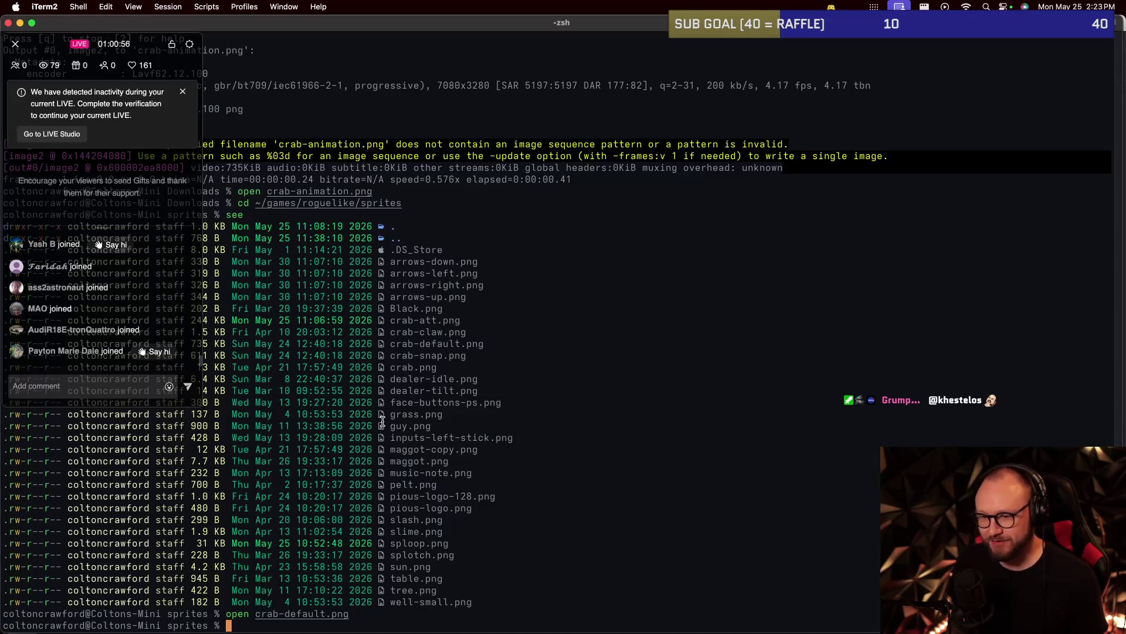
type("ffmpeg")
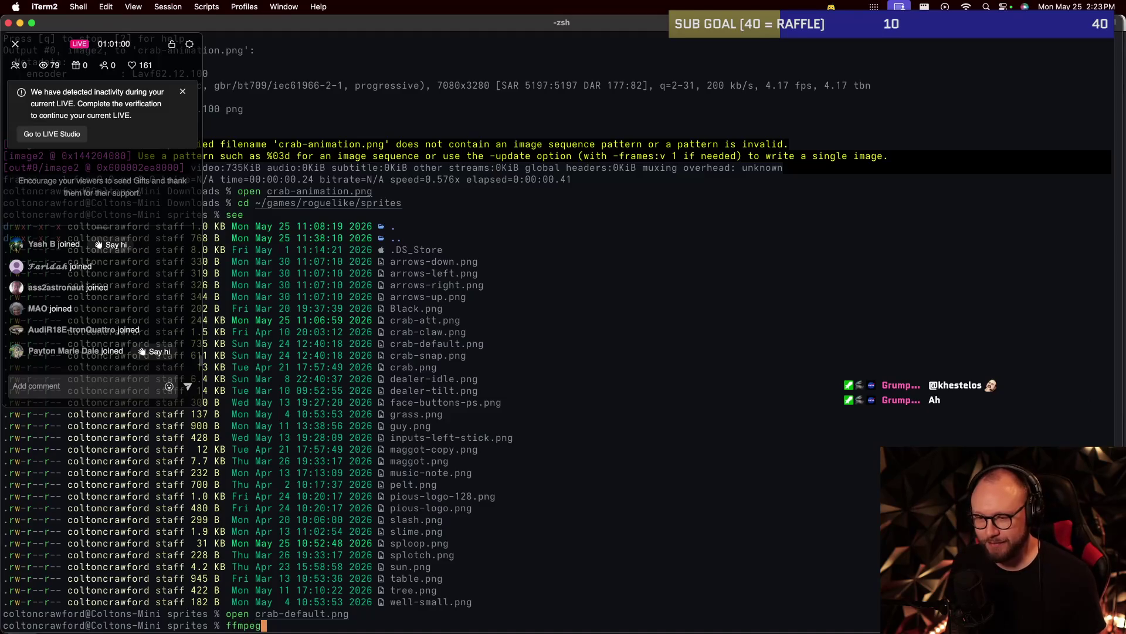
key("BackSpace")
key("BackSpace")
key("BackSpace")
key("BackSpace")
key("BackSpace")
key("BackSpace")
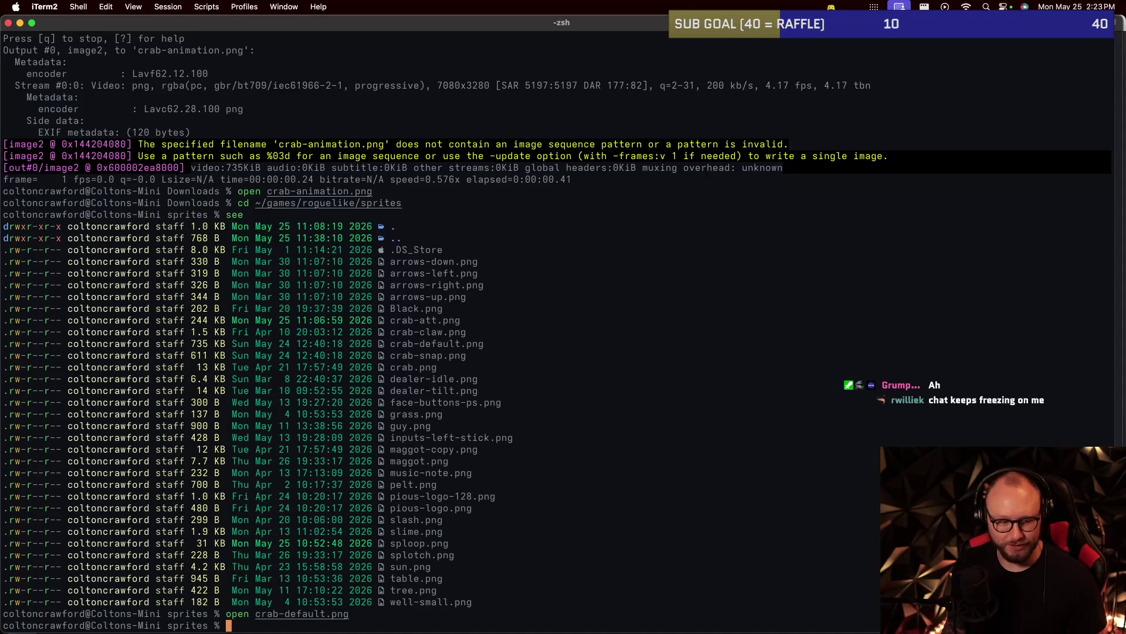
key("super+Tab")
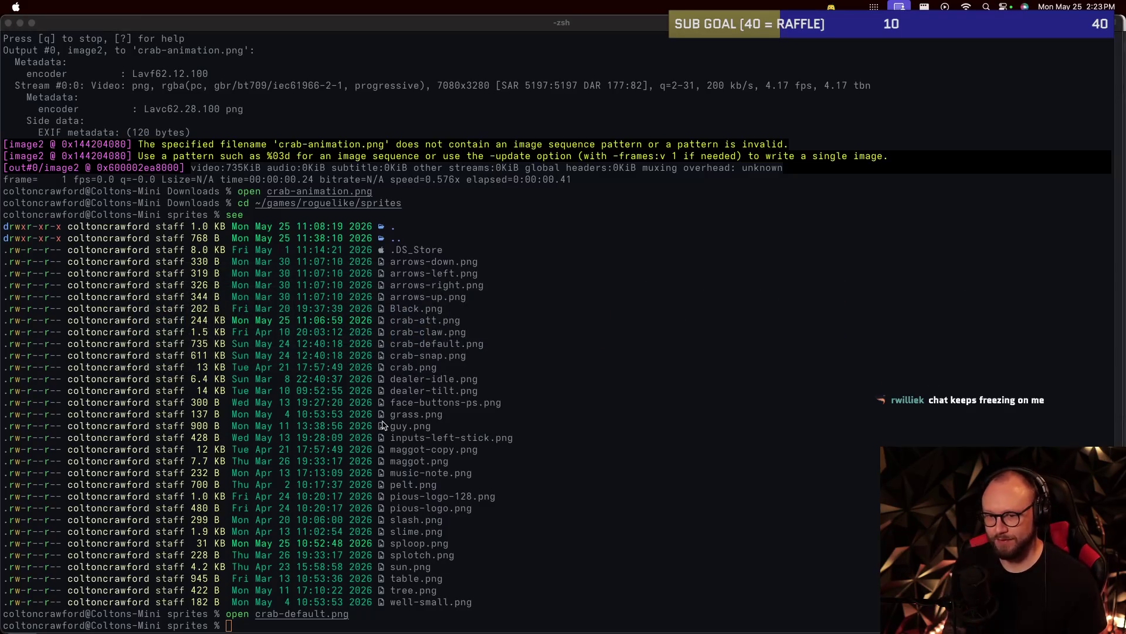
key("super+Tab")
key("Tab")
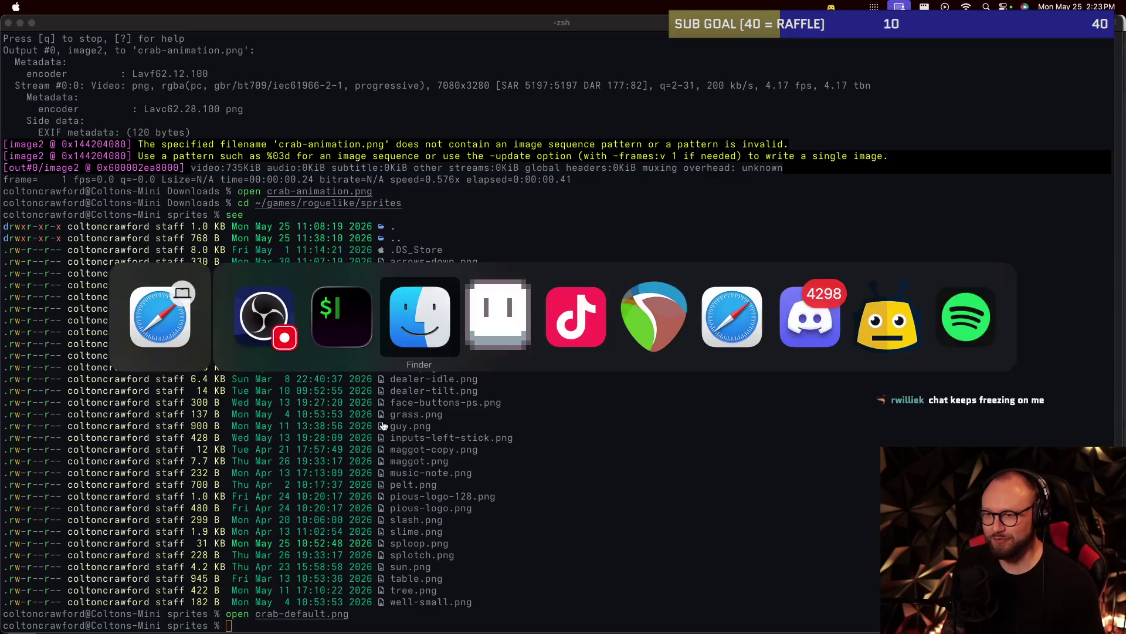
Cycle through the apps to Procreate, dismiss the AirDrop device list and return to the gallery.
key("Tab")
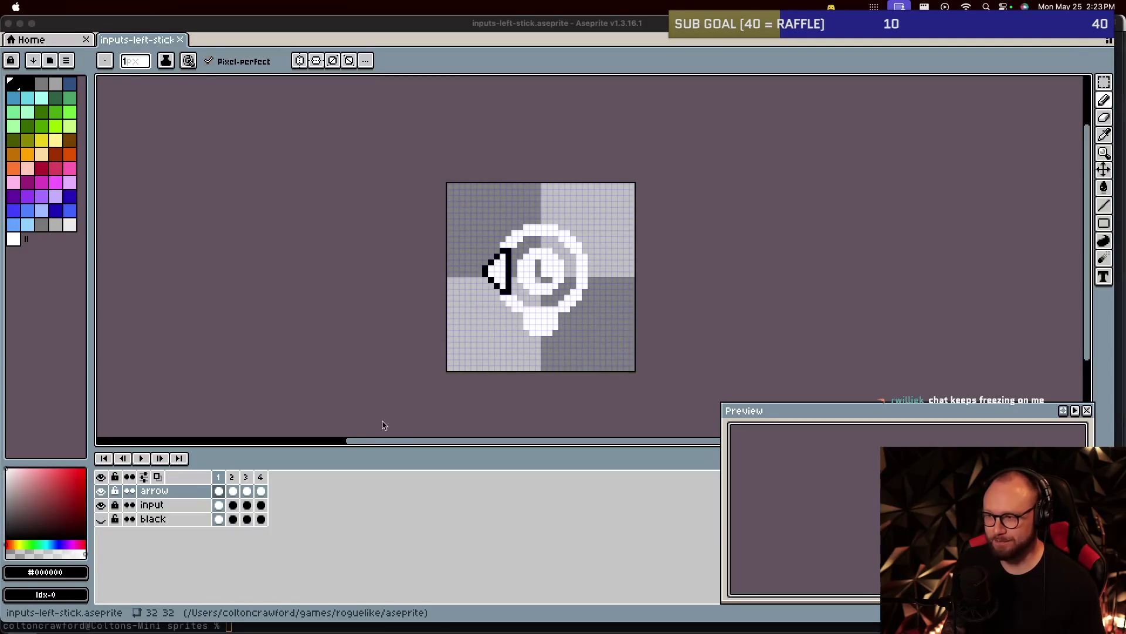
key("super+Tab")
key("Tab")
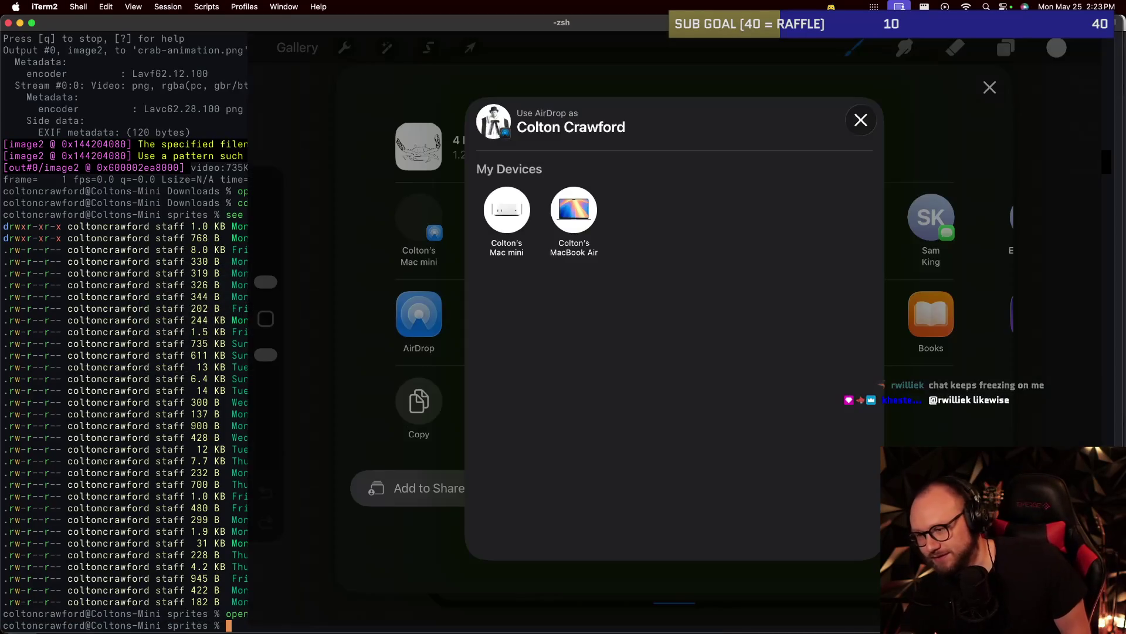
key("super+Tab")
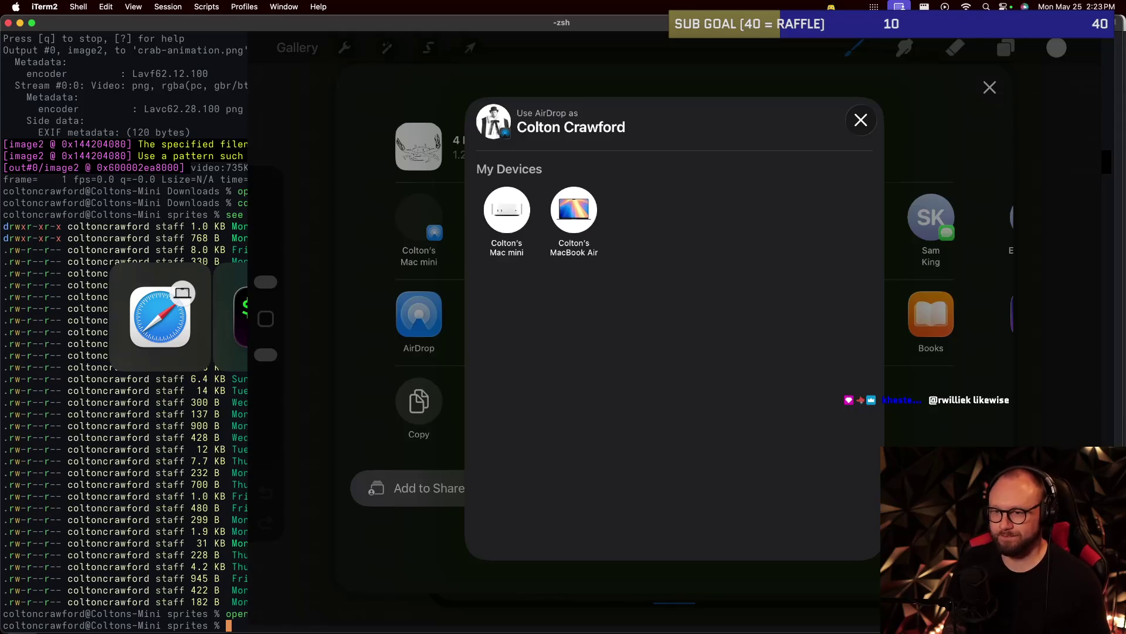
key("Tab")
key("super+Tab")
key("super+Tab")
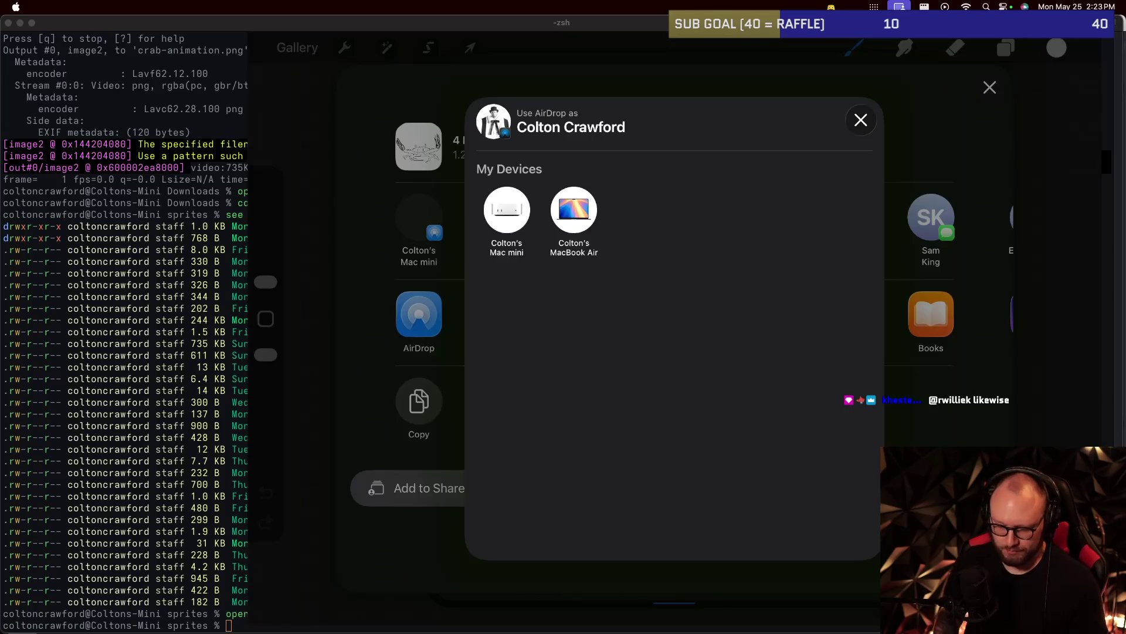
key("Escape")
key("Escape")
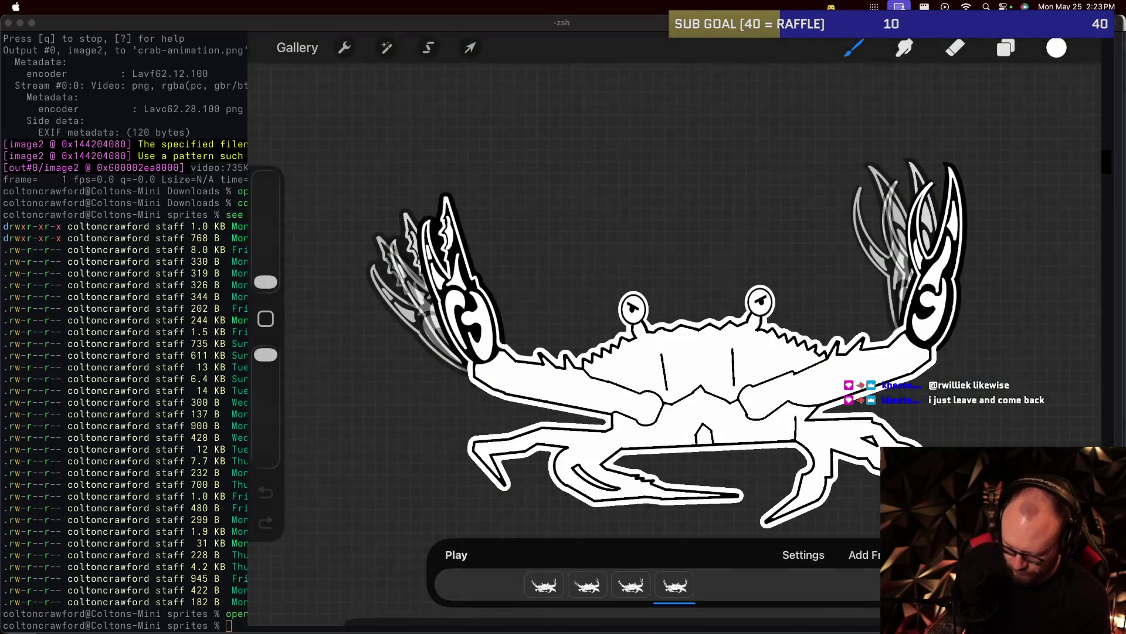
left_click(298, 48)
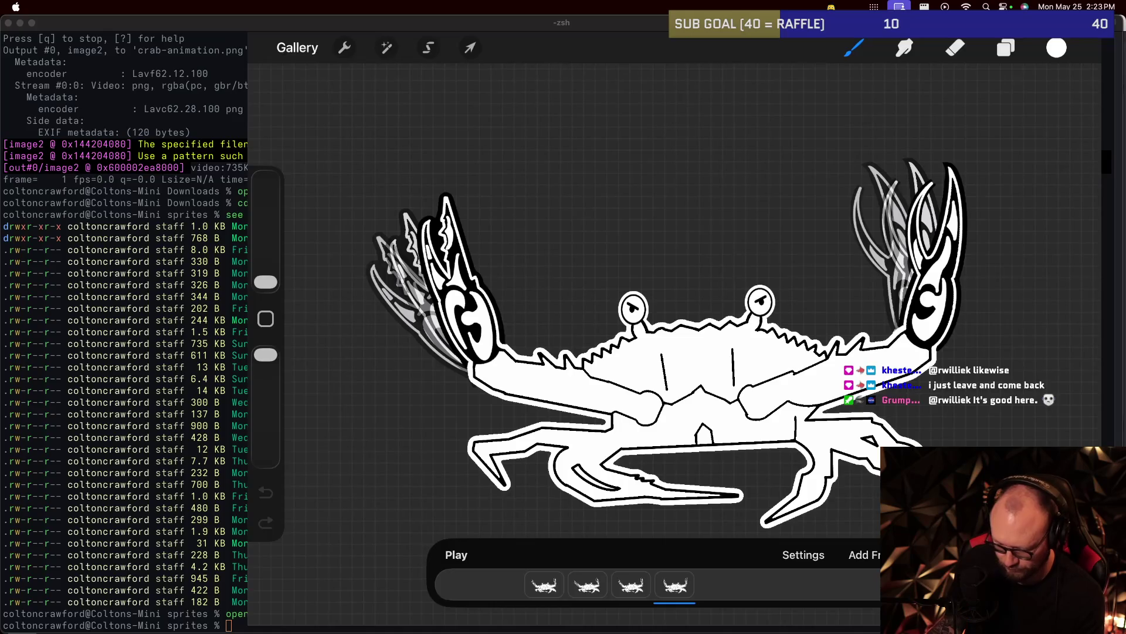
Open the L-button icon artwork and pick the triangle's Layer 5 in Layers.
left_click(331, 156)
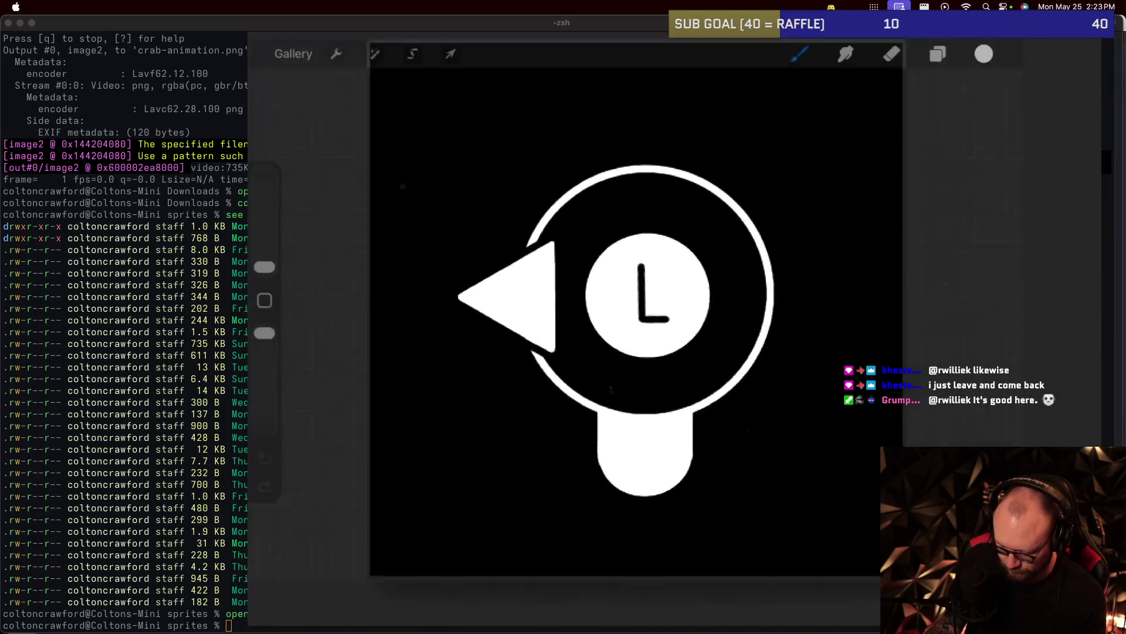
left_click(1006, 48)
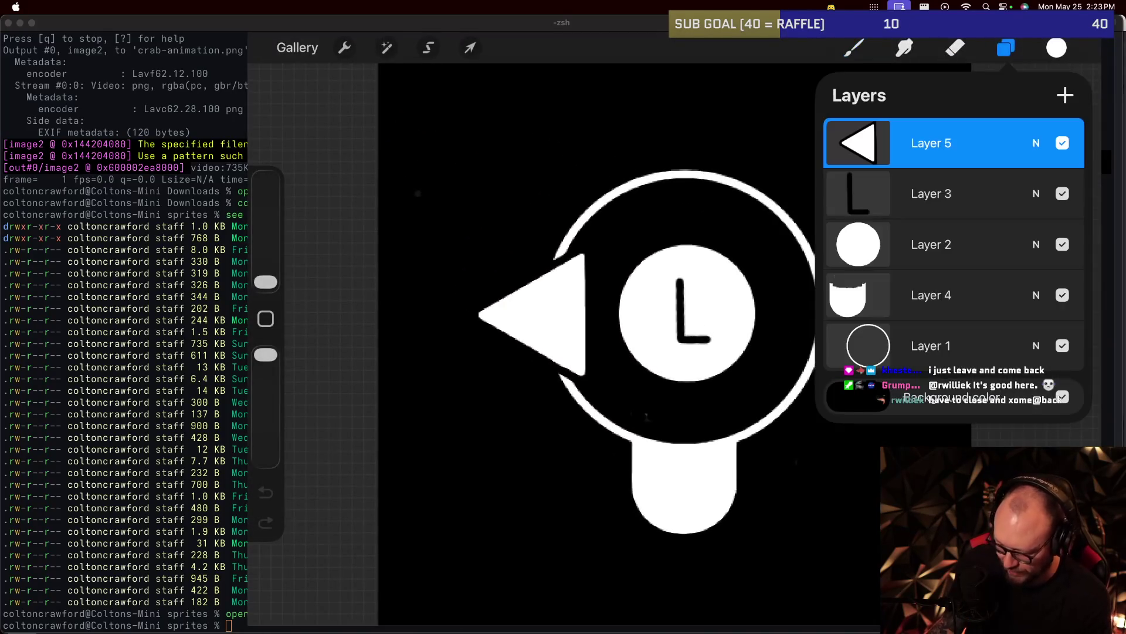
left_click(859, 142)
left_click(858, 143)
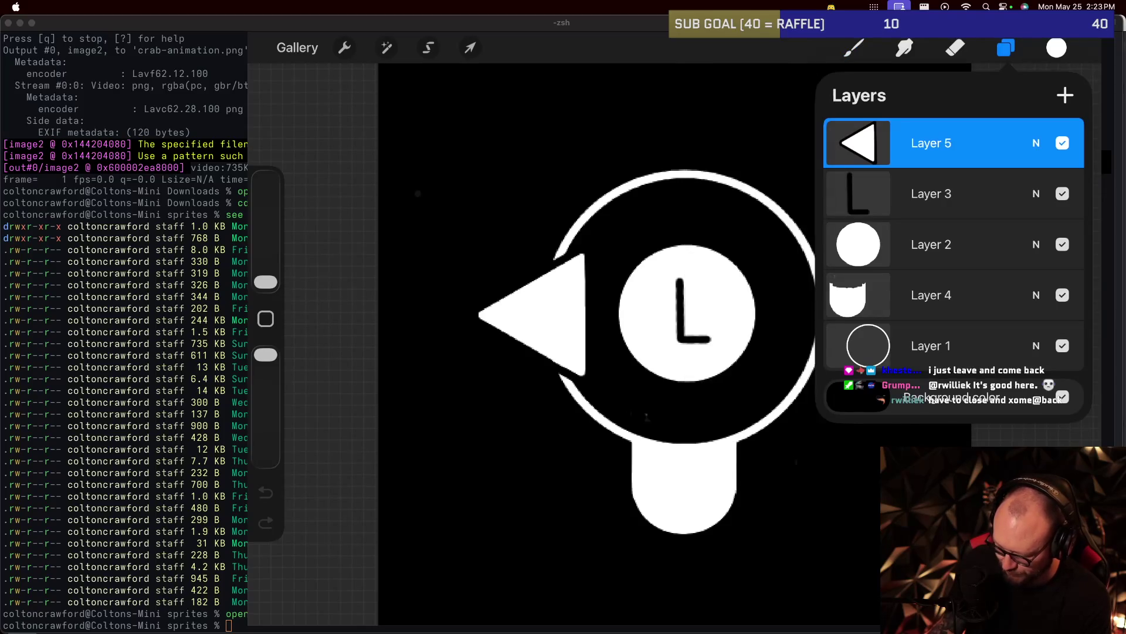
Shift the white triangle arrow up and to the left beside the ring, then commit.
key("b")
key("v")
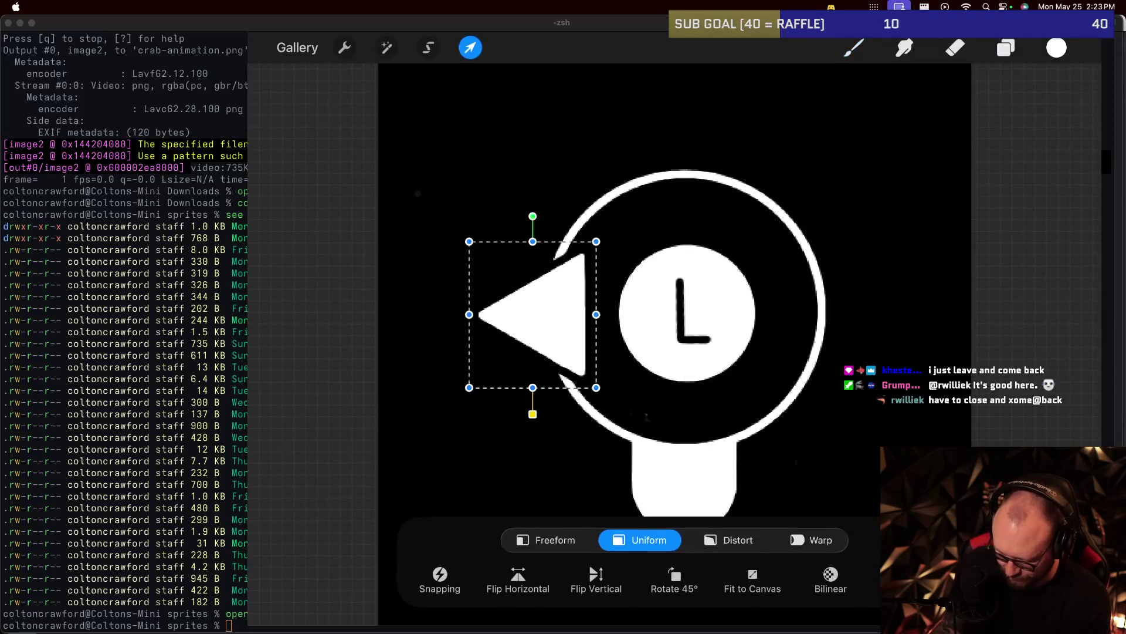
key("Up")
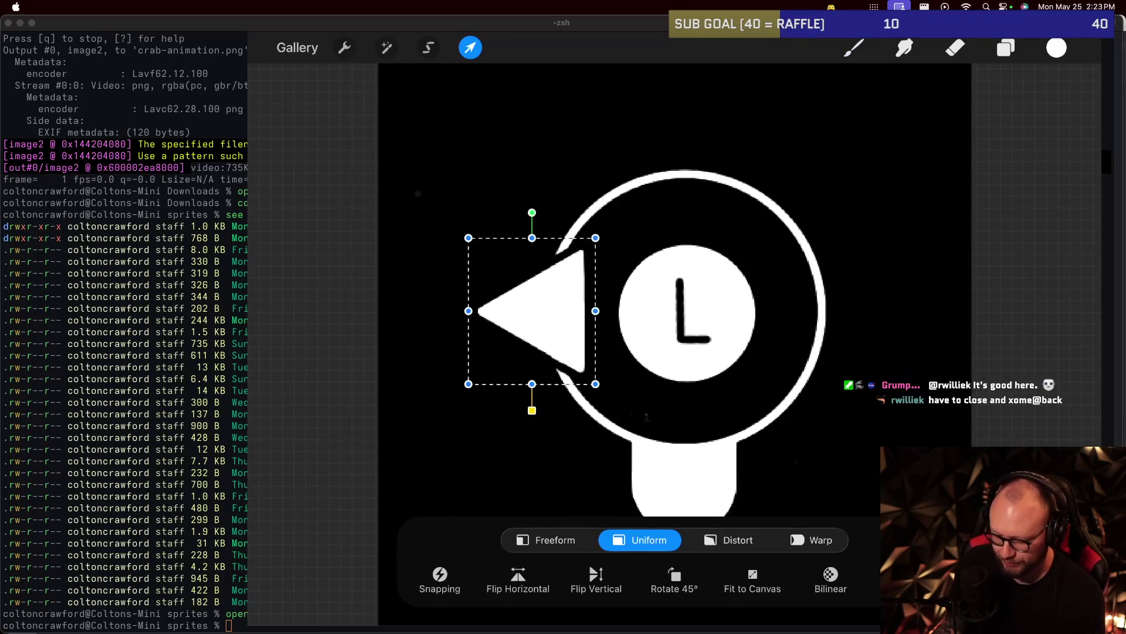
mouse_move(516, 321)
left_mouse_down()
mouse_move(486, 317)
mouse_move(521, 306)
left_mouse_up()
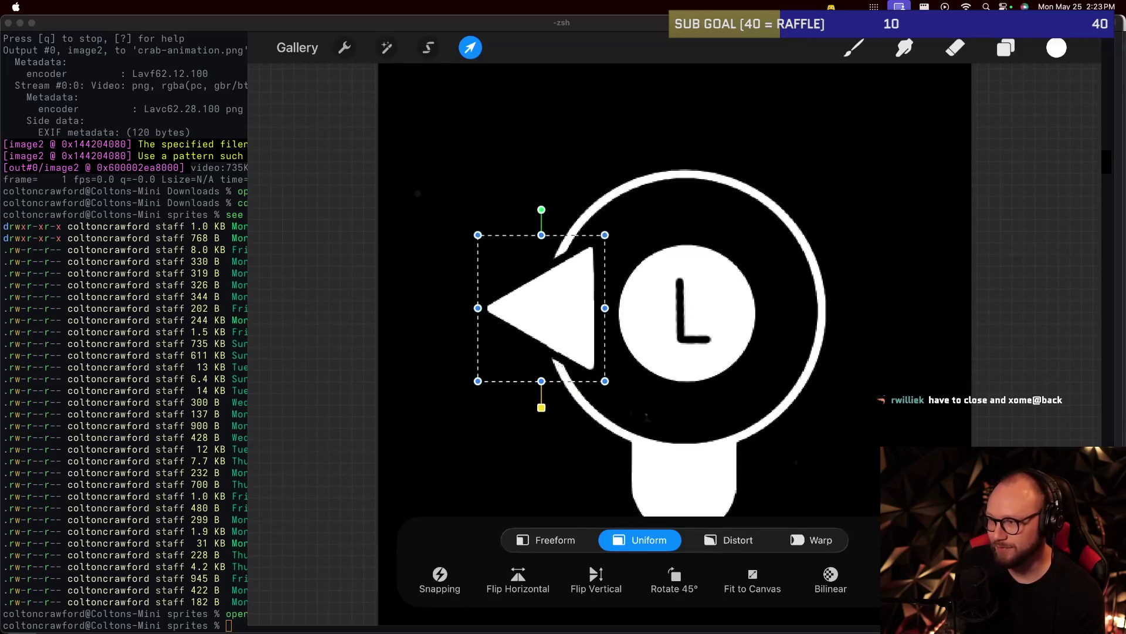
left_click_drag(512, 307, 497, 304)
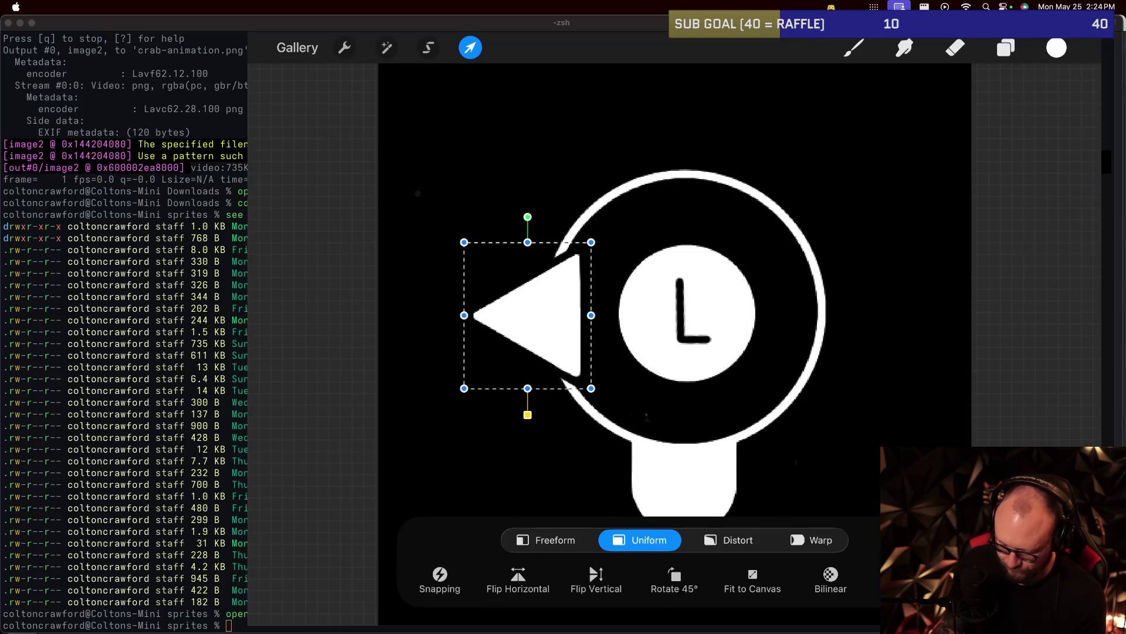
left_click(470, 47)
scroll(674, 293, "down", 5)
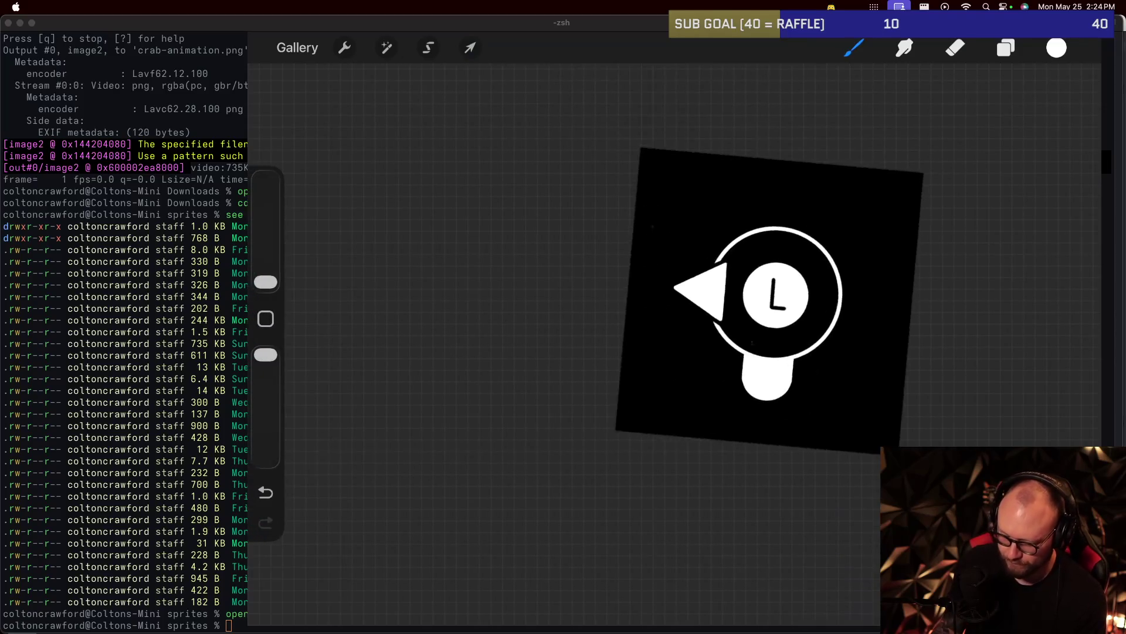
scroll(674, 340, "up", 3)
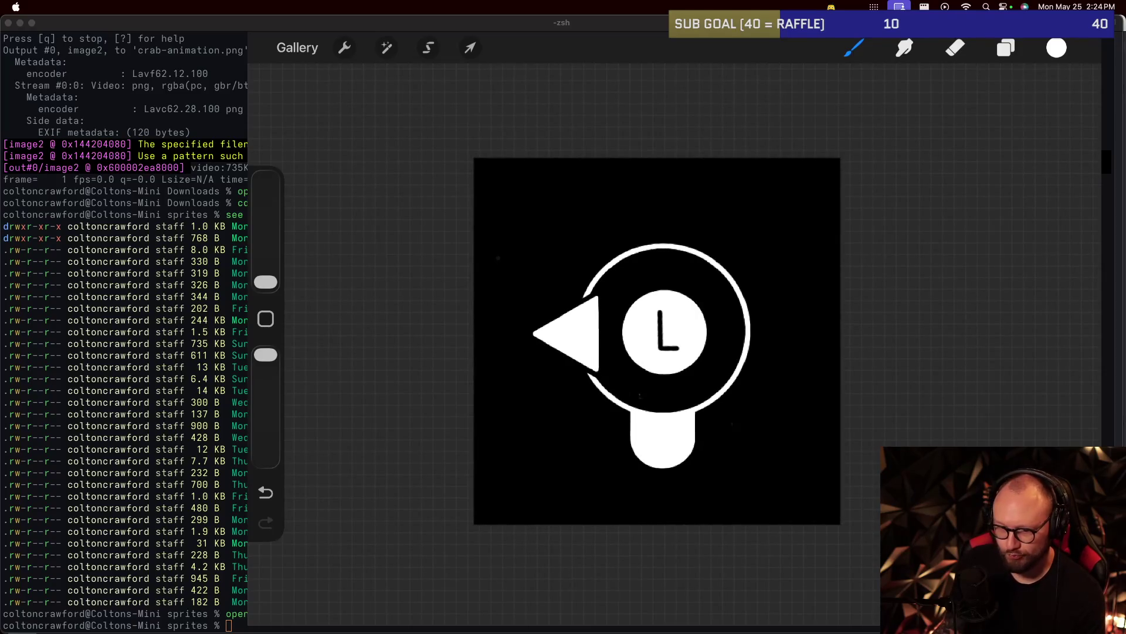
left_click(470, 47)
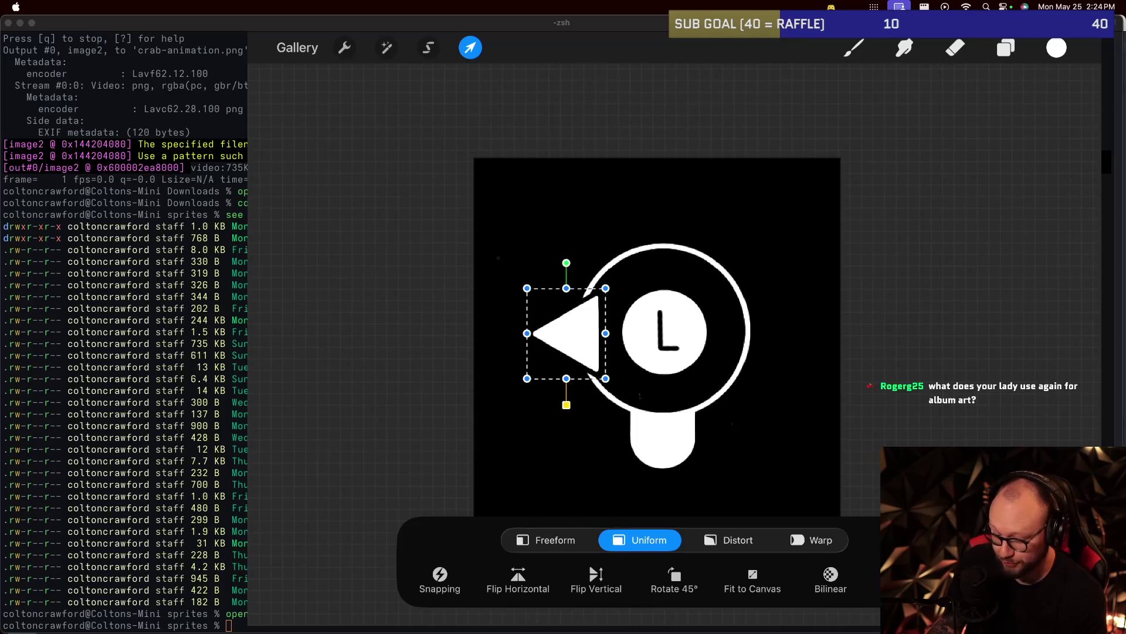
Fine-tune the left arrow's position against the circle's left edge and commit it.
left_click_drag(566, 333, 565, 329)
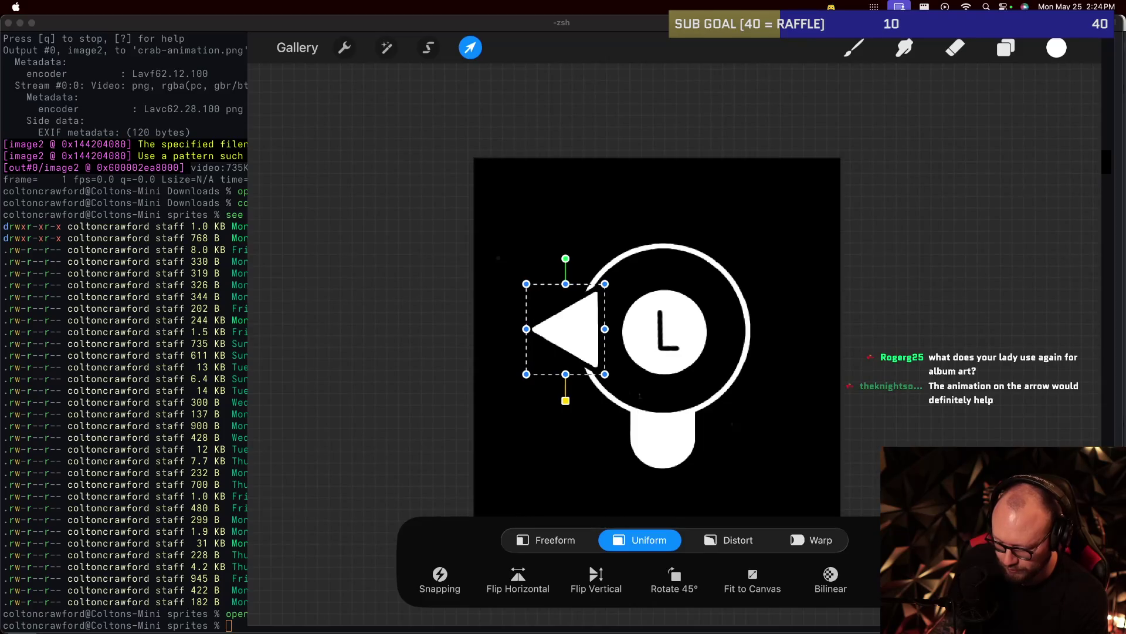
key("b")
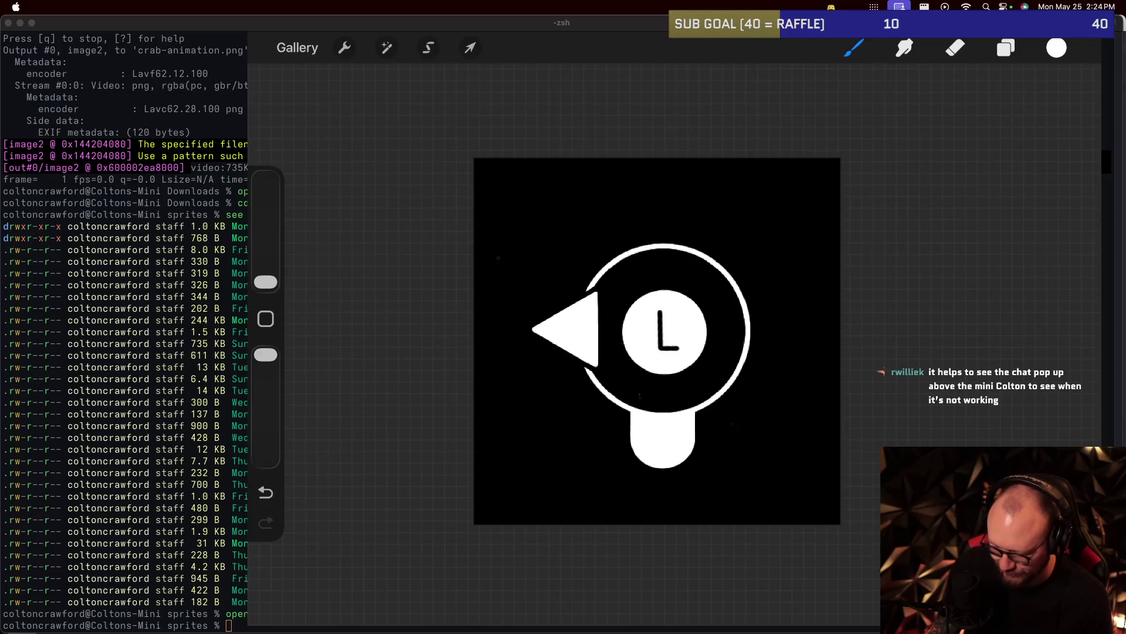
key("v")
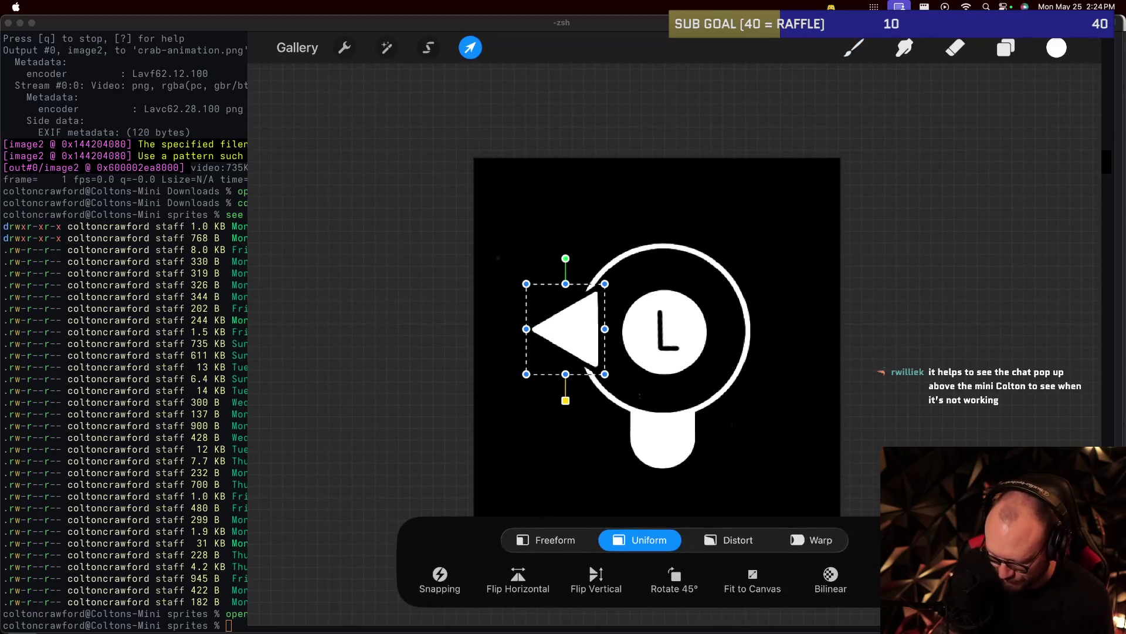
left_click_drag(566, 329, 566, 332)
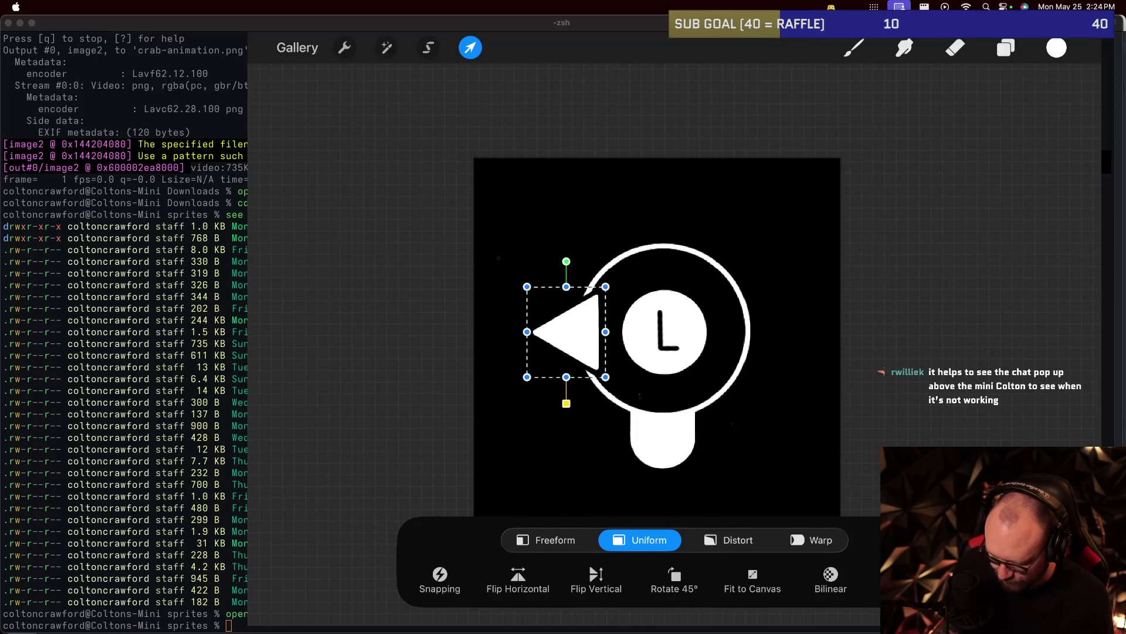
left_click_drag(566, 332, 566, 332)
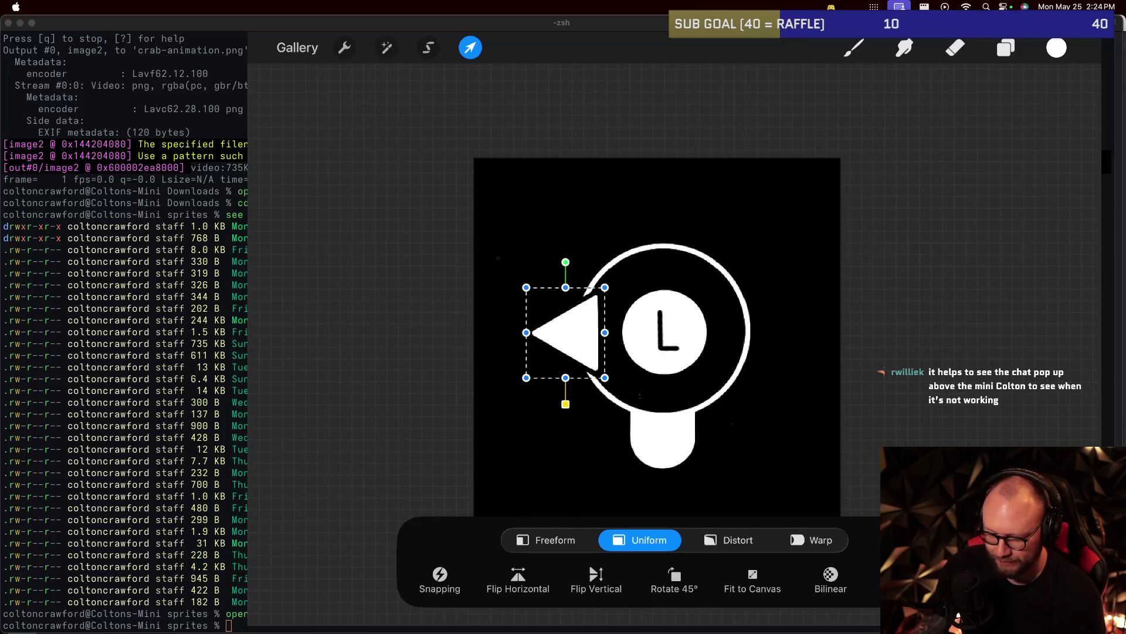
key("b")
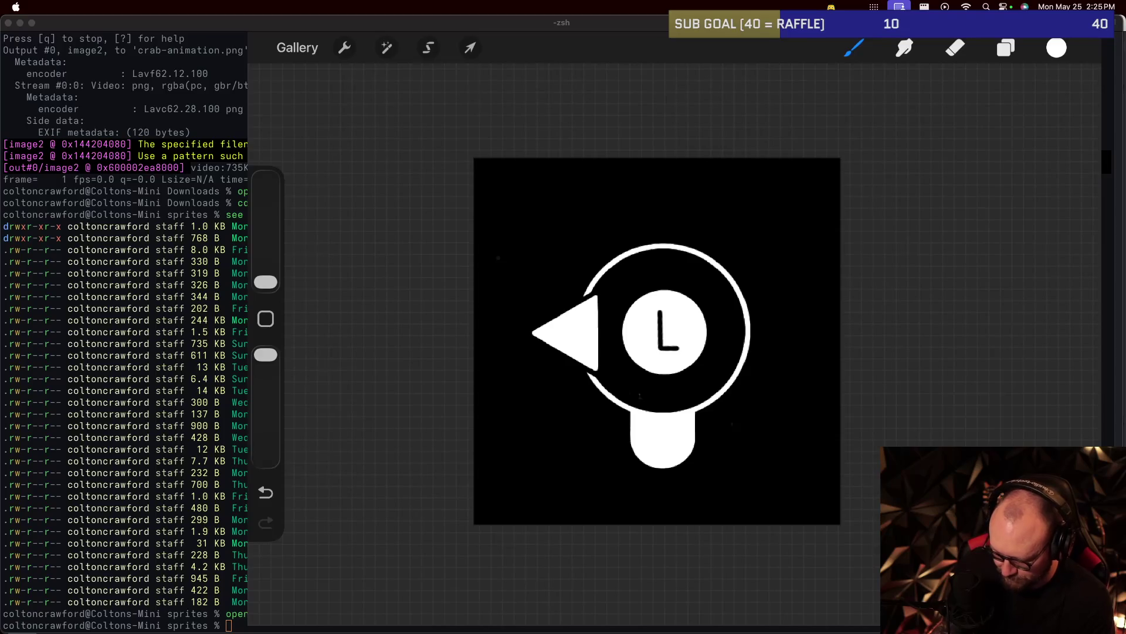
Merge Layers 4, 2 and 3 down into Layer 1.
key("l")
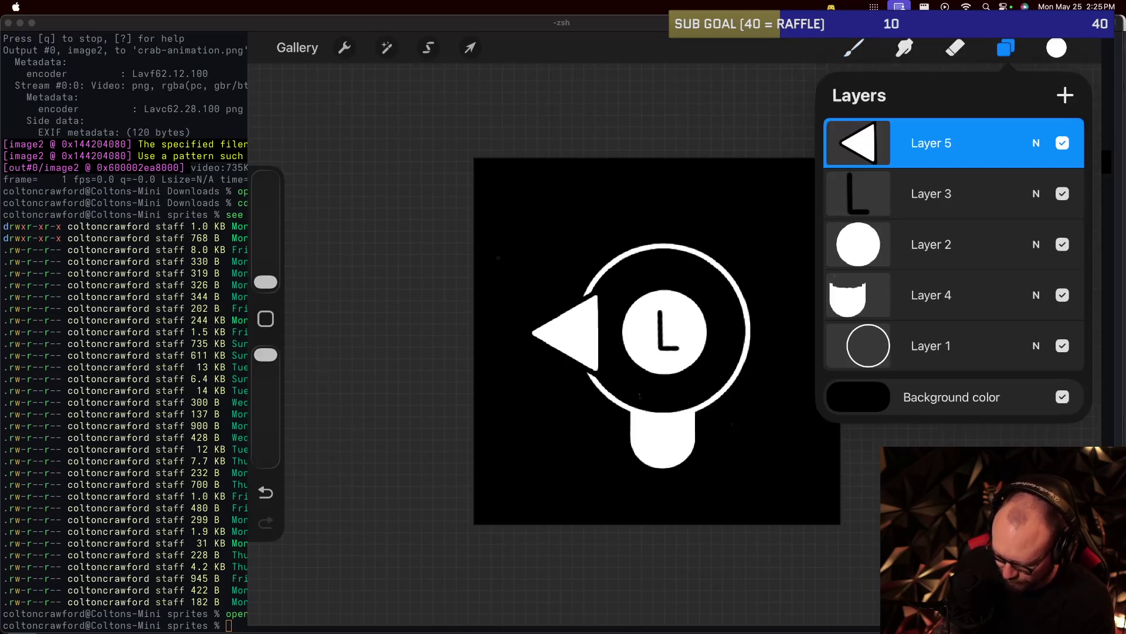
left_click(931, 193)
left_click(931, 295)
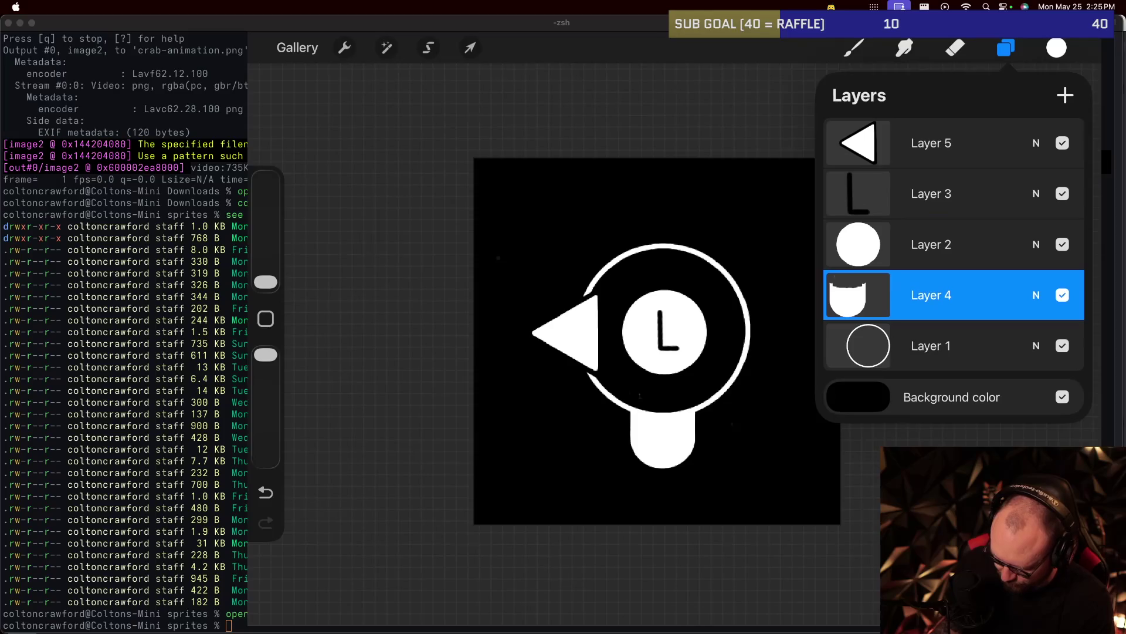
left_click(858, 295)
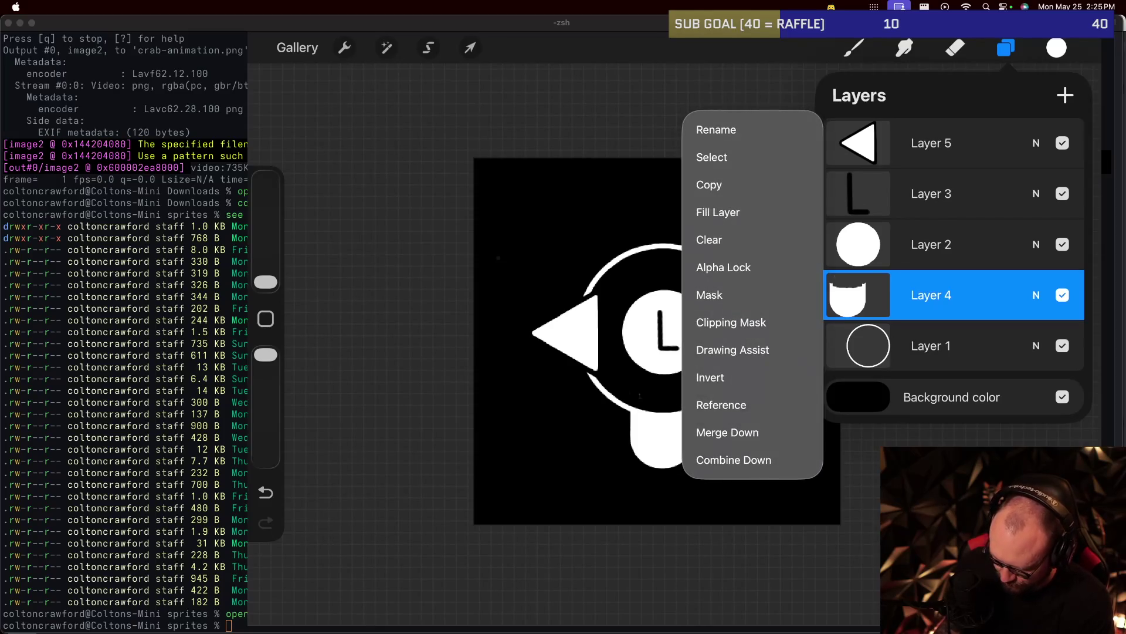
left_click(728, 432)
left_click(931, 245)
left_click(859, 244)
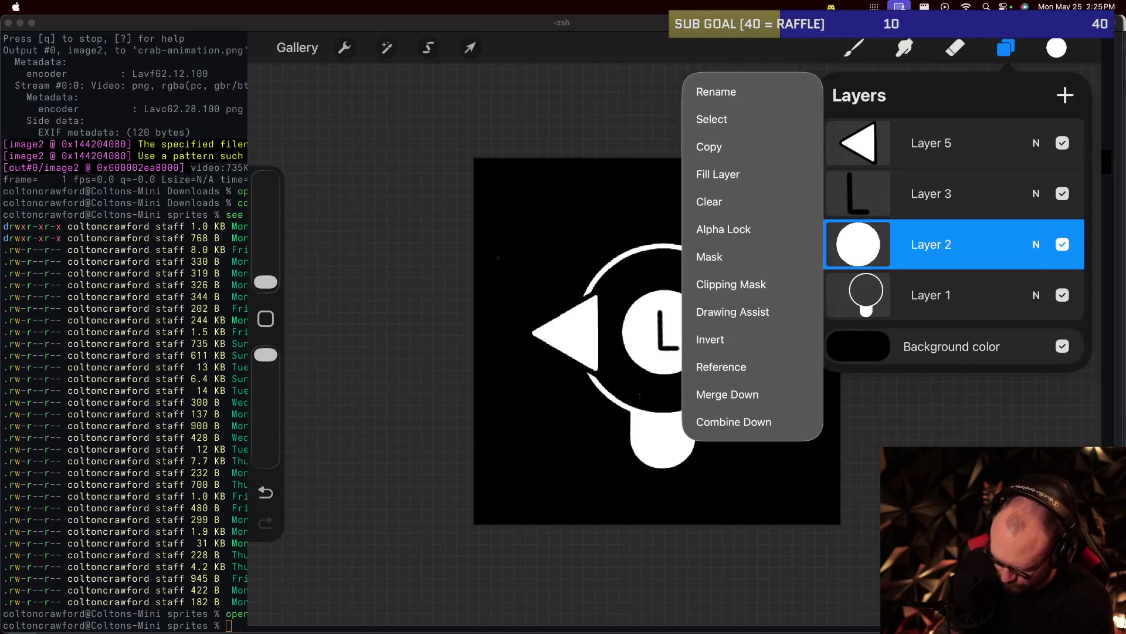
left_click(727, 394)
left_click(931, 194)
left_click(859, 194)
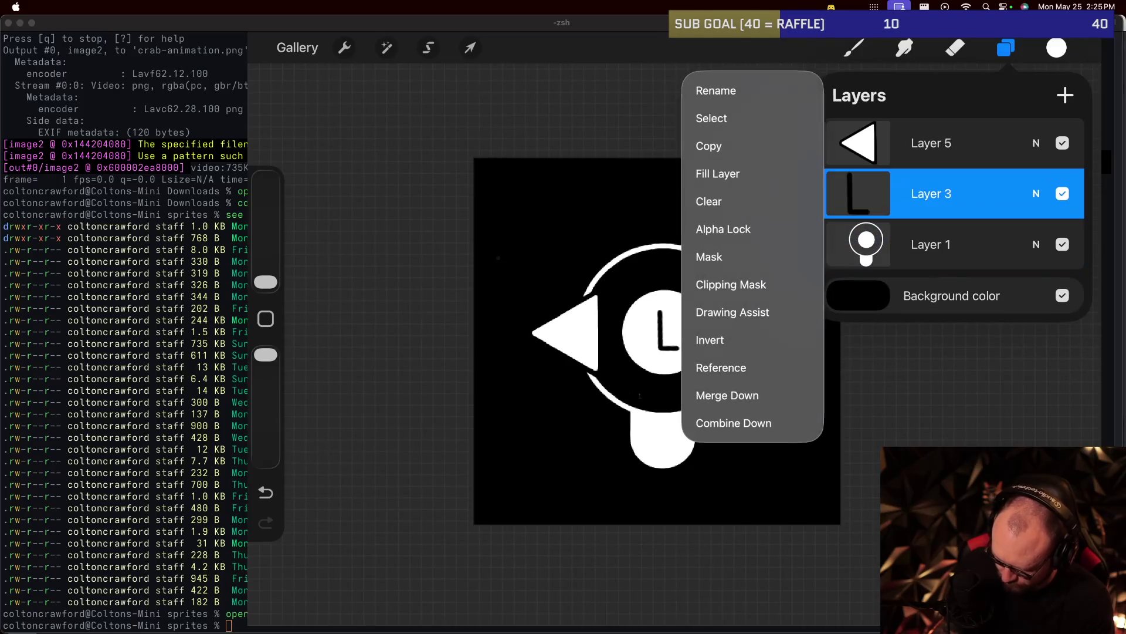
left_click(727, 394)
Duplicate the arrow's Layer 5.
left_click(858, 194)
left_click(858, 193)
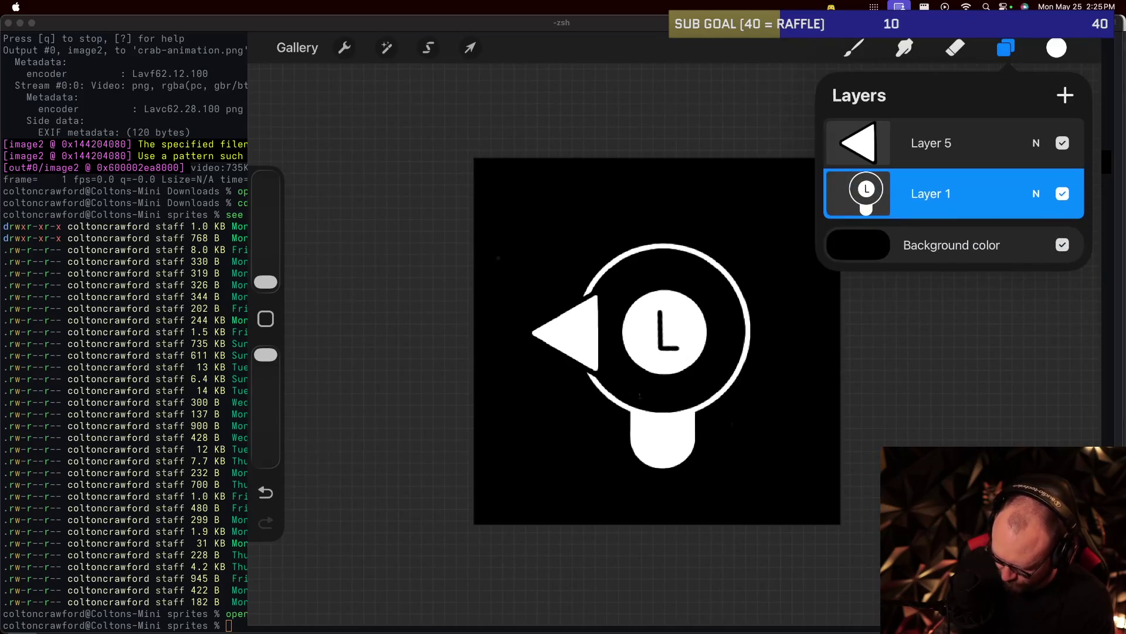
left_click(931, 143)
left_click_drag(997, 143, 909, 143)
left_click(988, 143)
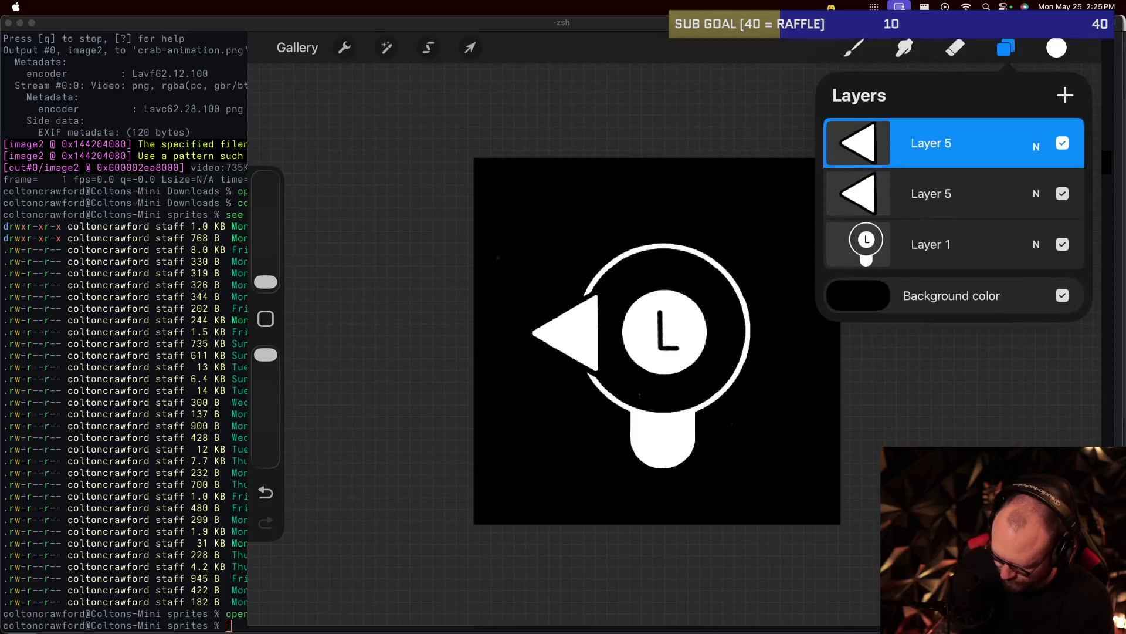
Flip the copied arrow horizontally and place it on the circle's right side.
left_click(470, 48)
left_click(518, 577)
left_click_drag(565, 332, 762, 334)
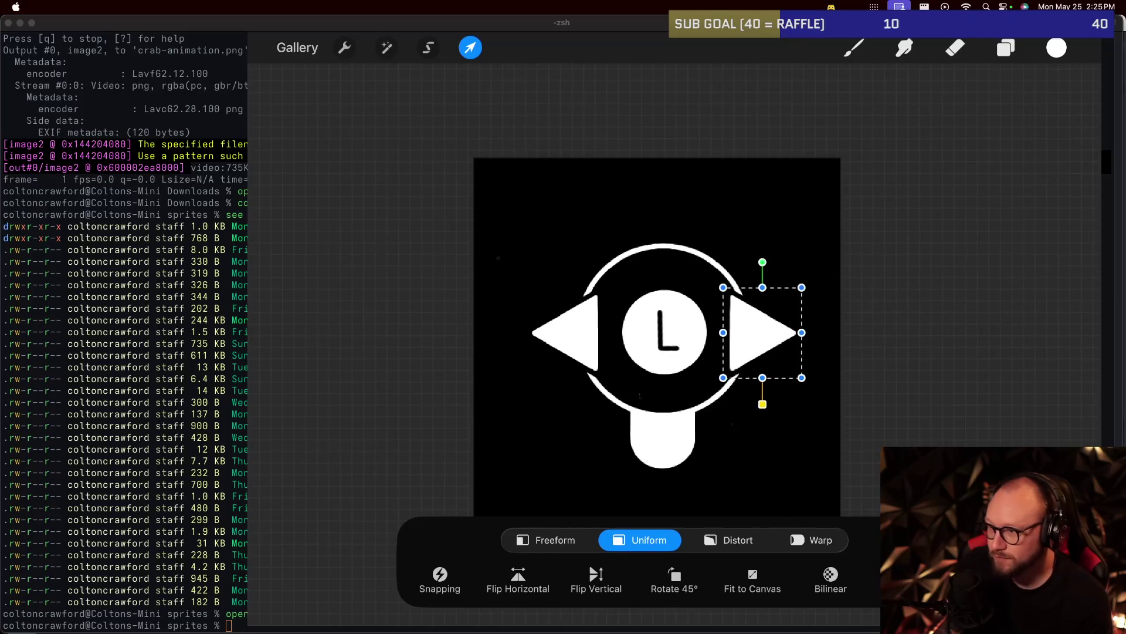
left_click_drag(762, 334, 763, 334)
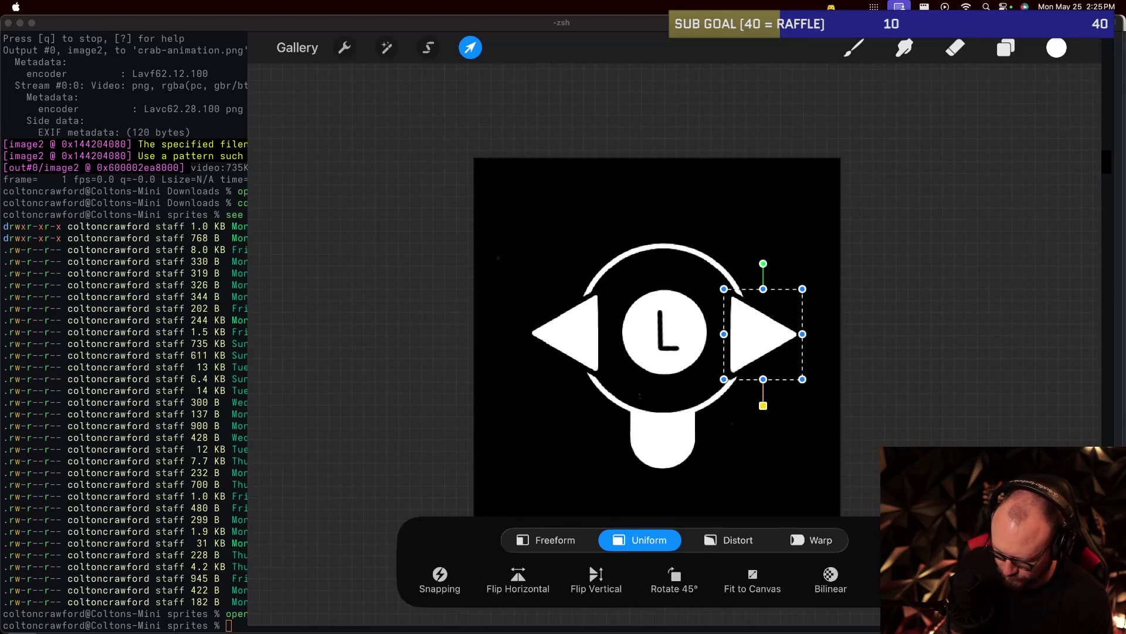
key("b")
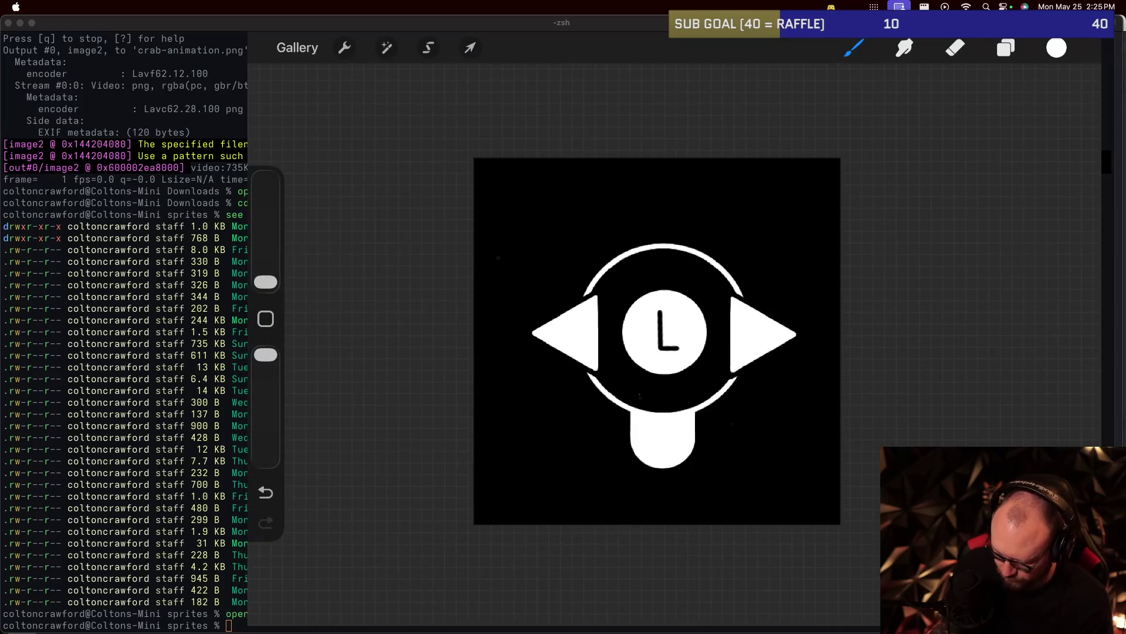
Duplicate the right arrow, rotate it to point up and move it above the circle.
key("l")
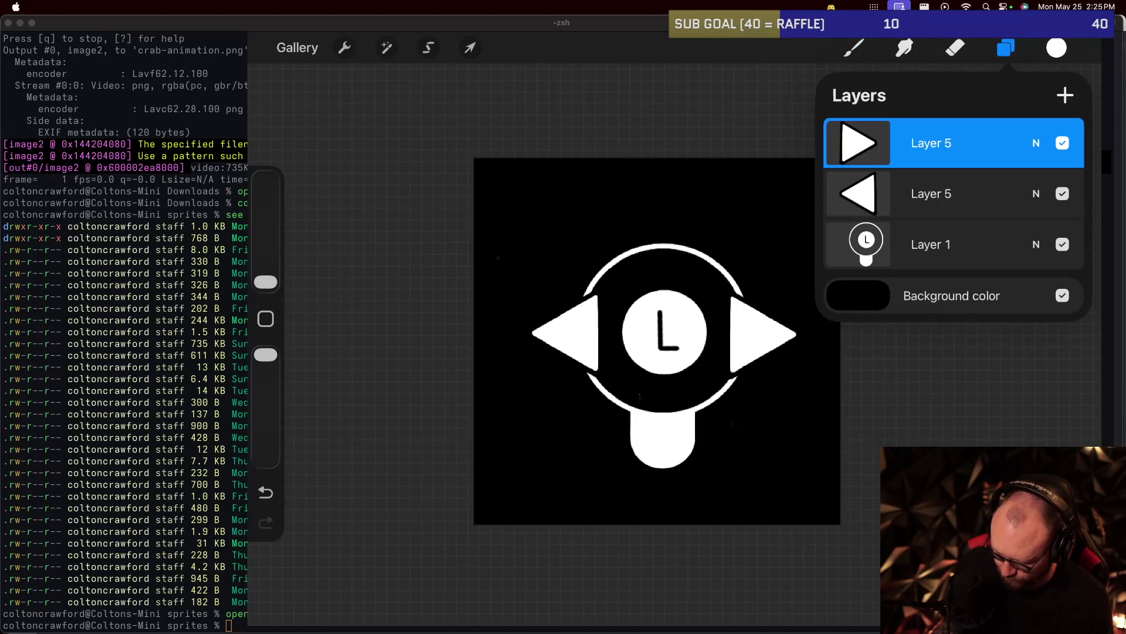
left_click_drag(997, 143, 851, 142)
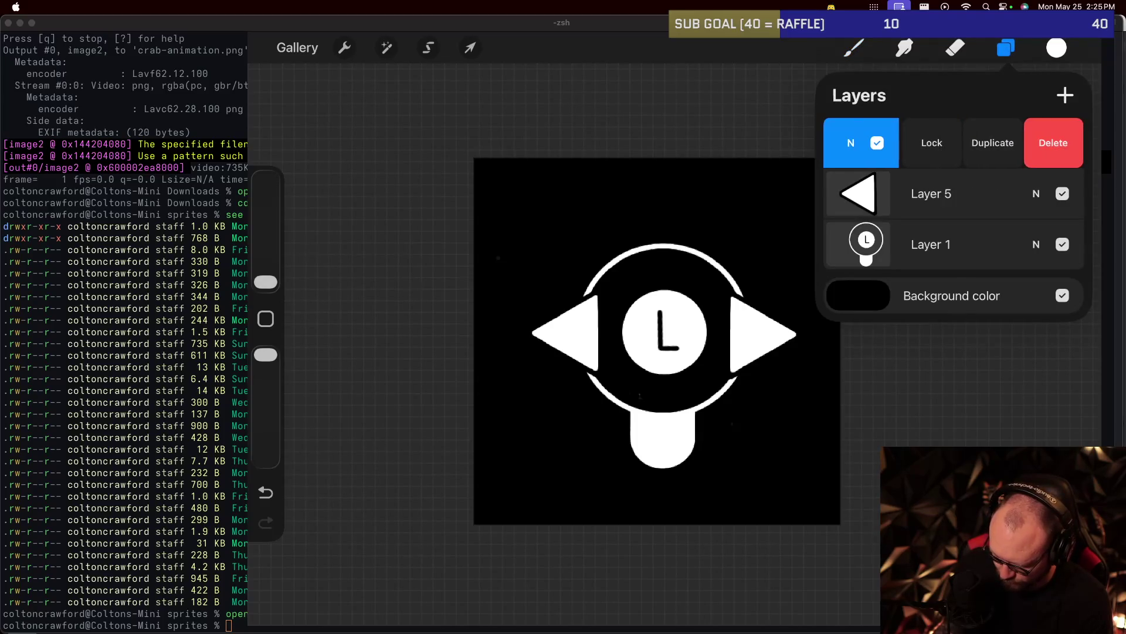
left_click(993, 143)
left_click(857, 142)
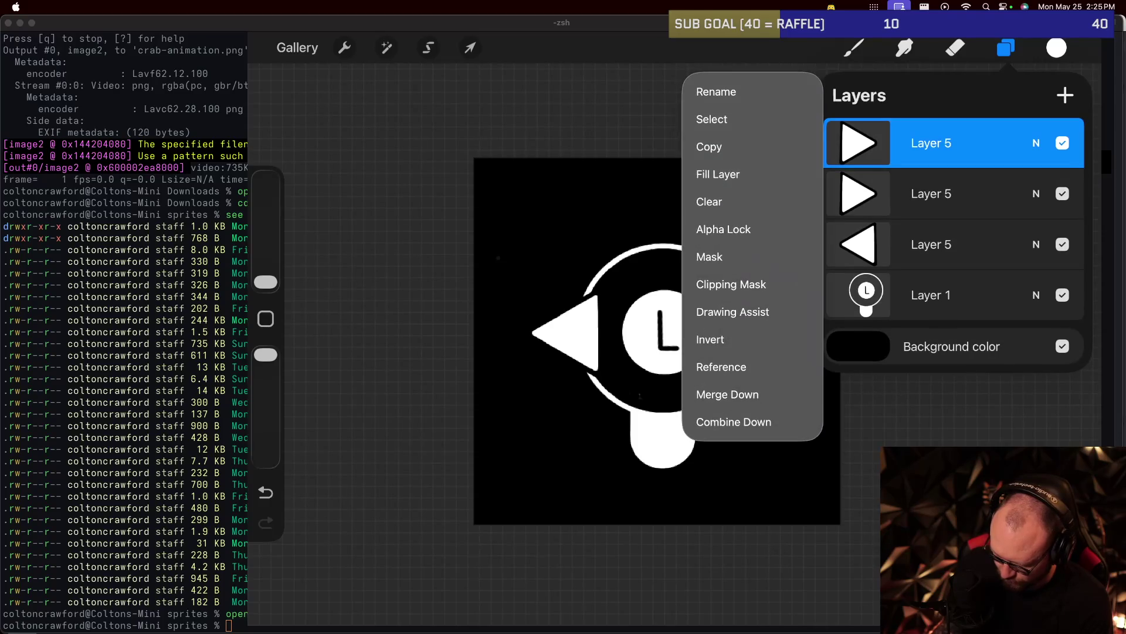
key("Escape")
left_click(470, 48)
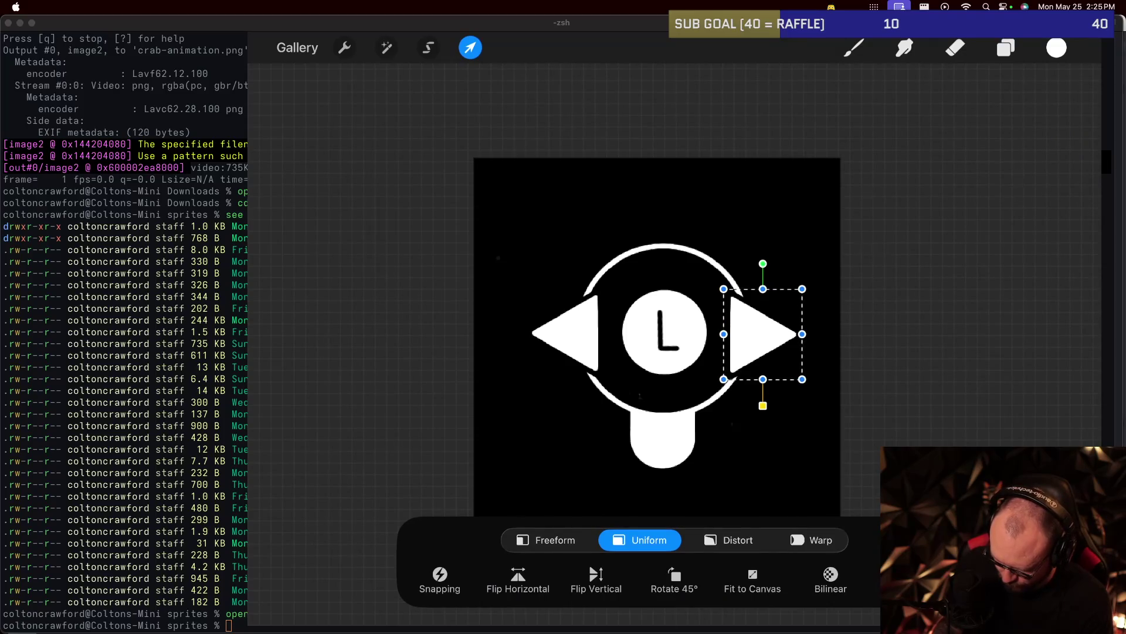
left_click(674, 580)
left_click(674, 580)
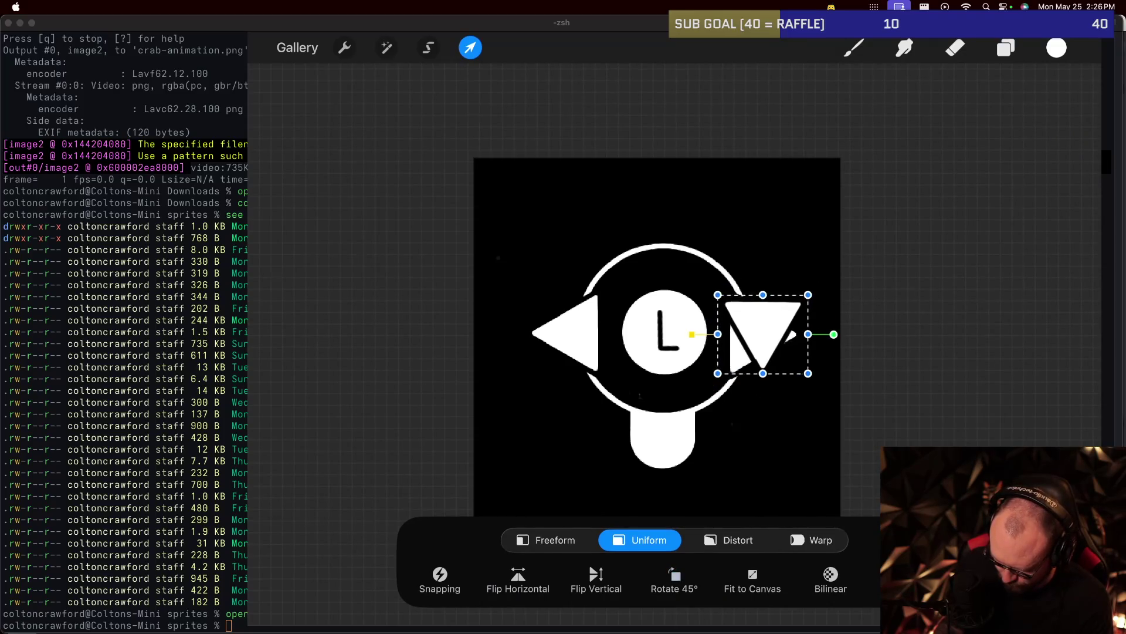
left_click(674, 580)
left_click(674, 581)
left_click(674, 581)
left_click(674, 573)
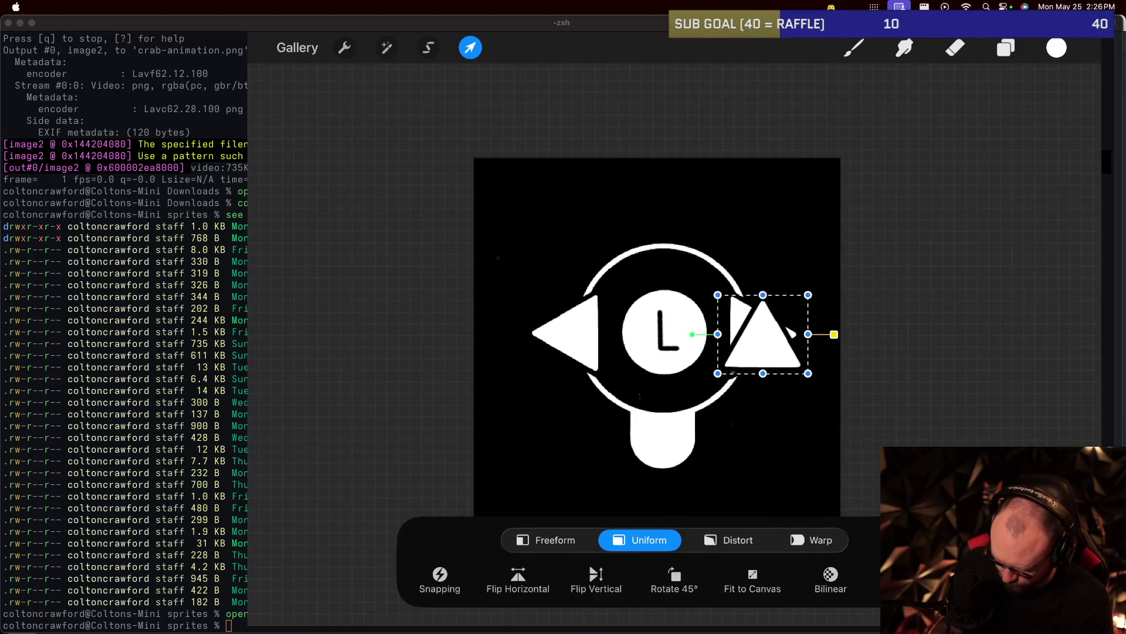
mouse_move(759, 327)
left_mouse_down()
mouse_move(669, 224)
mouse_move(666, 234)
left_mouse_up()
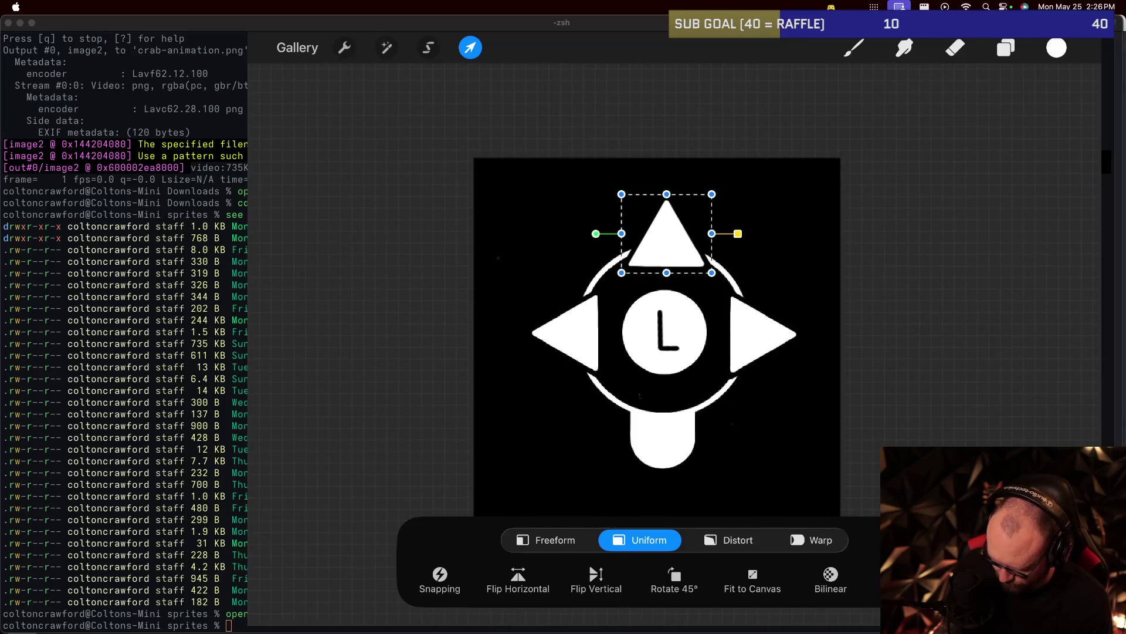
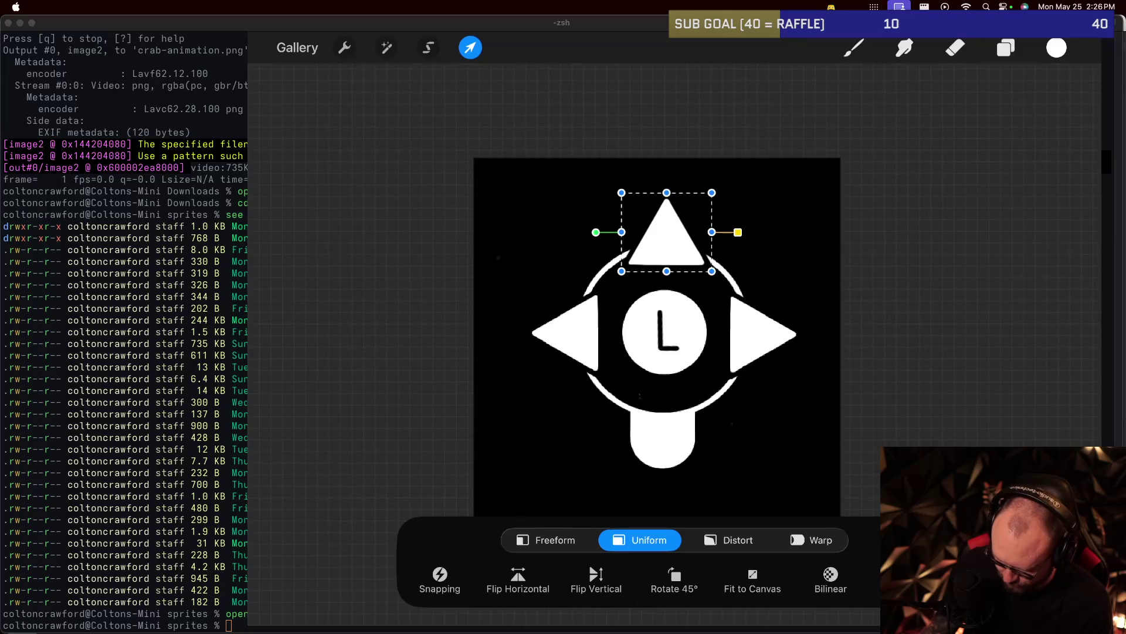
Commit the top arrow's transform and duplicate the up-arrow layer.
key("b")
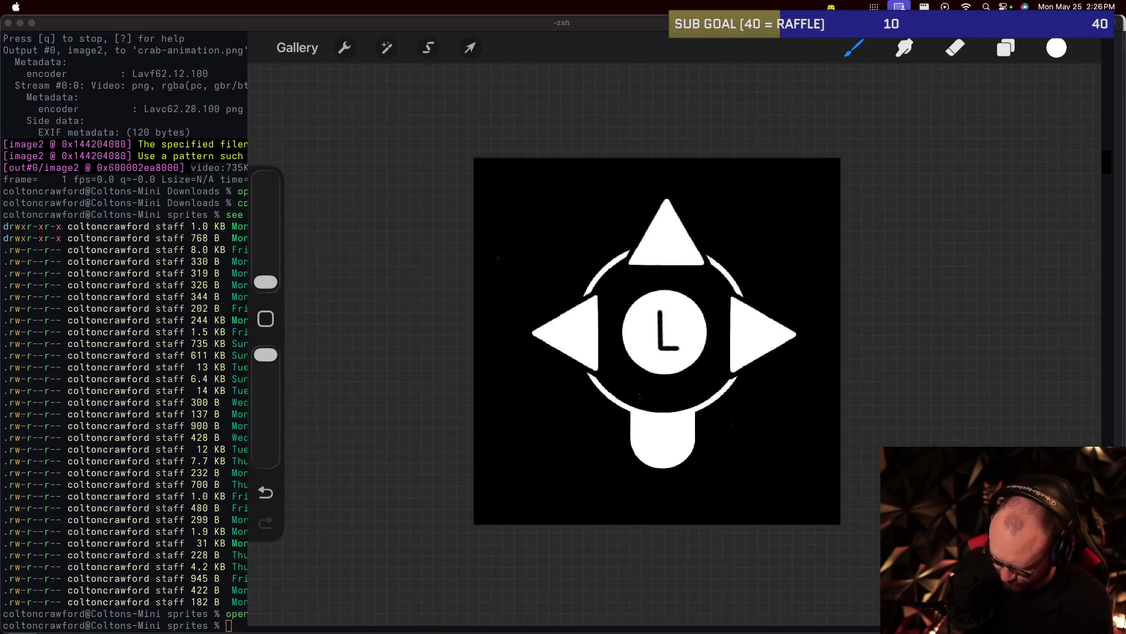
key("l")
left_click_drag(951, 142, 839, 143)
left_click(1067, 142)
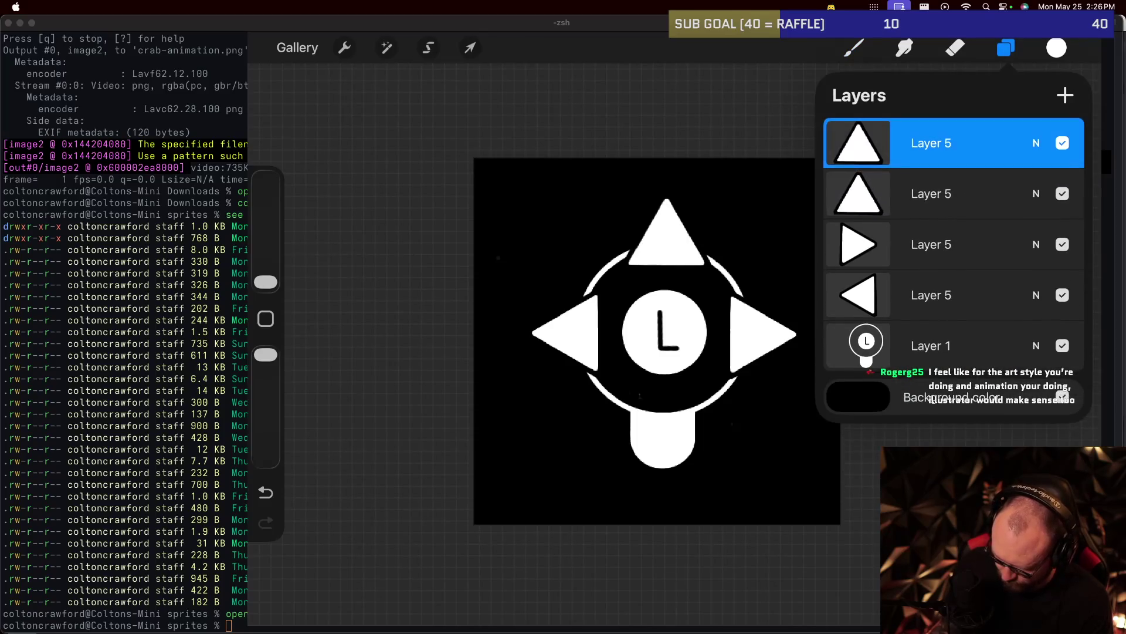
left_click(931, 143)
left_click(931, 143)
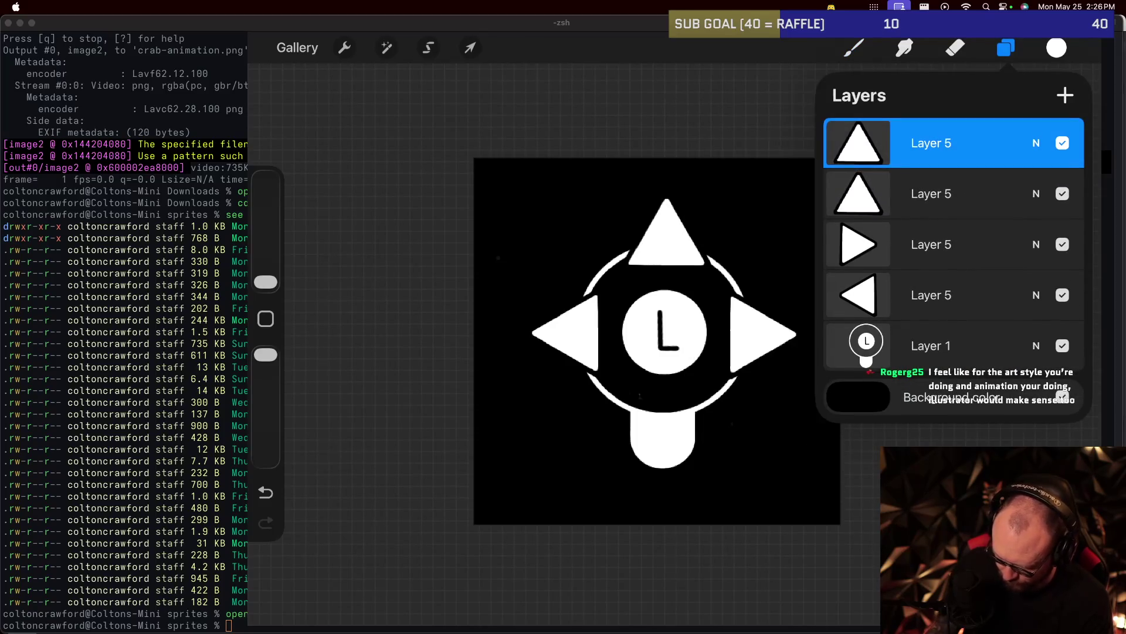
Flip the arrow copy vertically and place it over the joystick's bottom stem.
key("v")
left_click(596, 575)
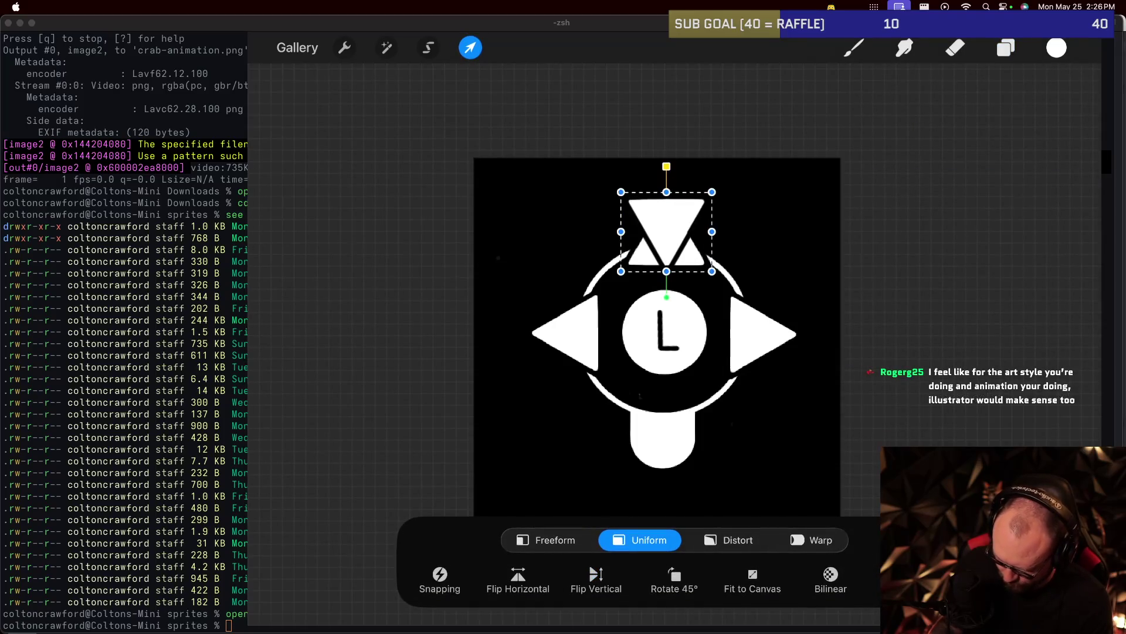
left_click_drag(666, 232, 663, 419)
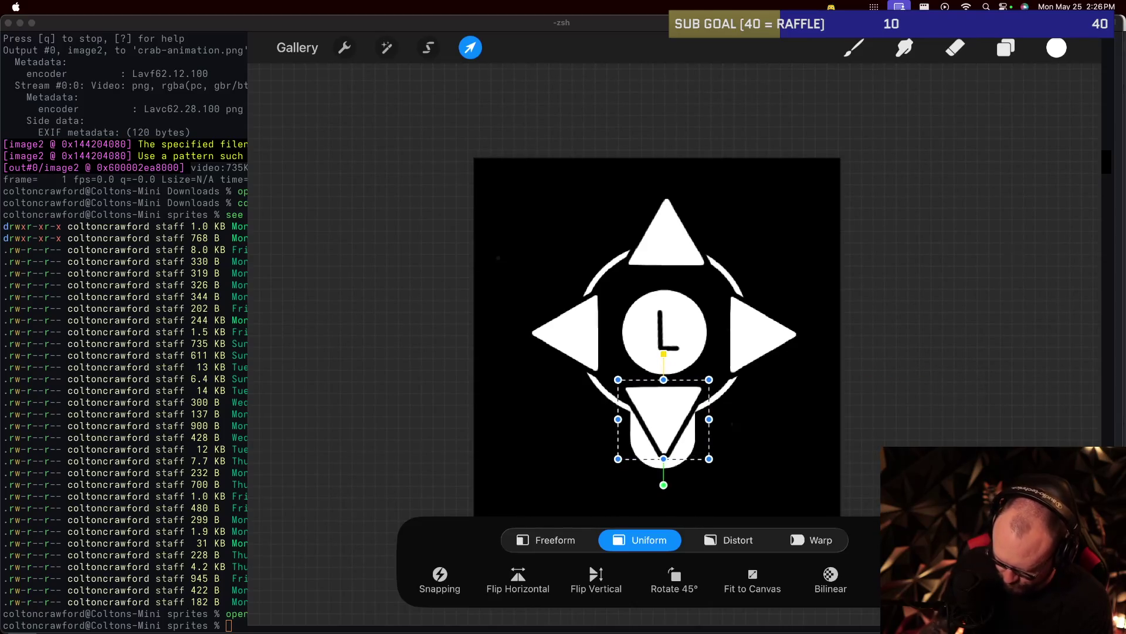
left_click(470, 48)
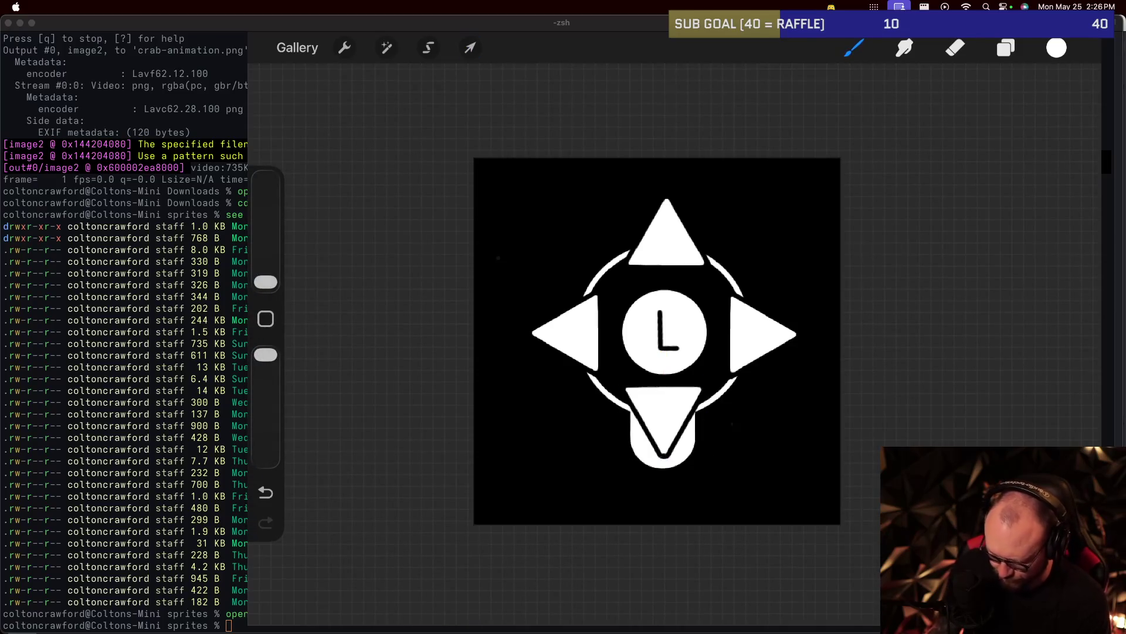
left_click(386, 48)
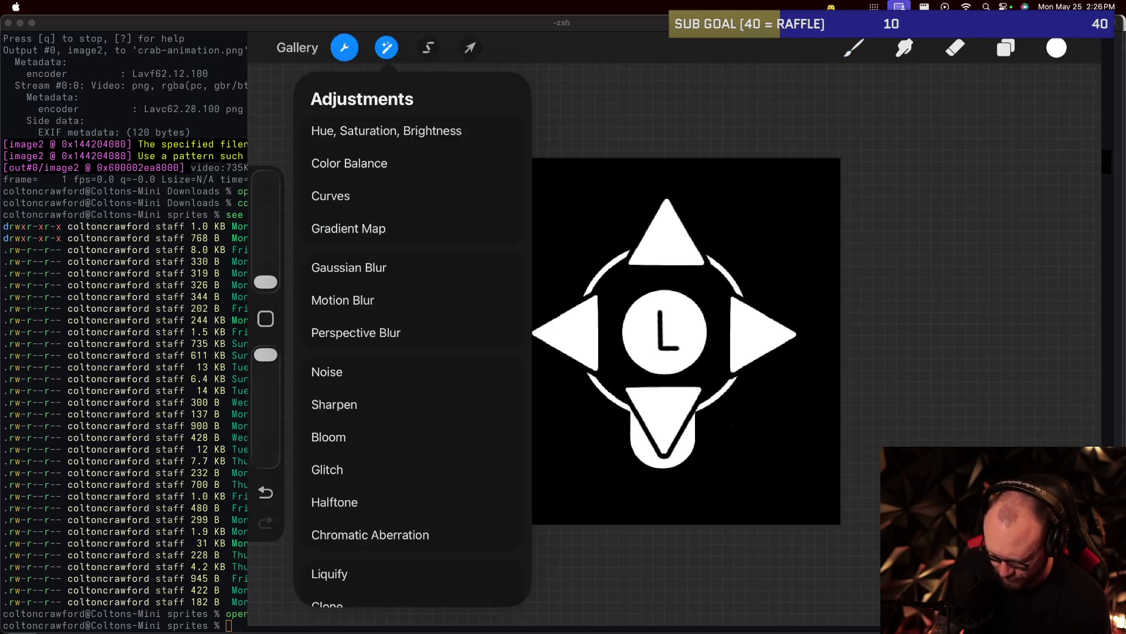
left_click(344, 47)
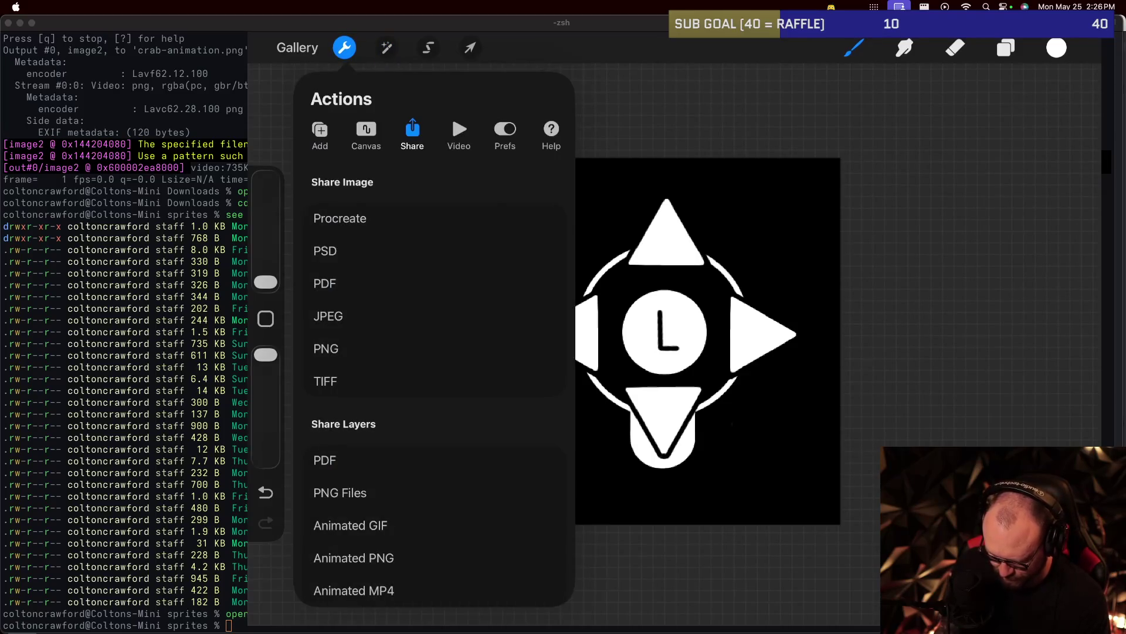
left_click(366, 132)
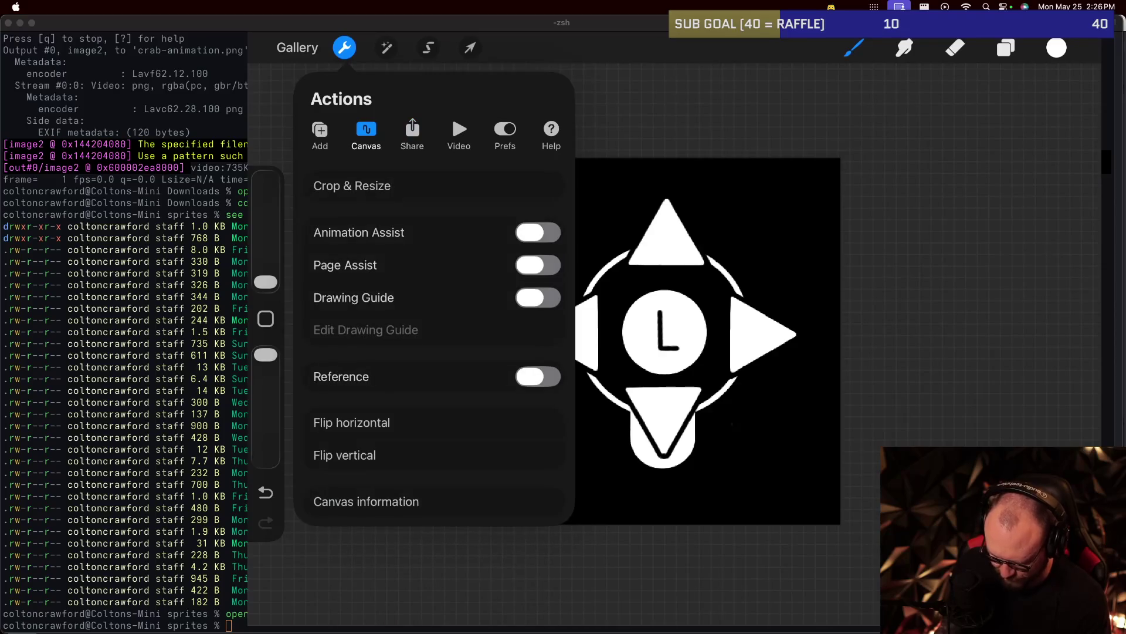
left_click(538, 265)
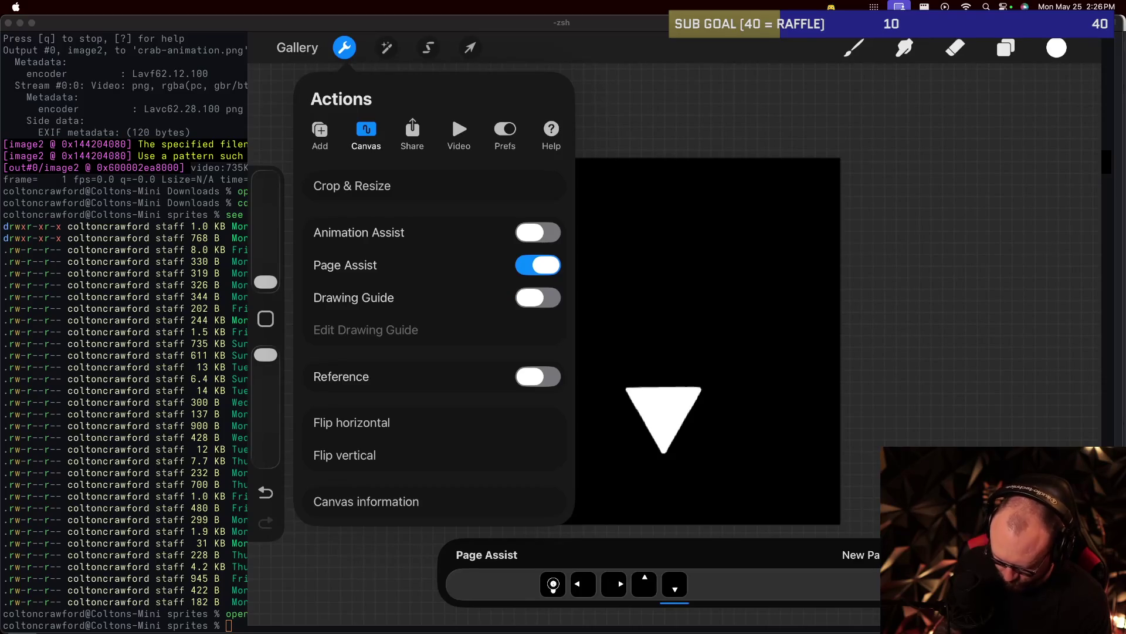
left_click(345, 48)
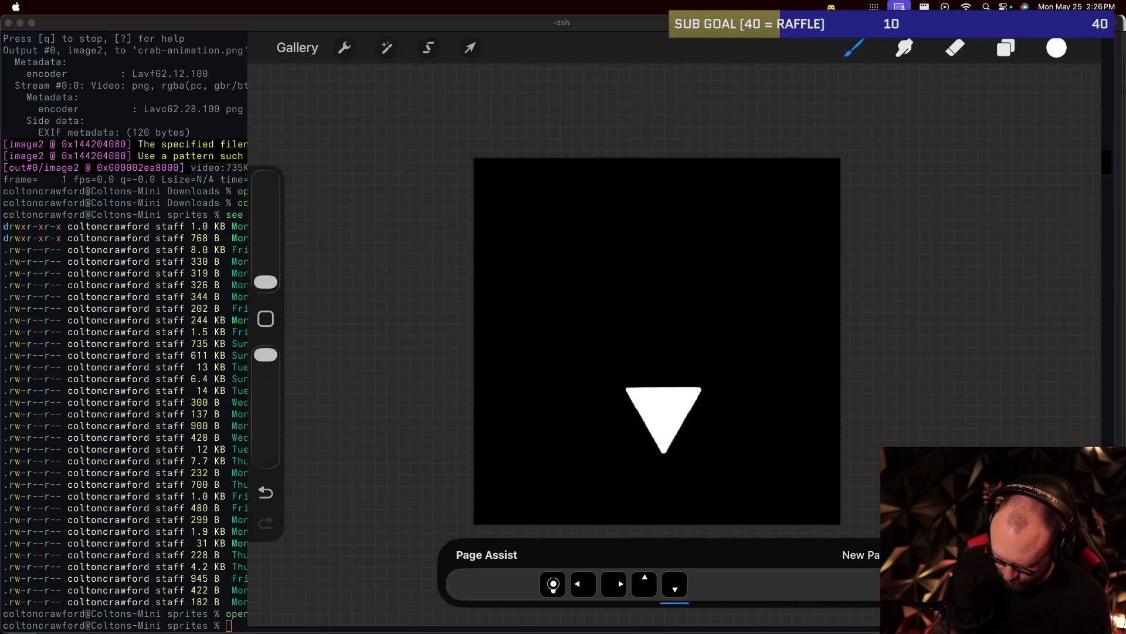
left_click(1005, 48)
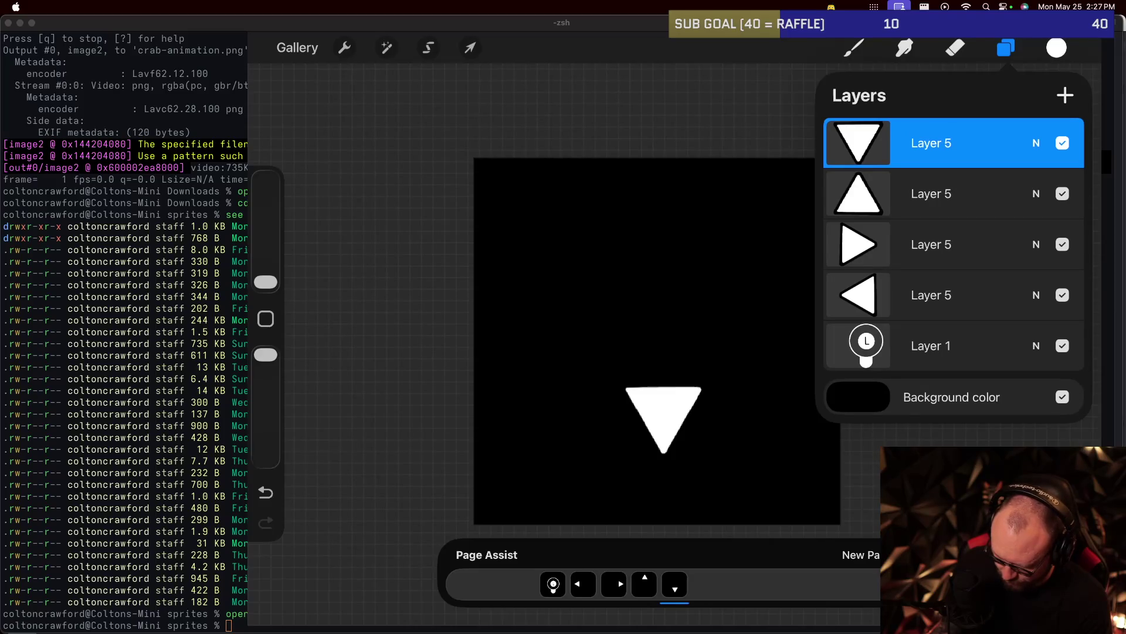
left_click(1006, 47)
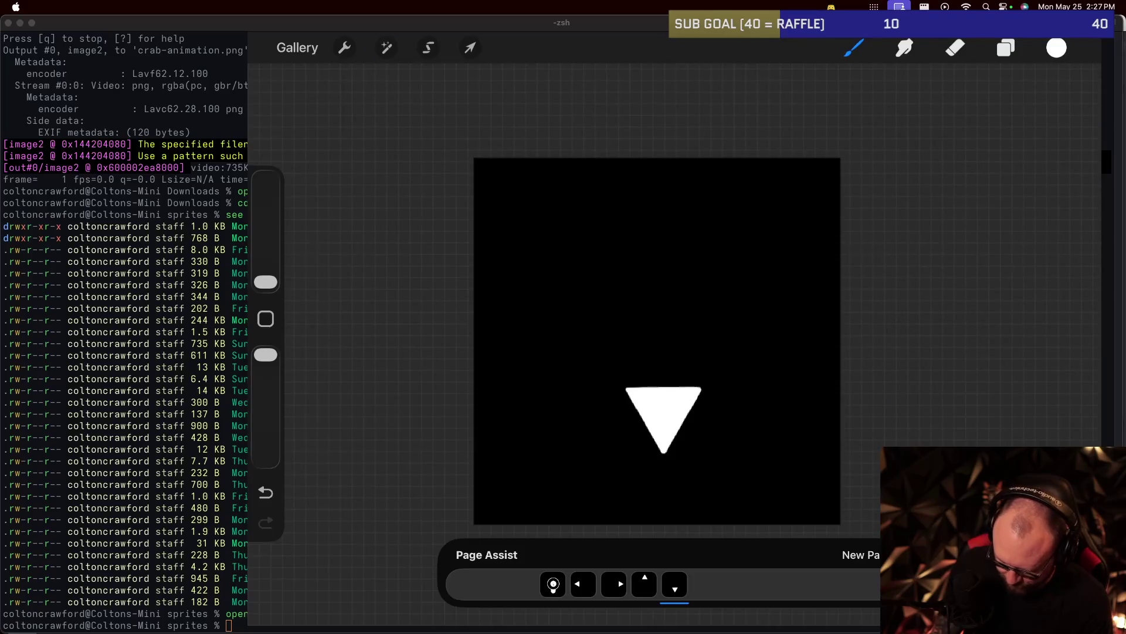
left_click(387, 48)
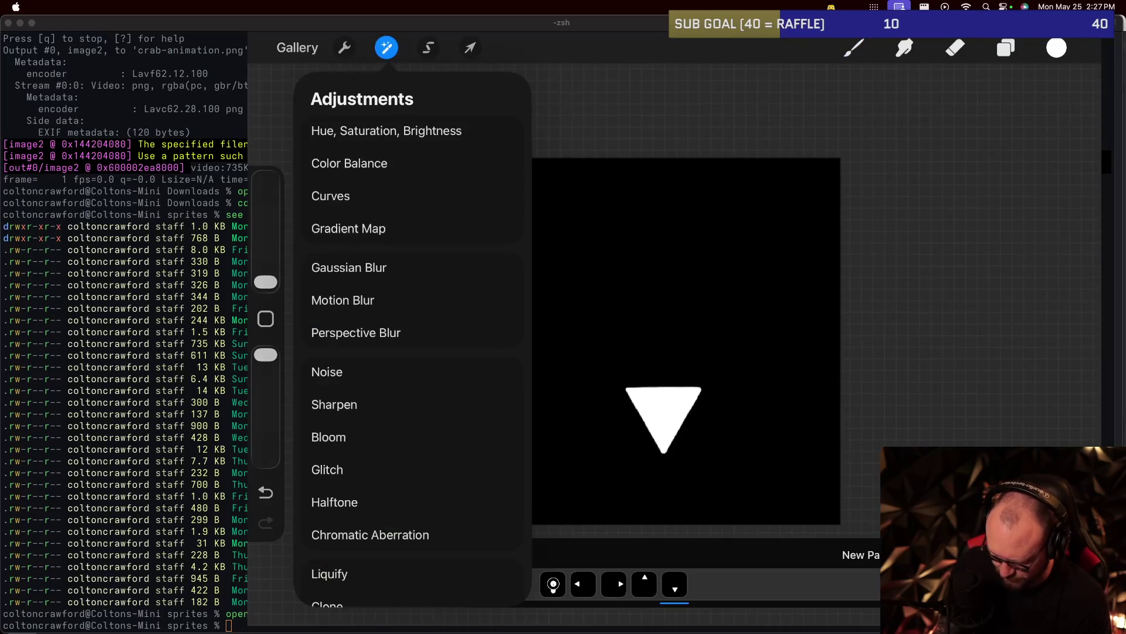
left_click(344, 48)
left_click(538, 265)
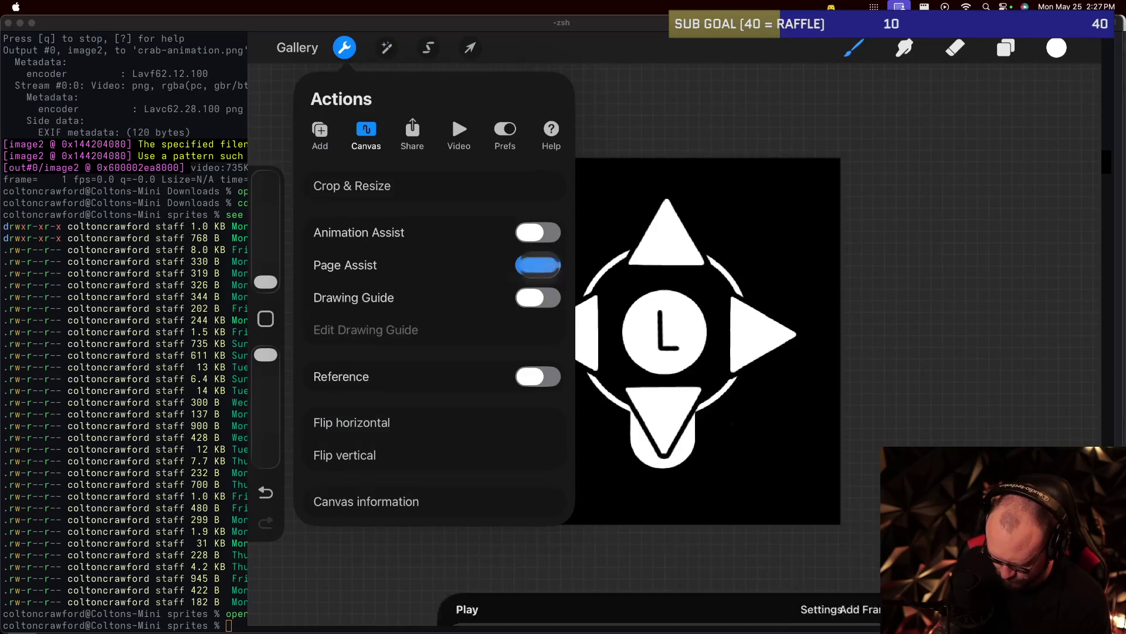
left_click(344, 48)
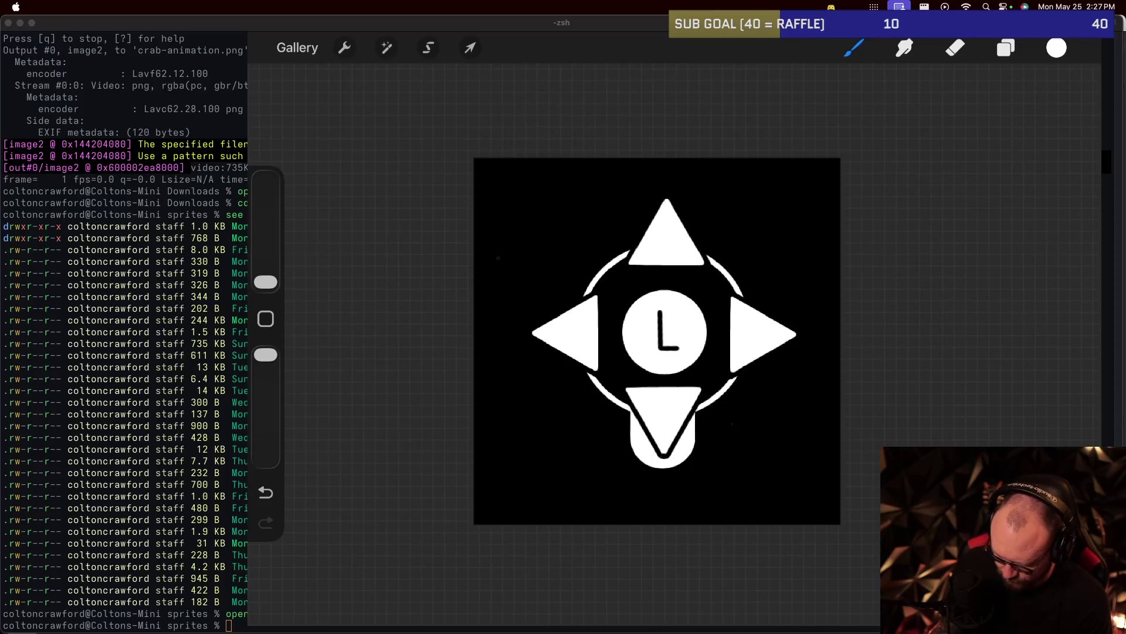
left_click(1006, 47)
Duplicate the stick-and-ring layer three times to get four copies.
left_click_drag(997, 345, 868, 345)
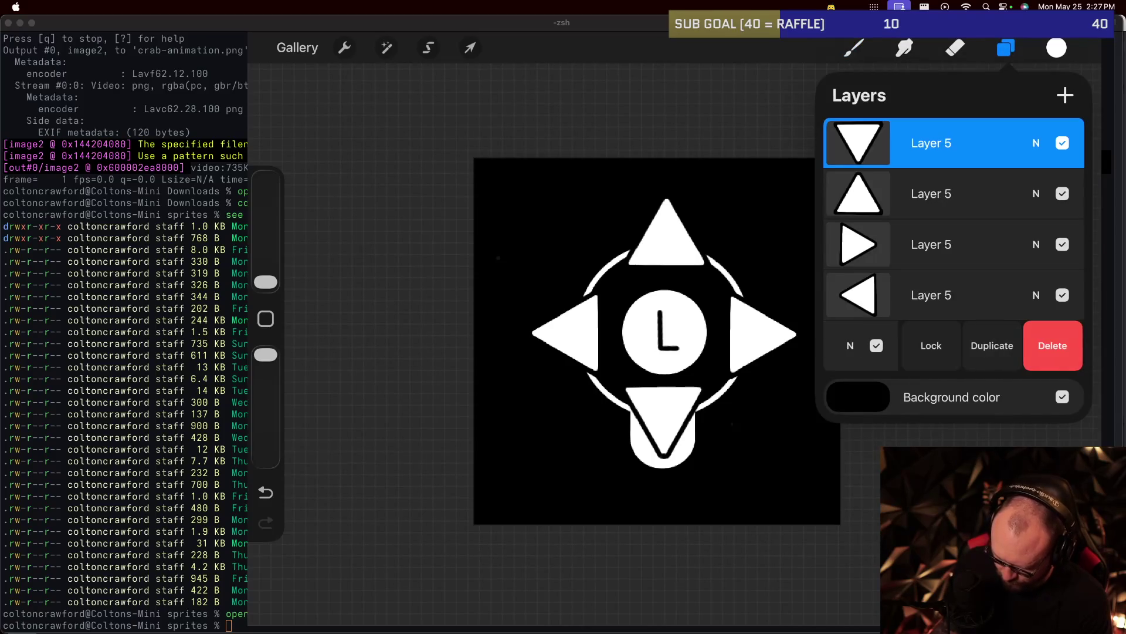
left_click(993, 345)
left_click_drag(998, 346, 868, 346)
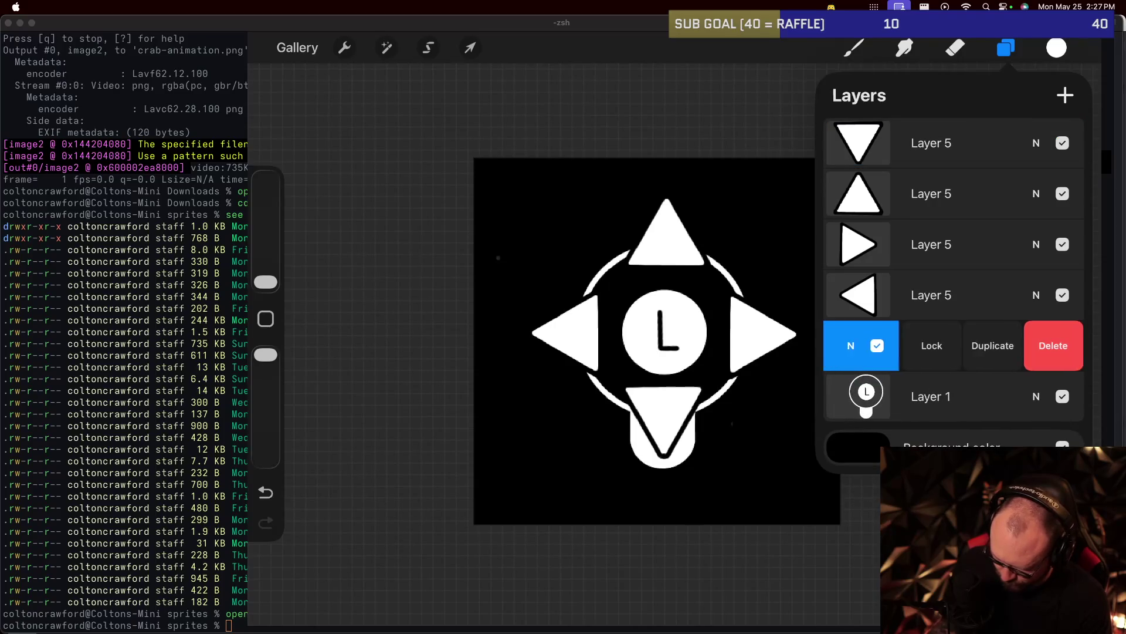
left_click(993, 346)
left_click_drag(997, 345, 868, 345)
left_click(992, 345)
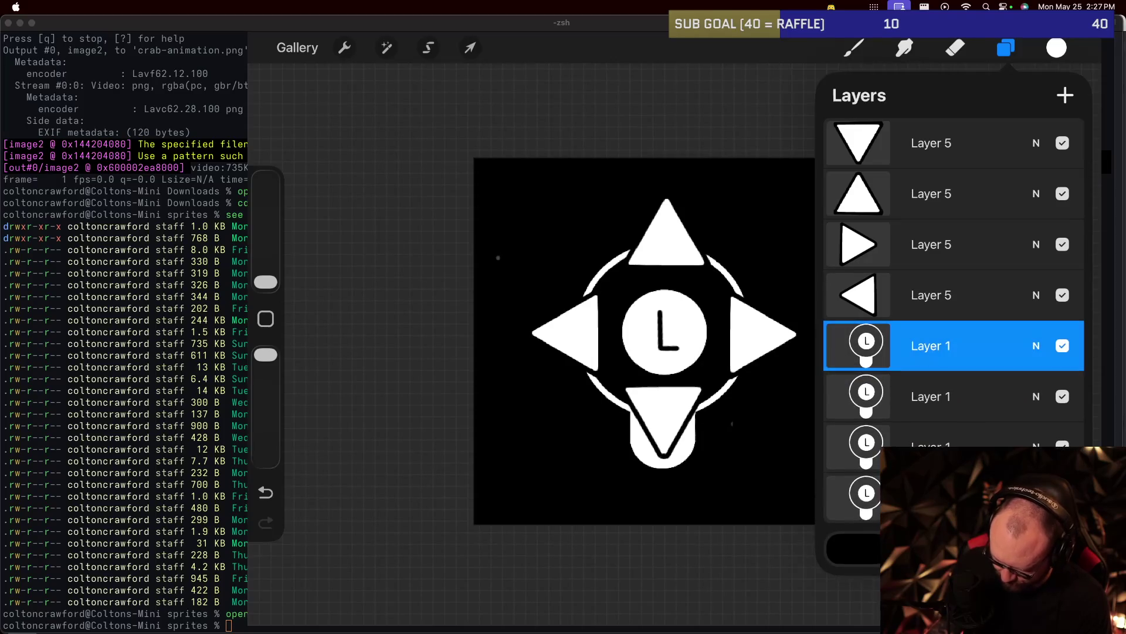
Group the left, right, up and down arrow layers each with its own stick copy.
mouse_move(859, 295)
left_mouse_down()
mouse_move(868, 467)
mouse_move(868, 443)
left_mouse_up()
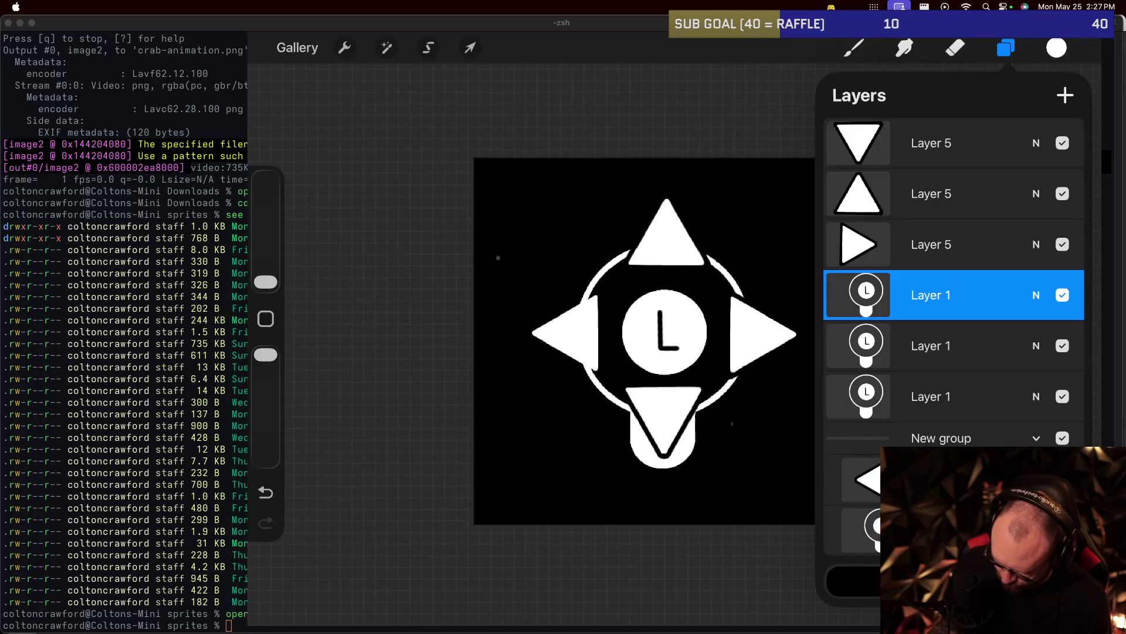
left_click_drag(858, 244, 883, 364)
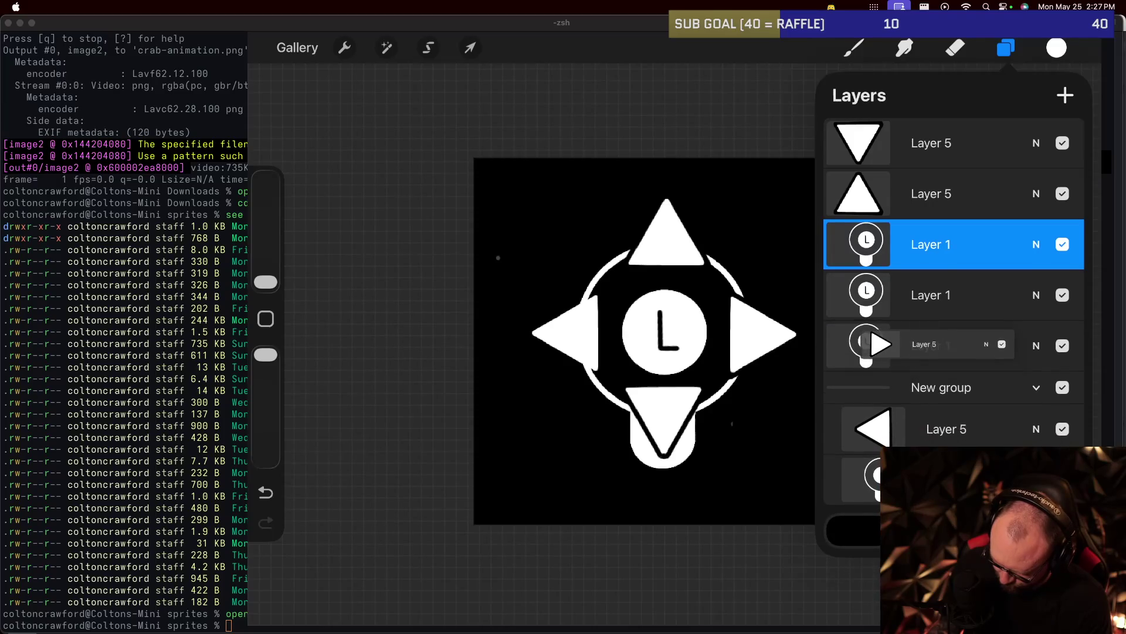
left_click_drag(883, 363, 880, 352)
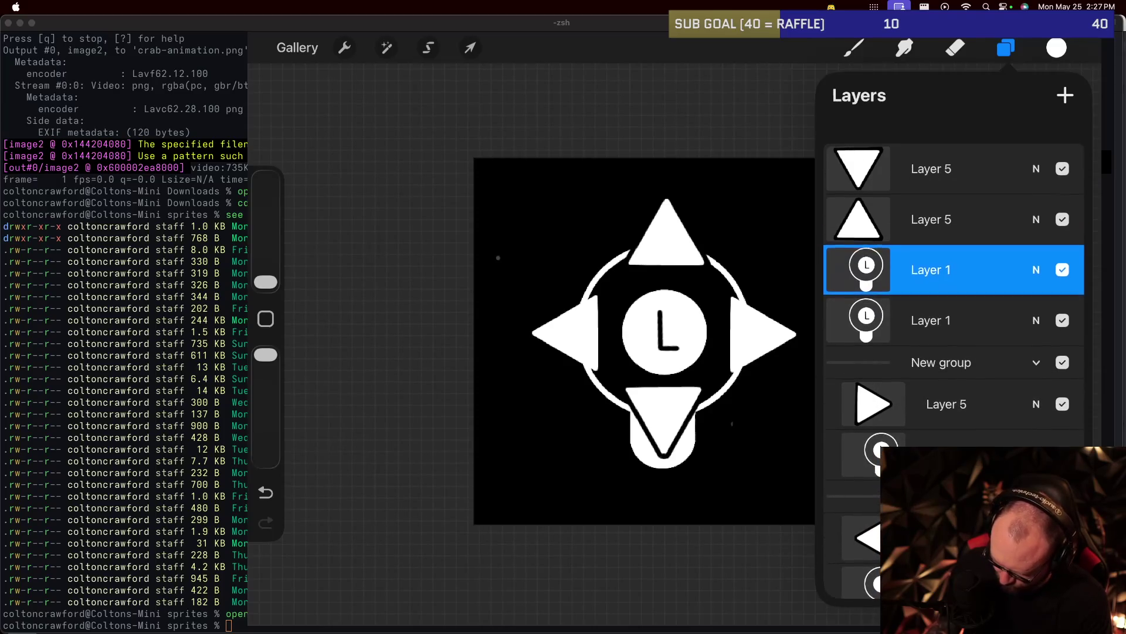
left_click_drag(858, 194, 882, 258)
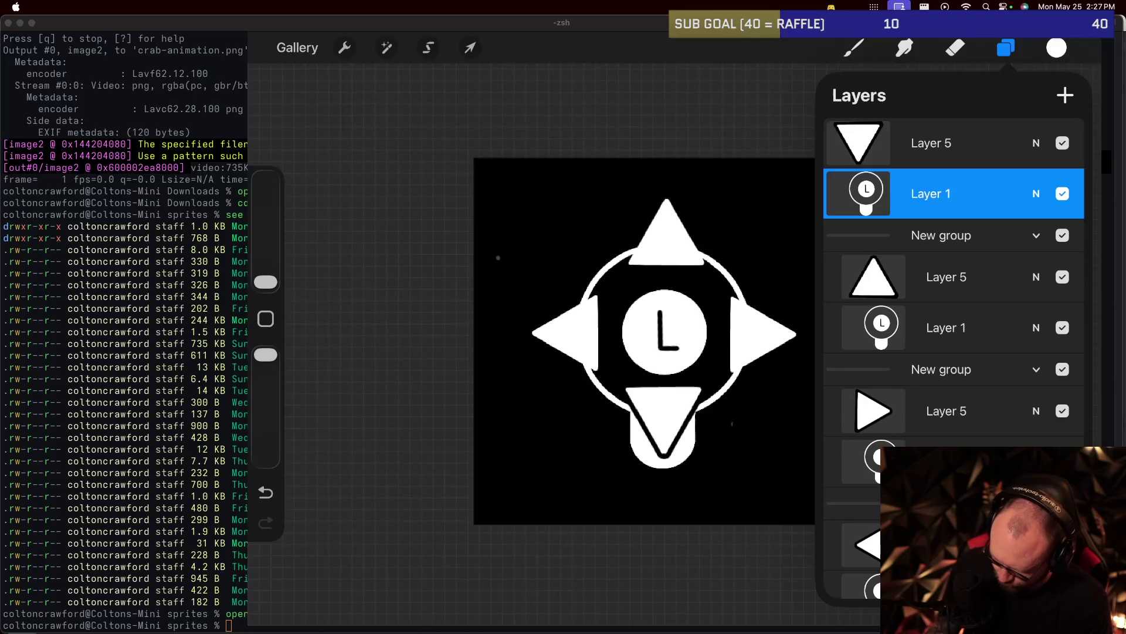
left_click_drag(859, 143, 883, 144)
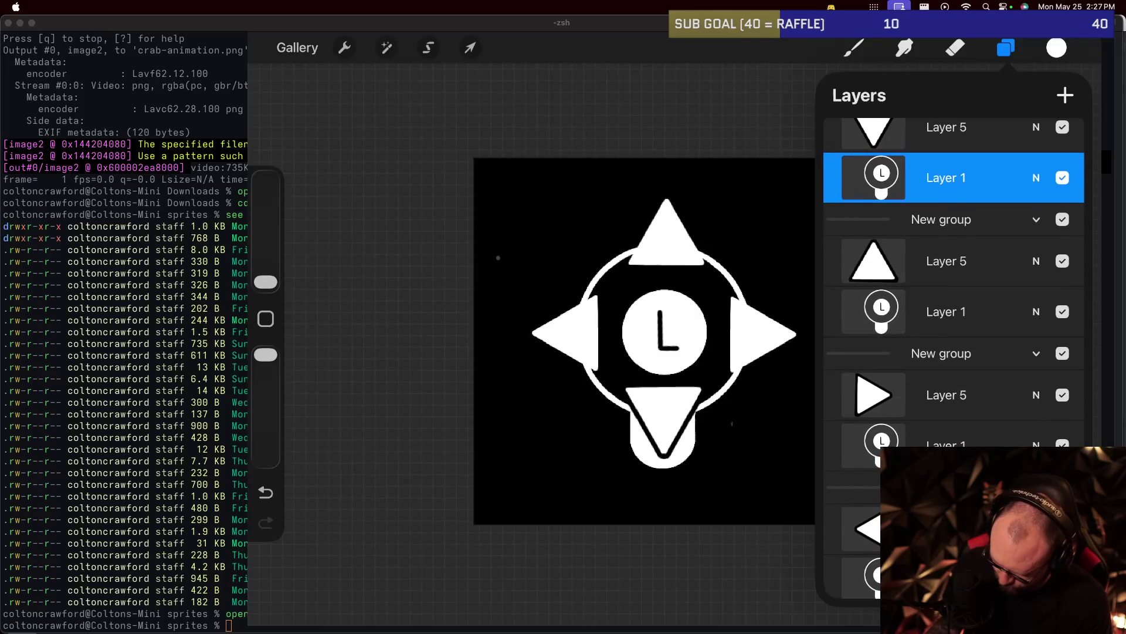
Start renaming a group, showing and then dismissing the on-screen keyboard.
left_click(853, 486)
left_click(854, 486)
left_click(716, 458)
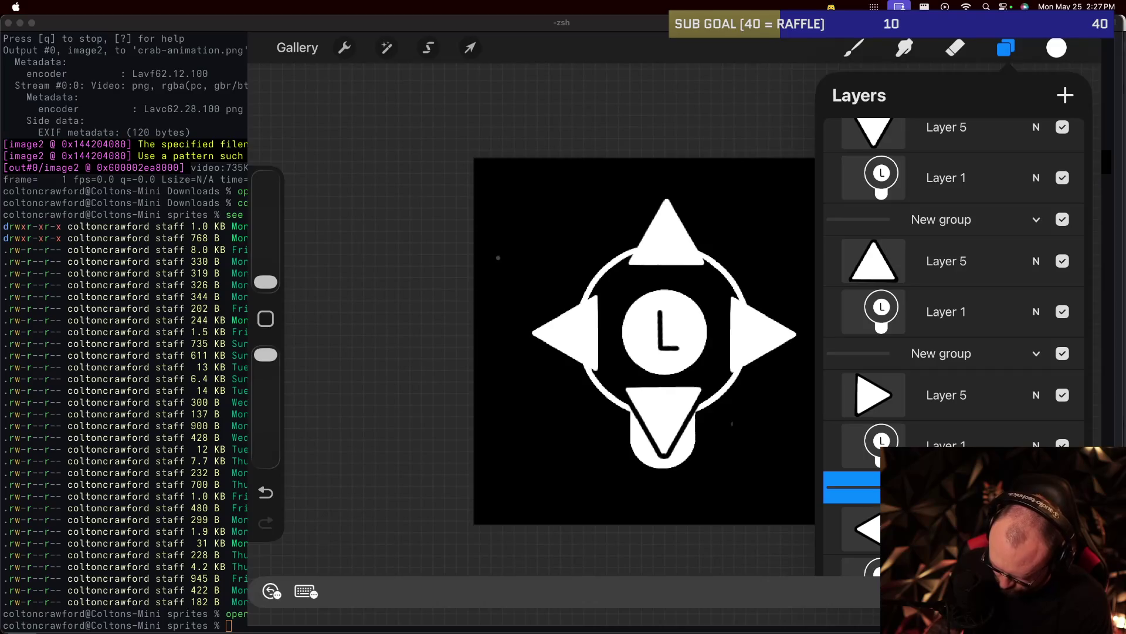
left_click(305, 591)
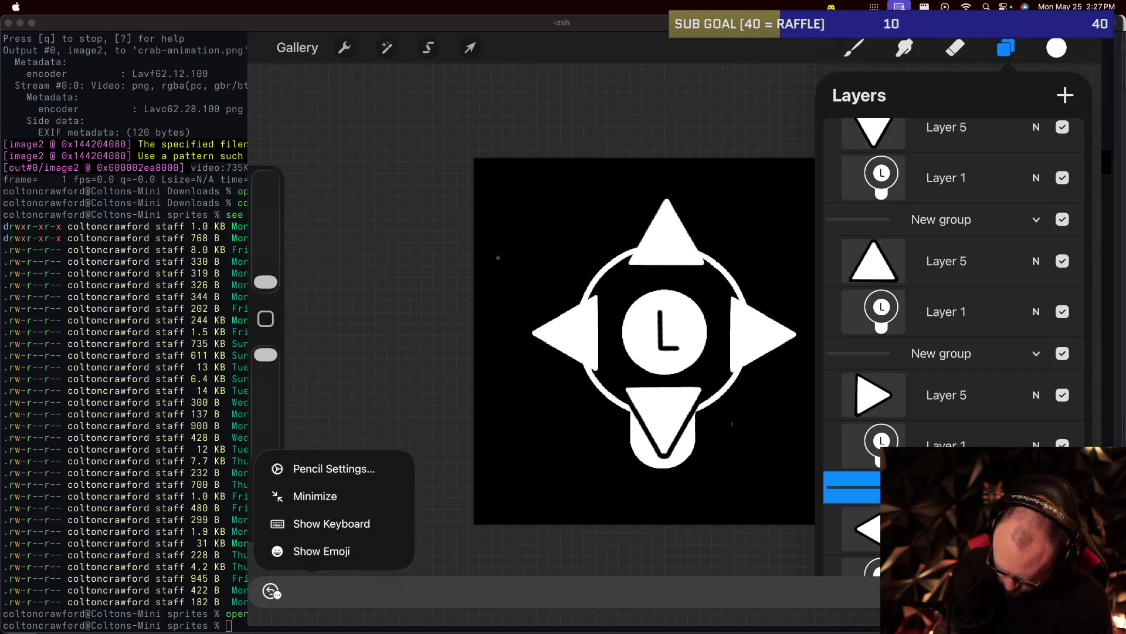
left_click(332, 523)
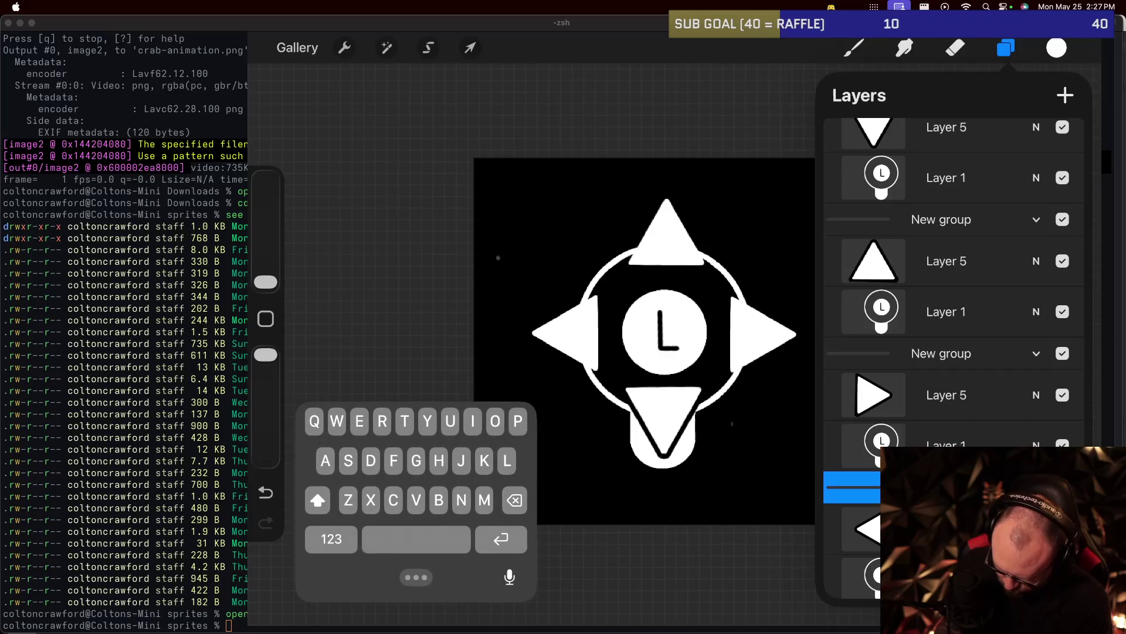
key("f")
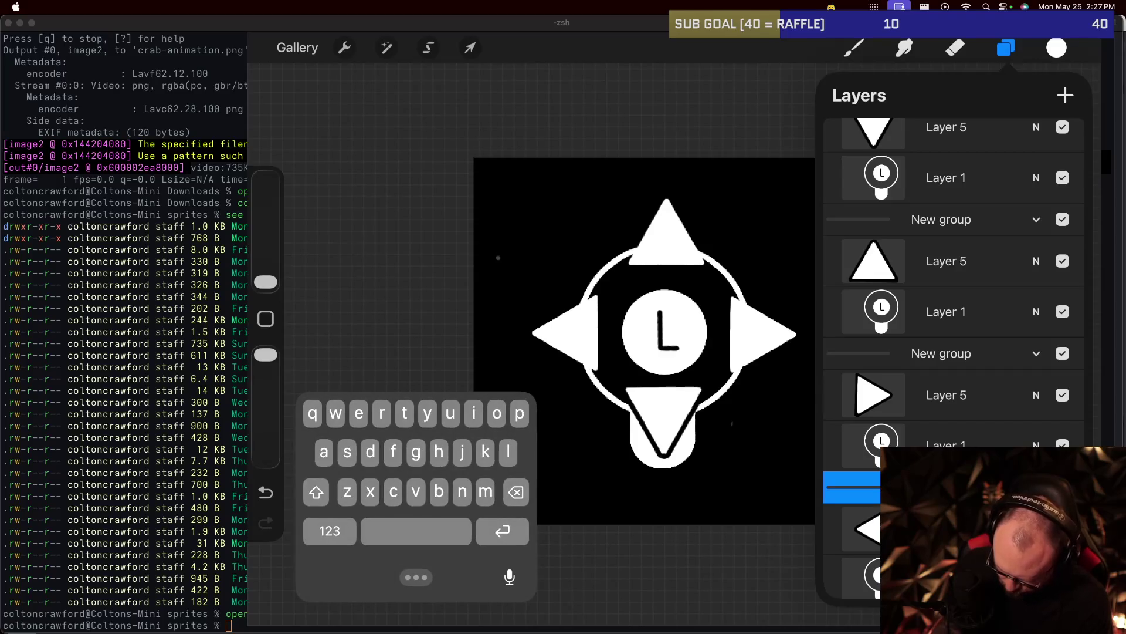
key("Escape")
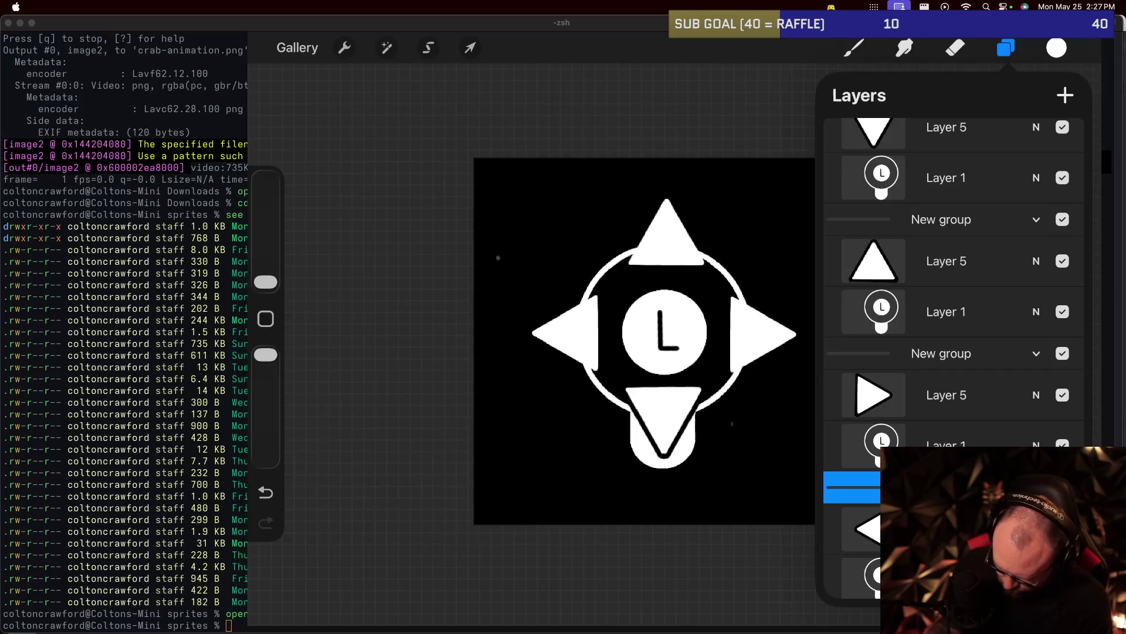
Rename the right-arrow group to Right.
left_click(938, 353)
left_click(939, 354)
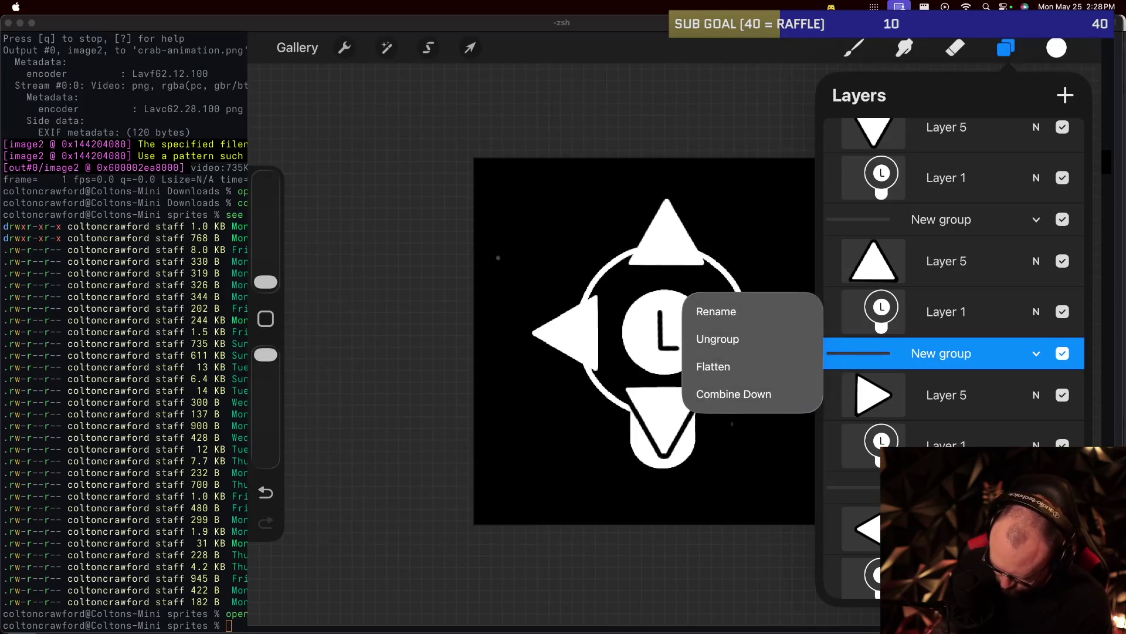
left_click(715, 306)
type("Right")
left_click(503, 531)
Rename the up-arrow group to Up, fixing a stray trailing period.
left_click(941, 219)
left_click(941, 219)
left_click(713, 176)
type("Up.")
key("Return")
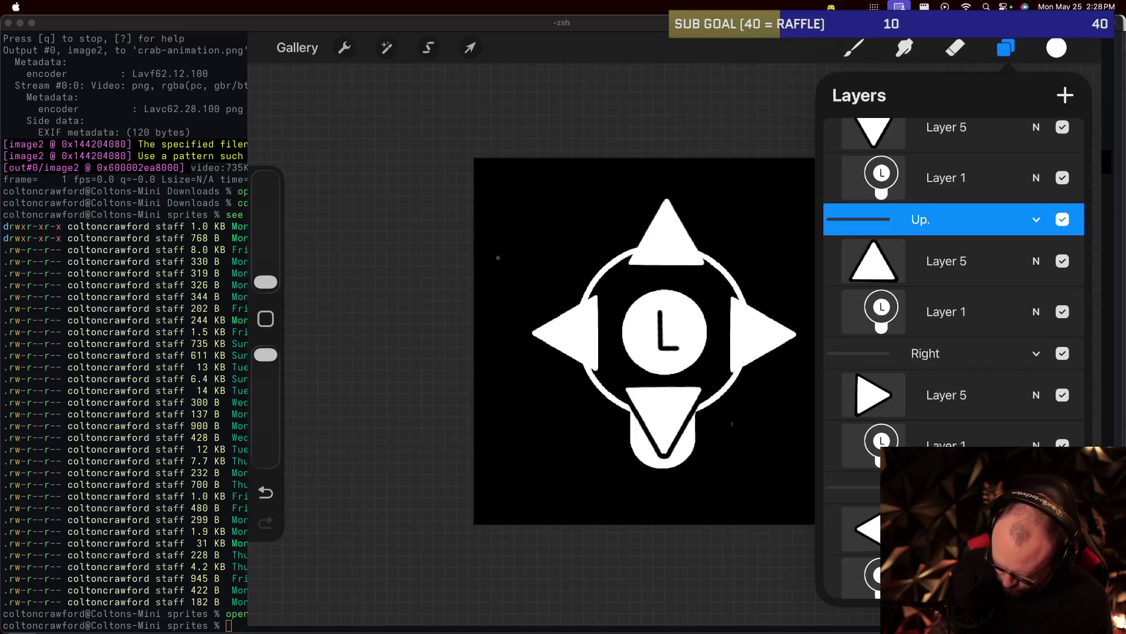
left_click(921, 220)
left_click(717, 178)
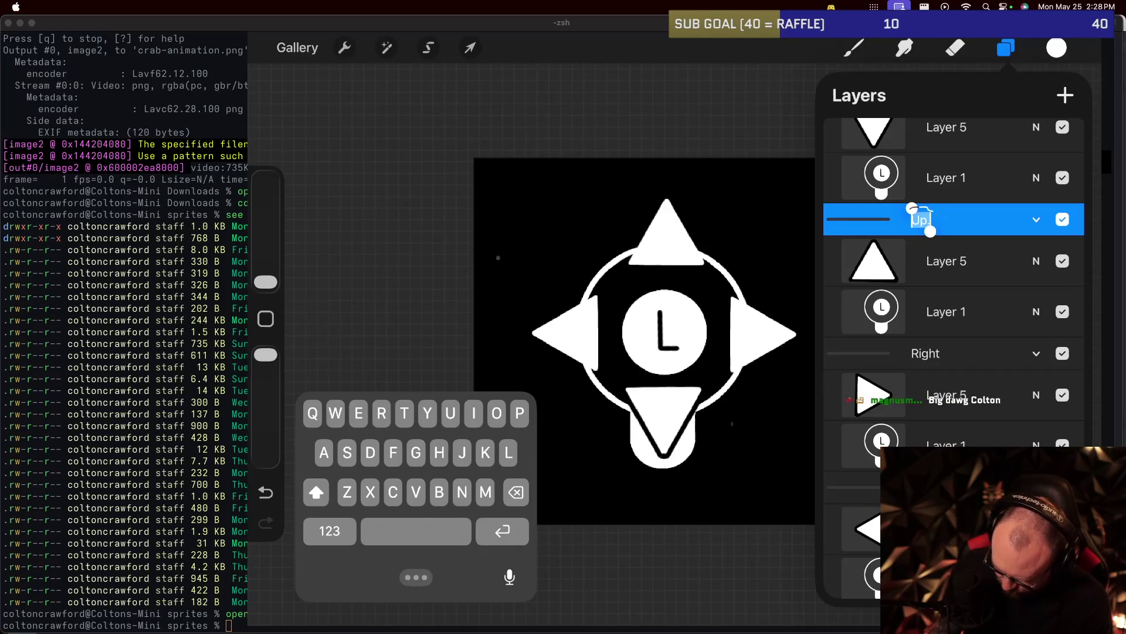
key("BackSpace")
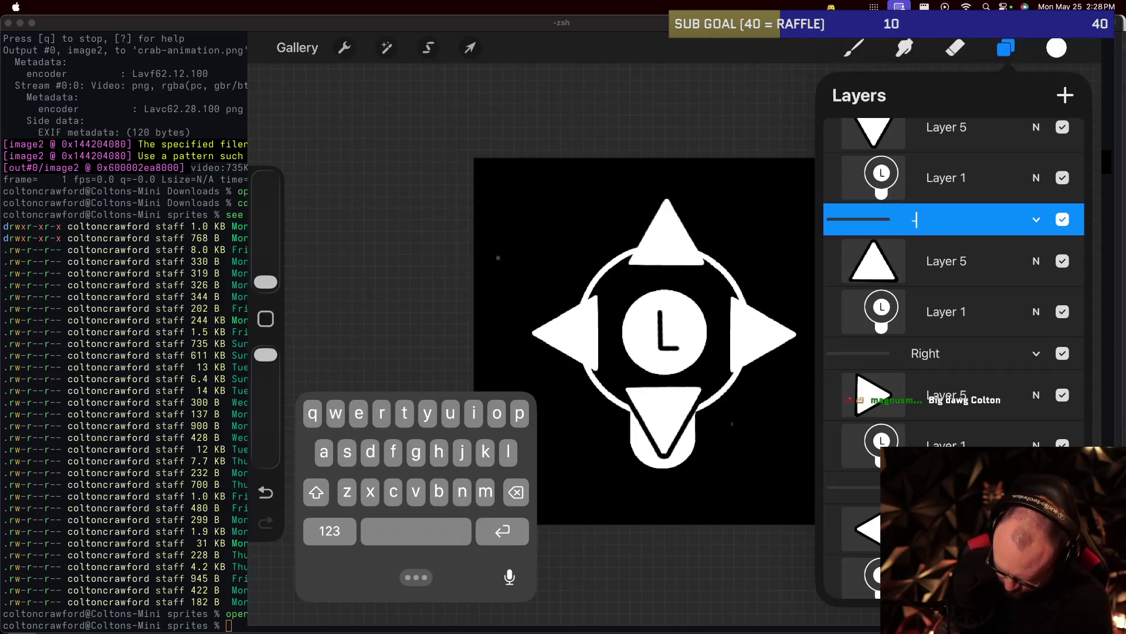
type("Up")
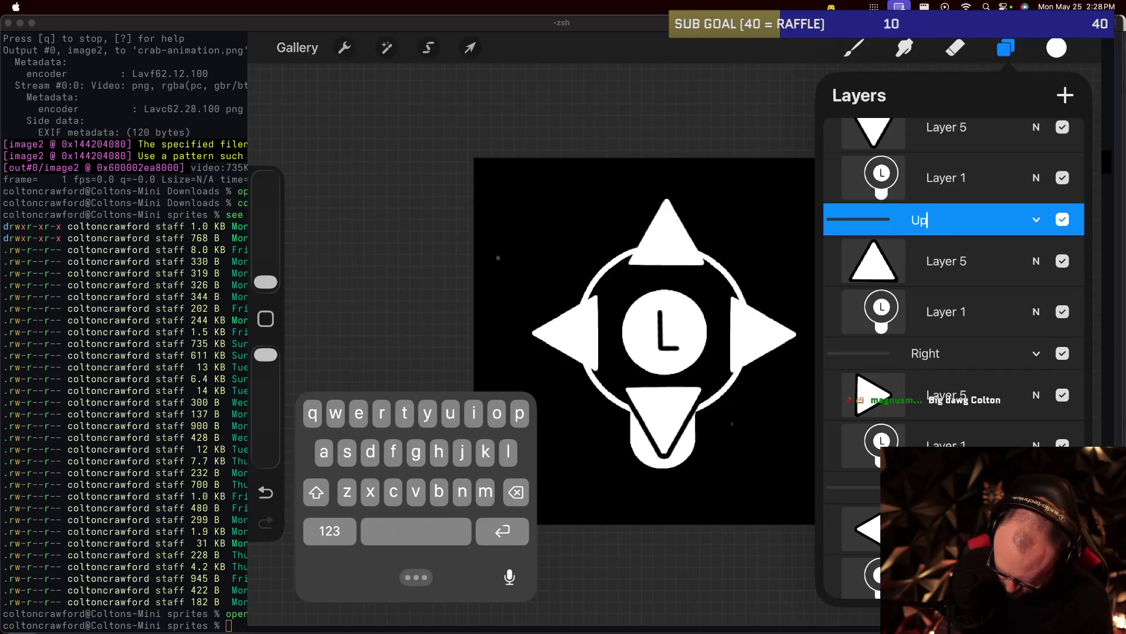
key("Return")
Rename the last New group to Down, then collapse the Down and Up groups.
scroll(954, 264, "up", 2)
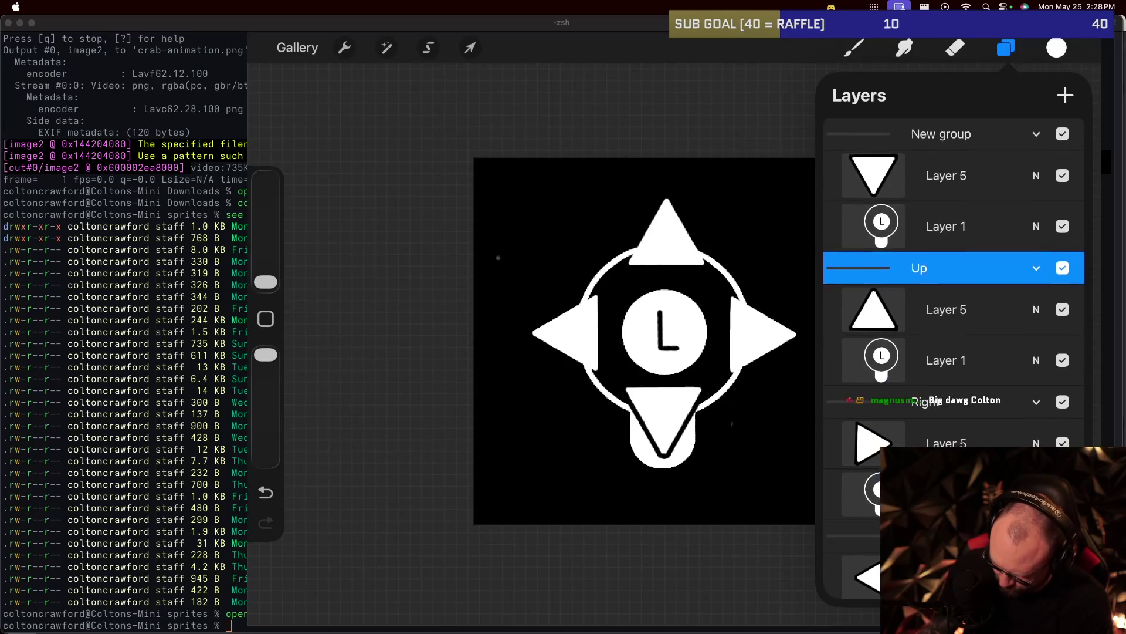
left_click(941, 134)
left_click(941, 133)
left_click(717, 93)
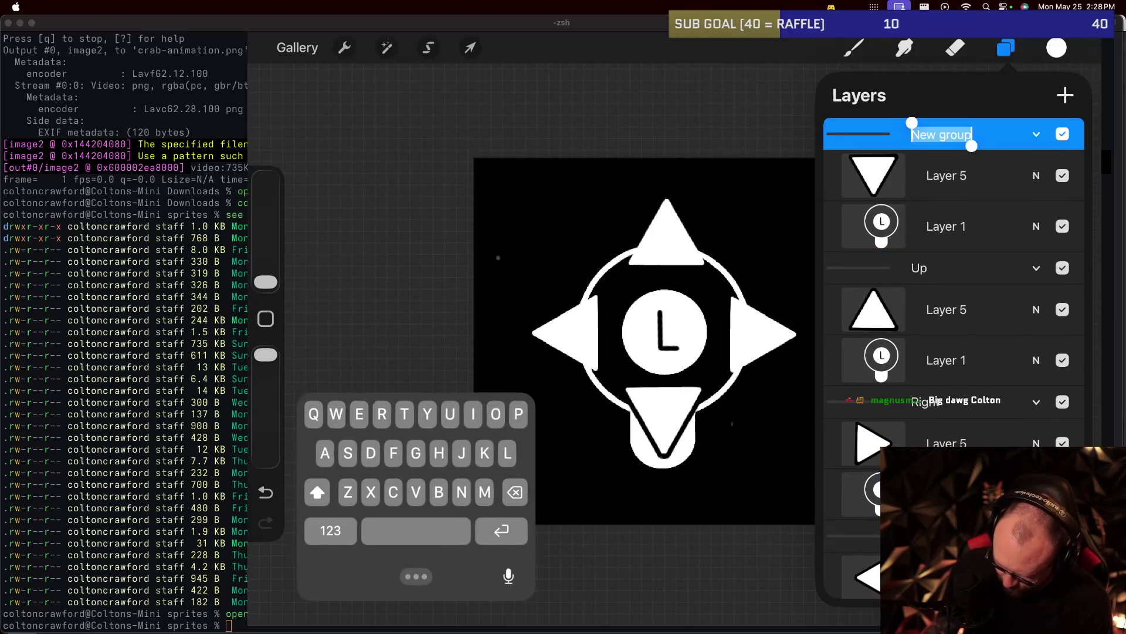
type("Down")
key("Return")
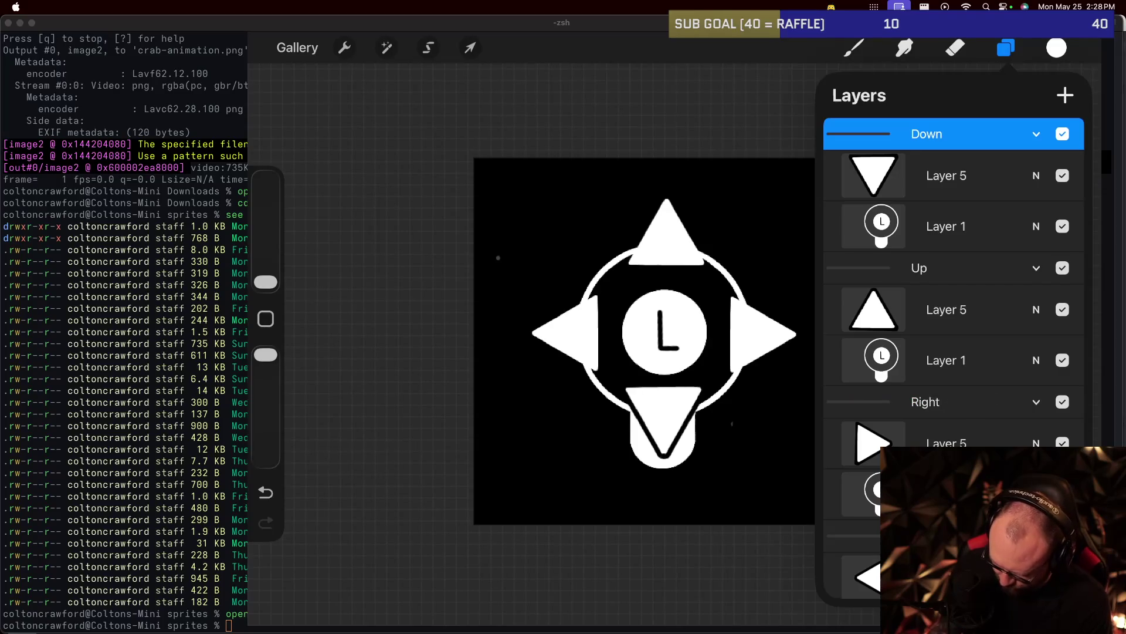
left_click(1037, 134)
left_click(1036, 200)
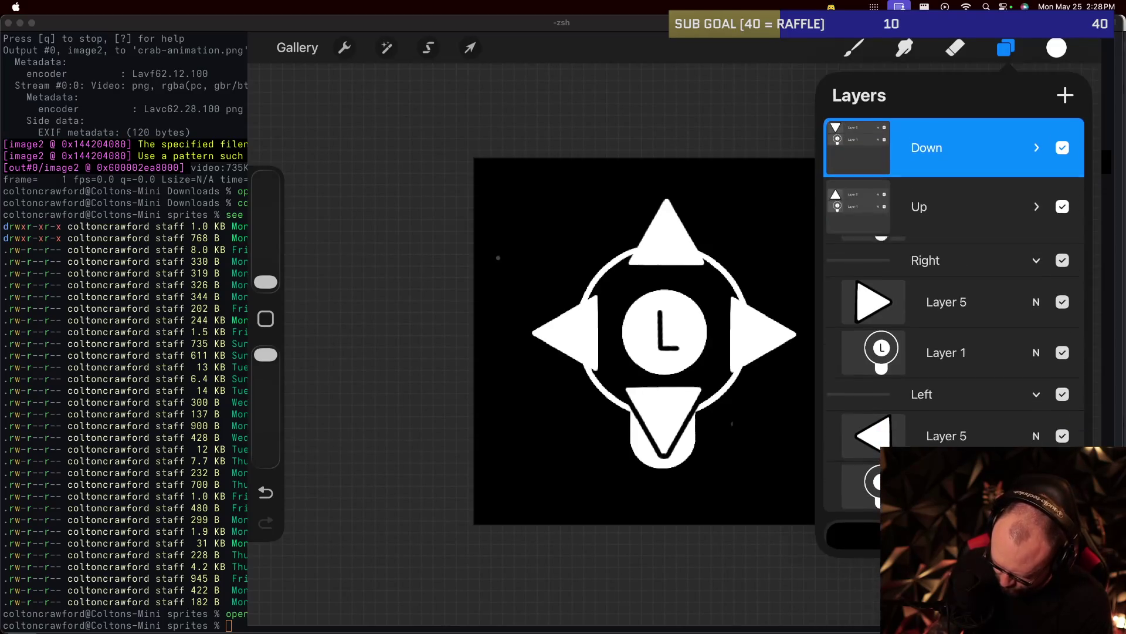
Collapse the Right and Left groups and turn on Page Assist in canvas actions.
left_click(1037, 254)
left_click(1037, 387)
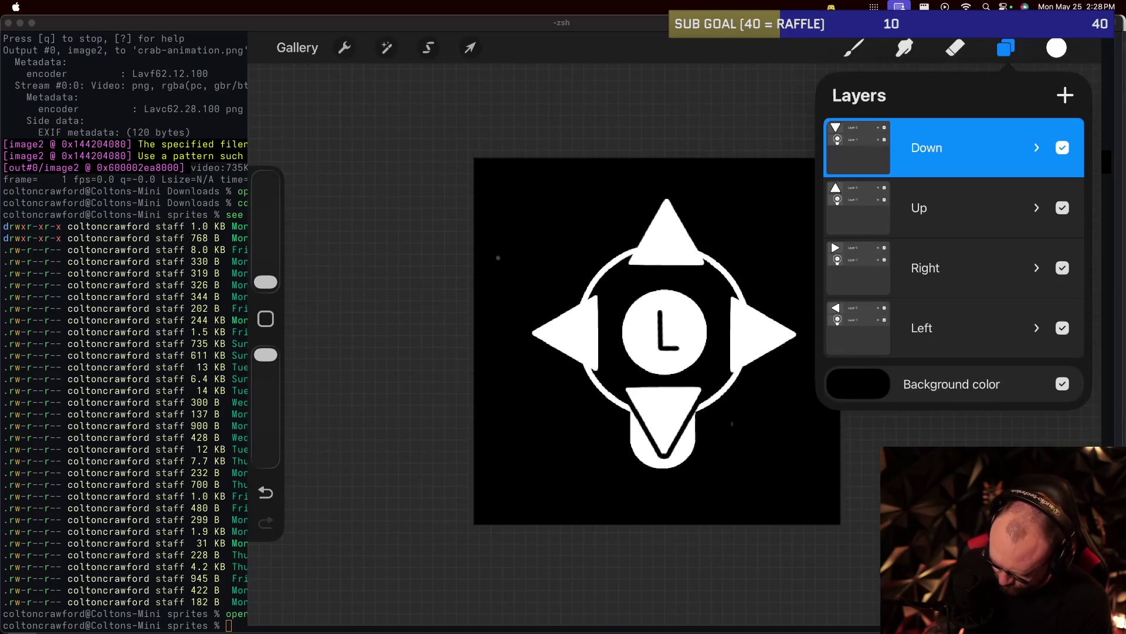
left_click(1006, 47)
left_click(344, 48)
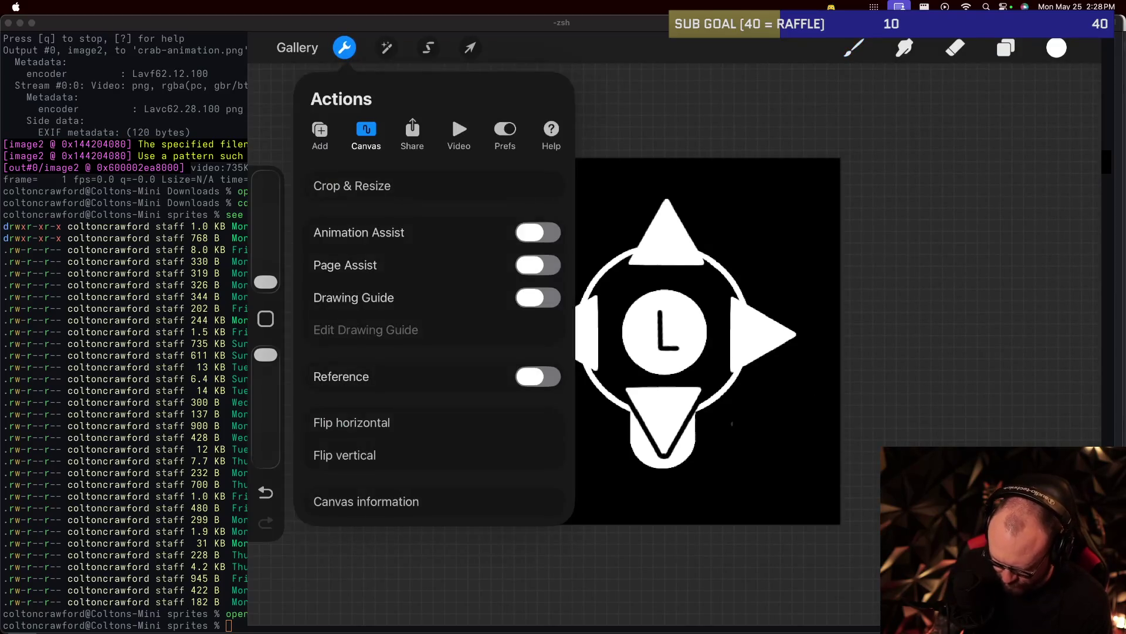
left_click(538, 264)
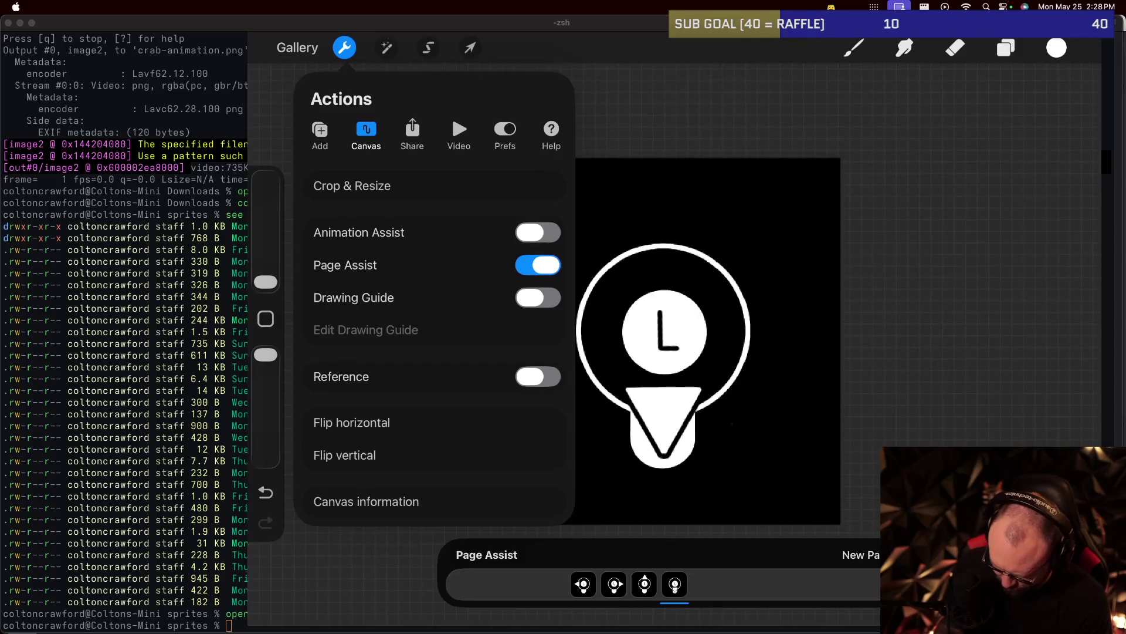
left_click(583, 584)
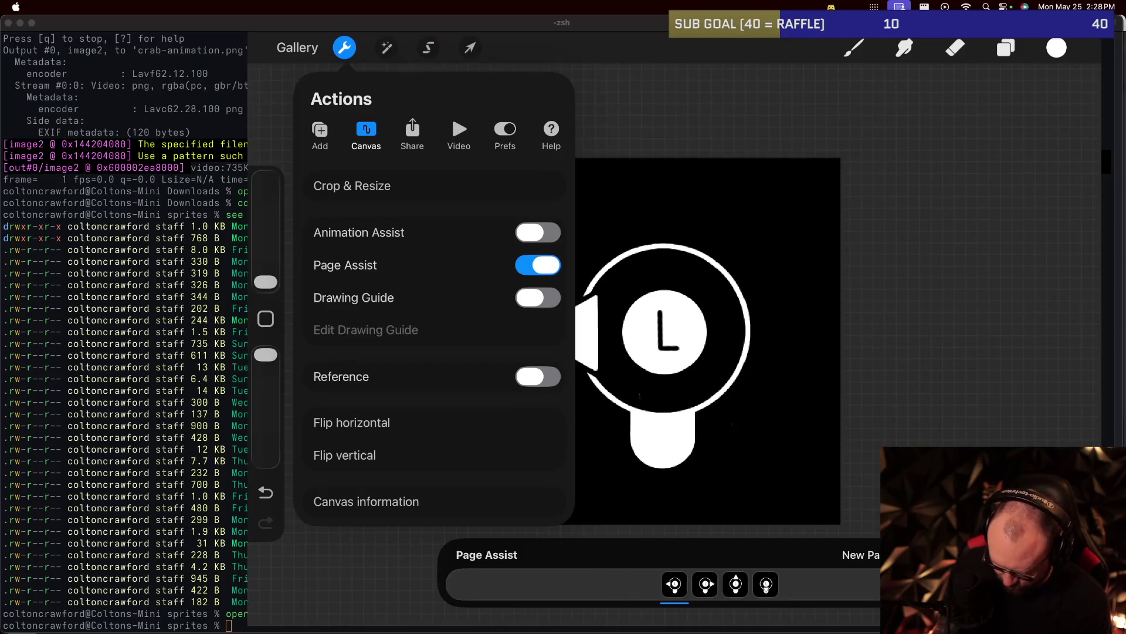
Share the layers as PNG files and AirDrop the four images to the Mac.
left_click(413, 132)
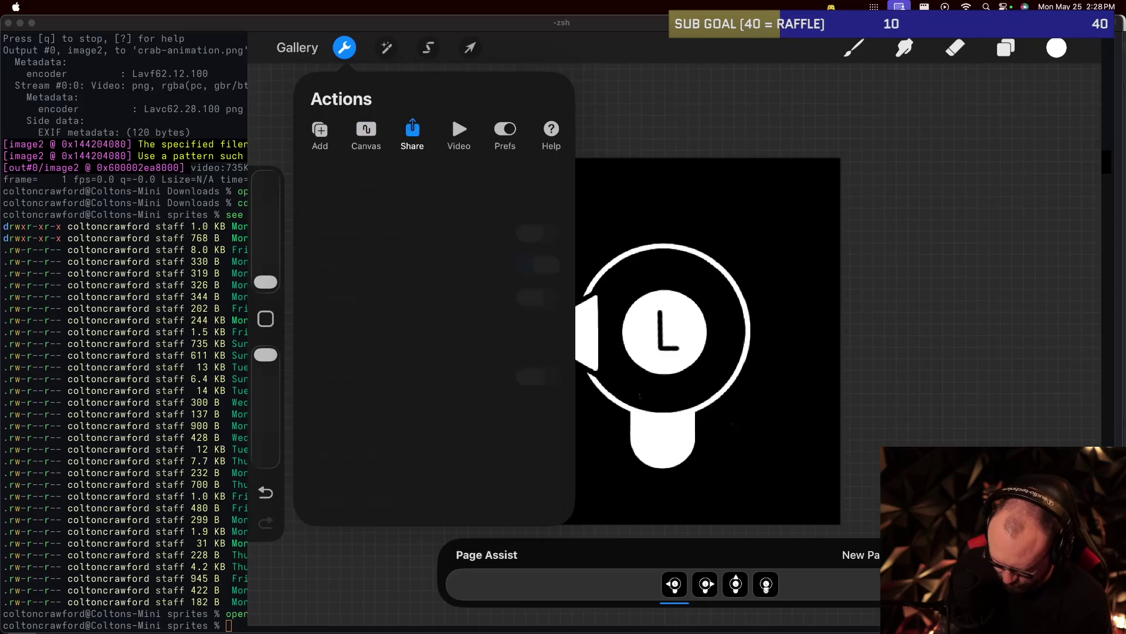
left_click(340, 493)
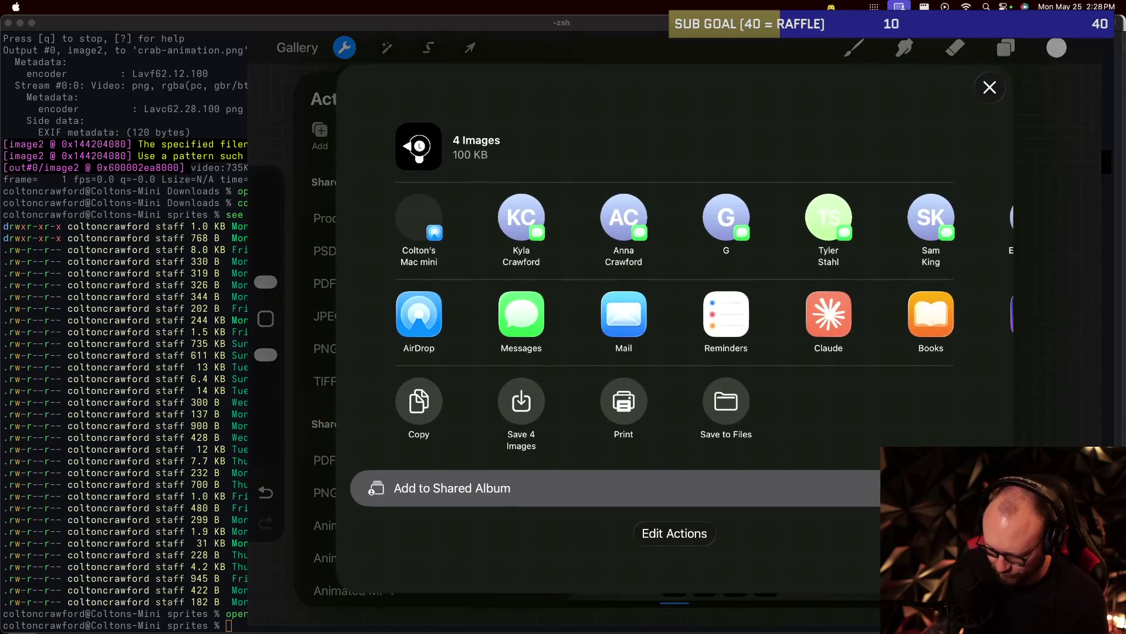
left_click(419, 217)
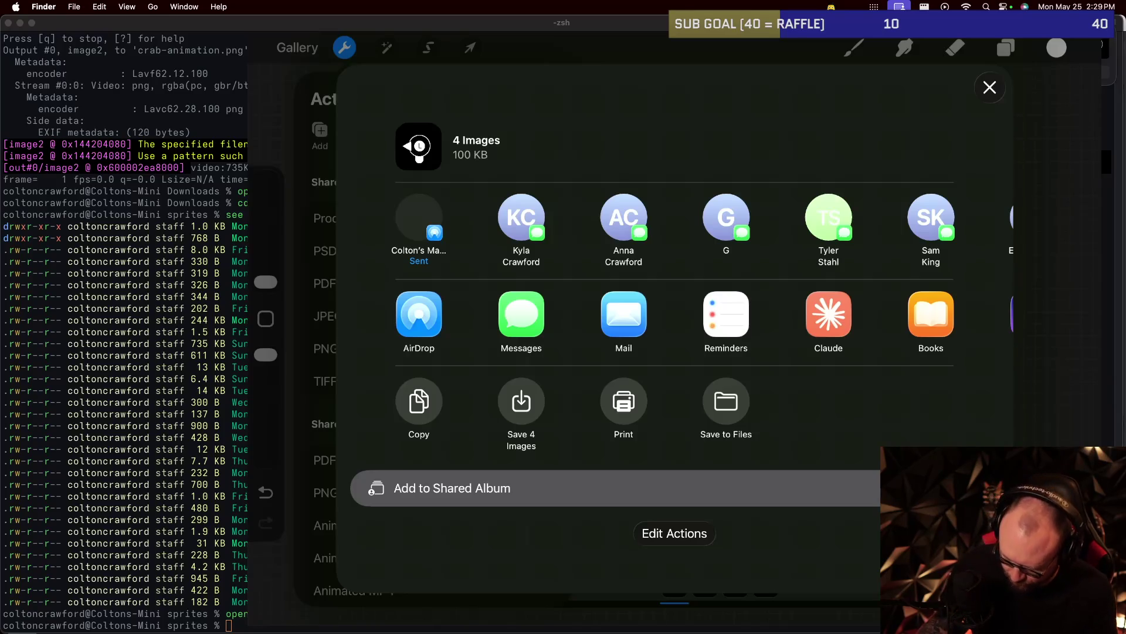
left_click(989, 87)
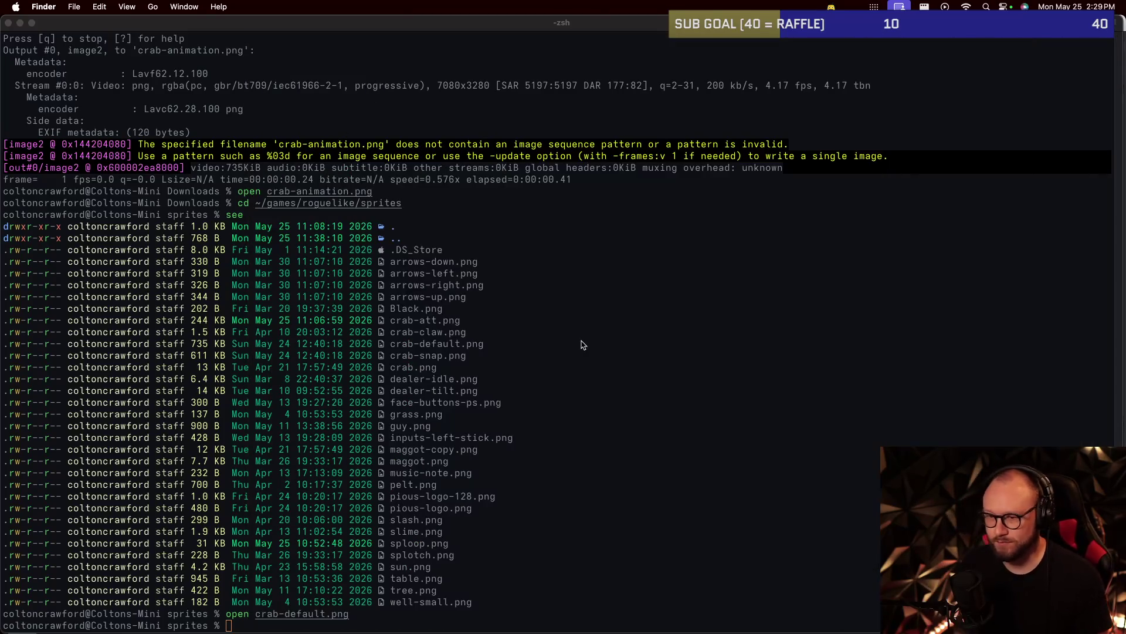
In the terminal, change into ~/Downloads and list its contents with see.
key("super+Tab")
key("super+Tab")
type("cd ")
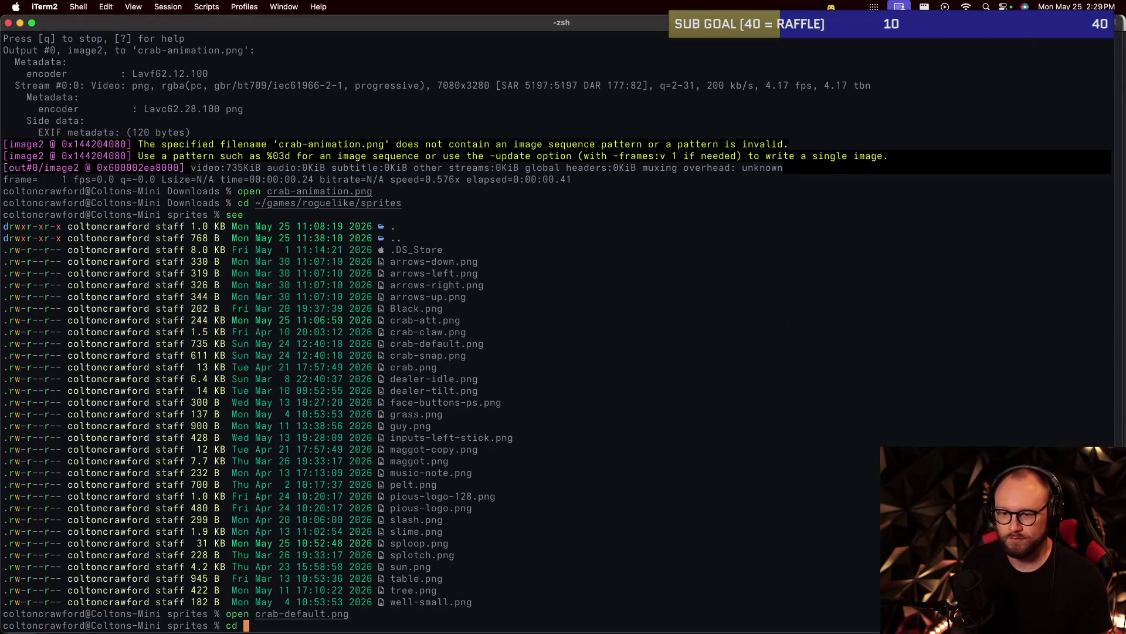
type("~/D")
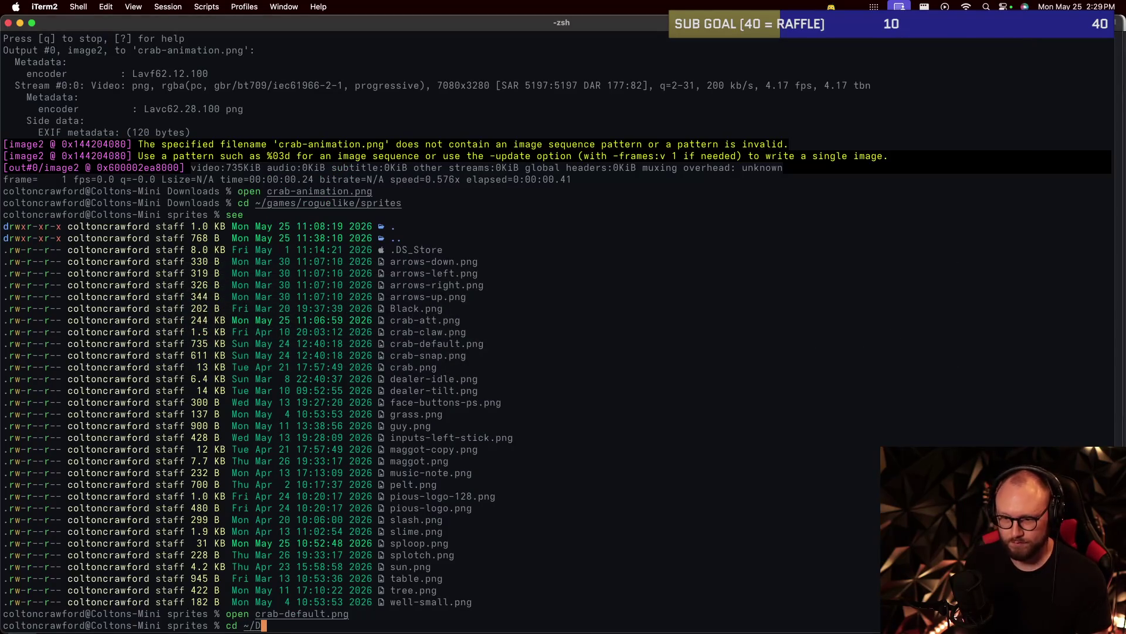
type("ownloads/")
key("Return")
type("see")
key("Return")
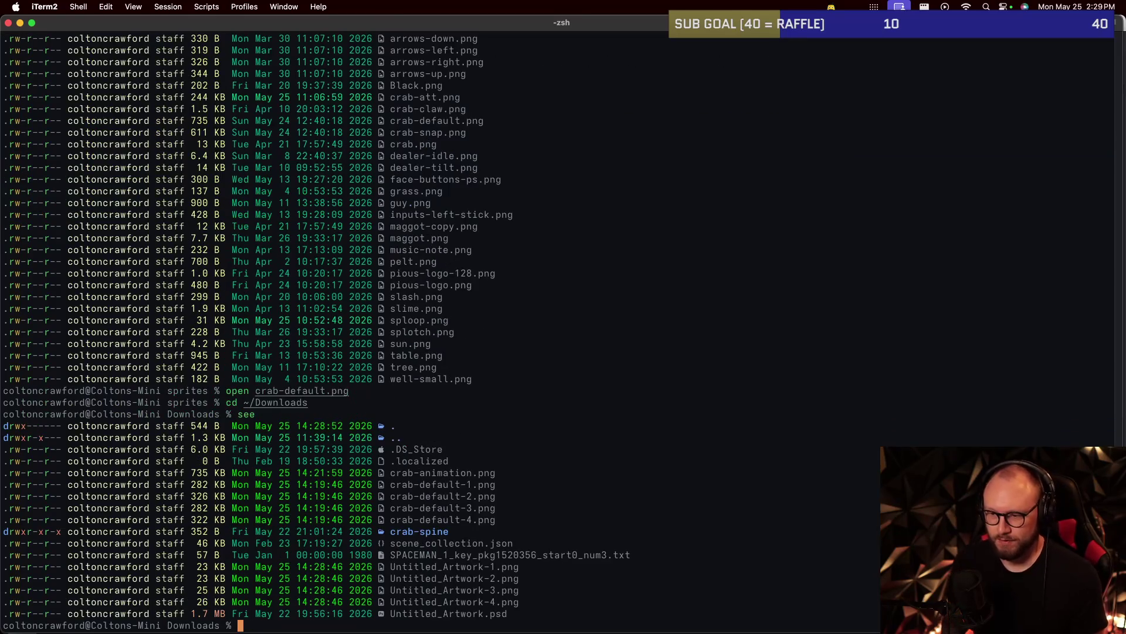
Trash the crab-* images and Untitled_Artwork.psd, listing the folder in between.
type("trash crab-")
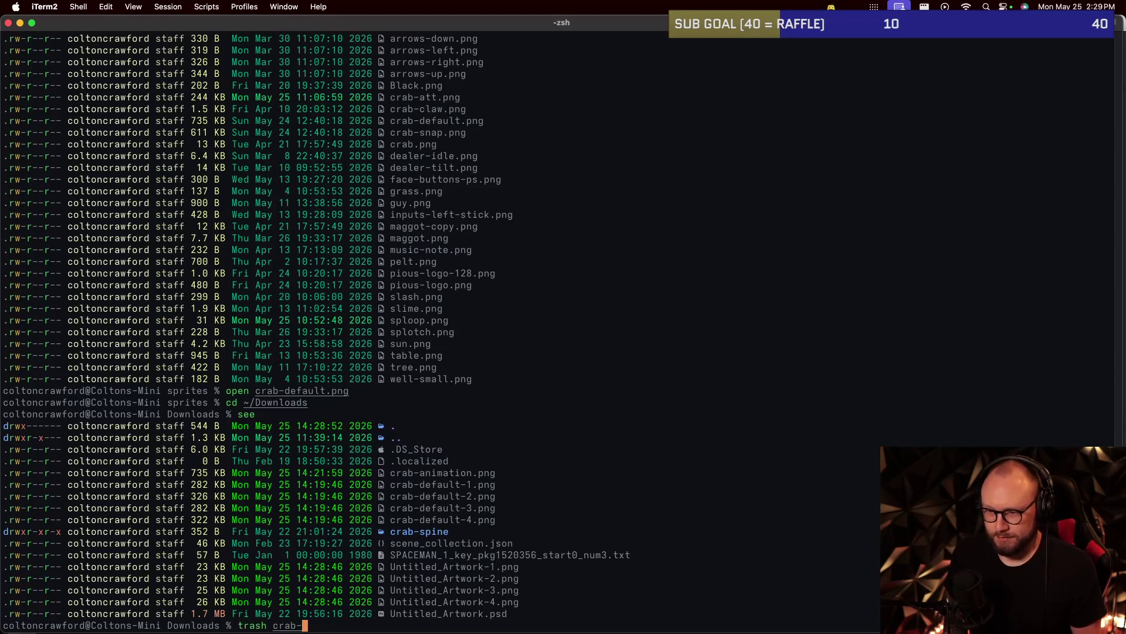
type("*")
key("Return")
type("see")
key("Return")
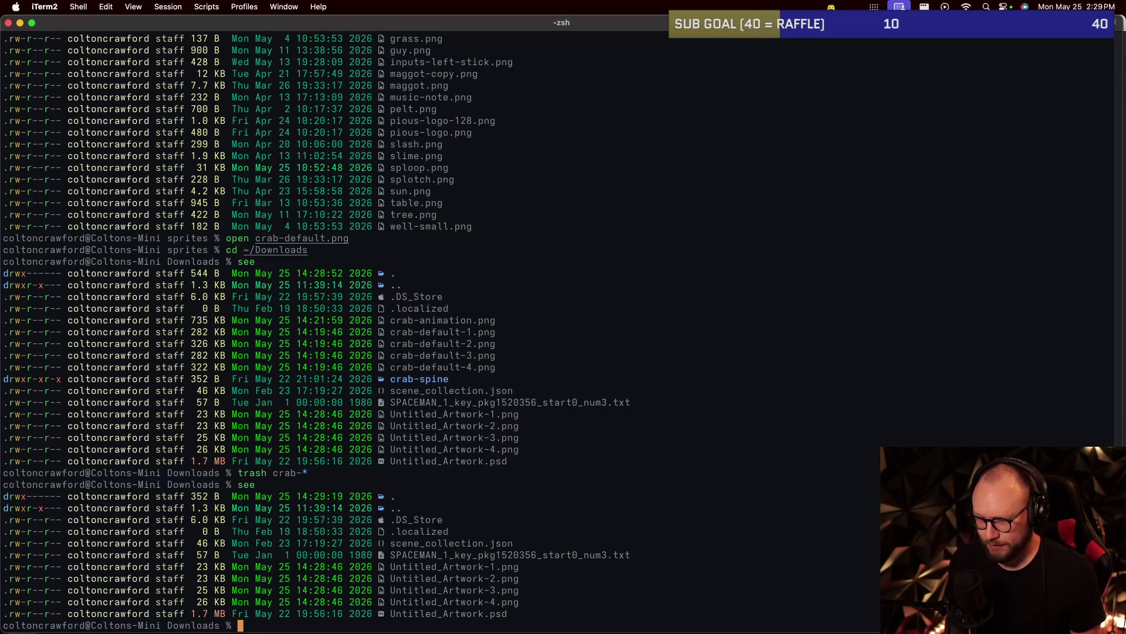
type("trash Unti")
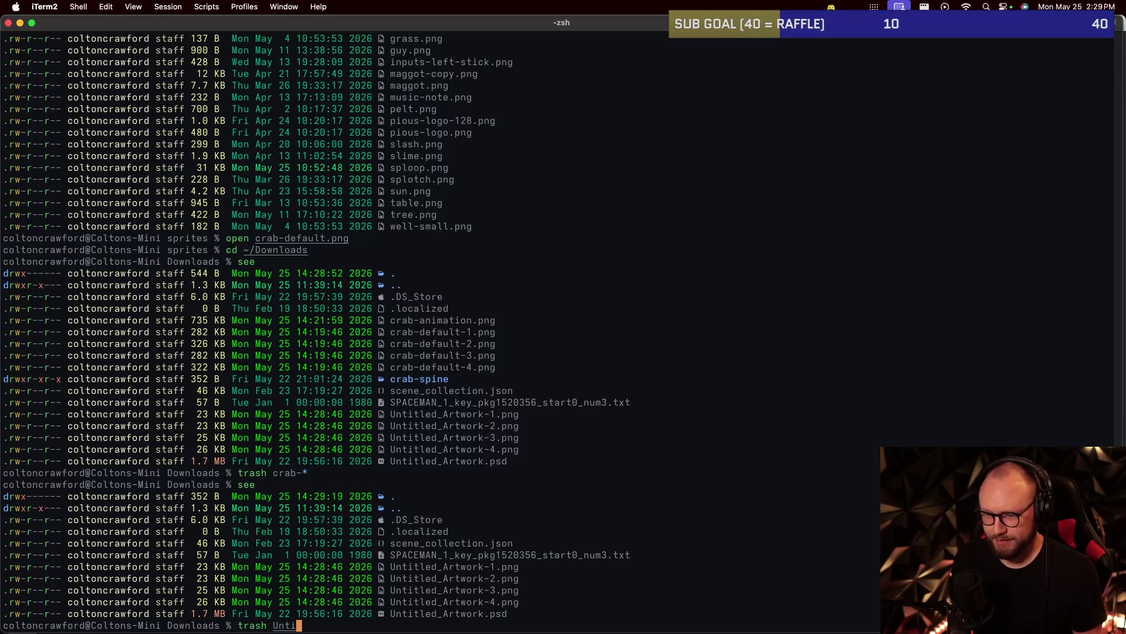
type("tled-")
key("BackSpace")
type("_Artwork.psd")
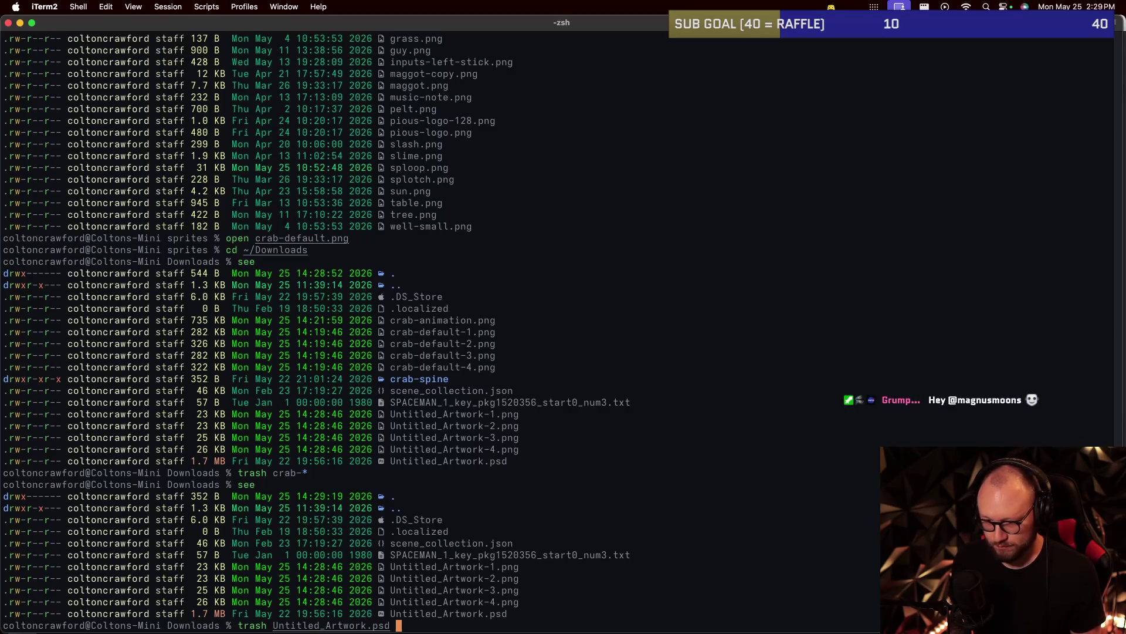
key("Return")
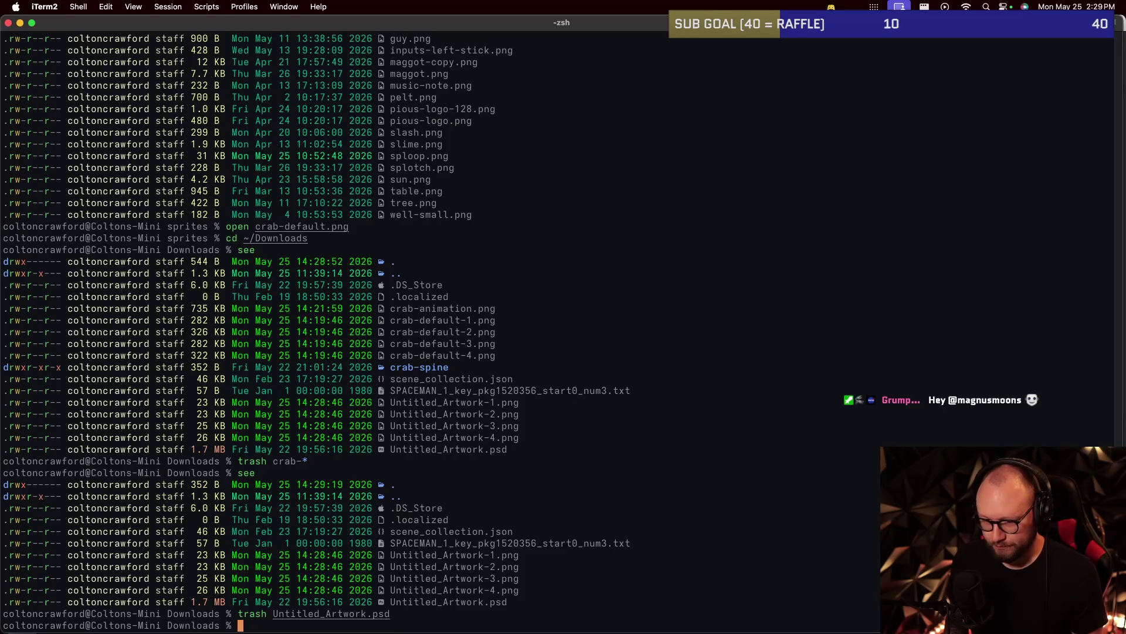
Build inputs-left-stick.png as a 4x1 sheet from Untitled_Artwork-%d.png using make-sheet.
type("make-sheet ")
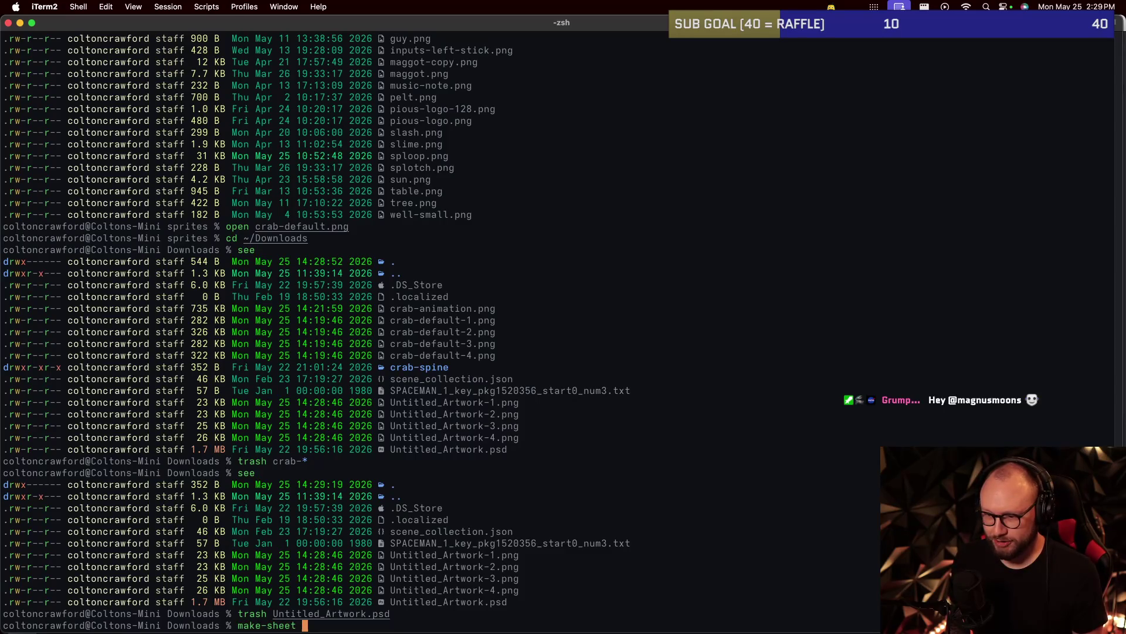
type("Untitle_")
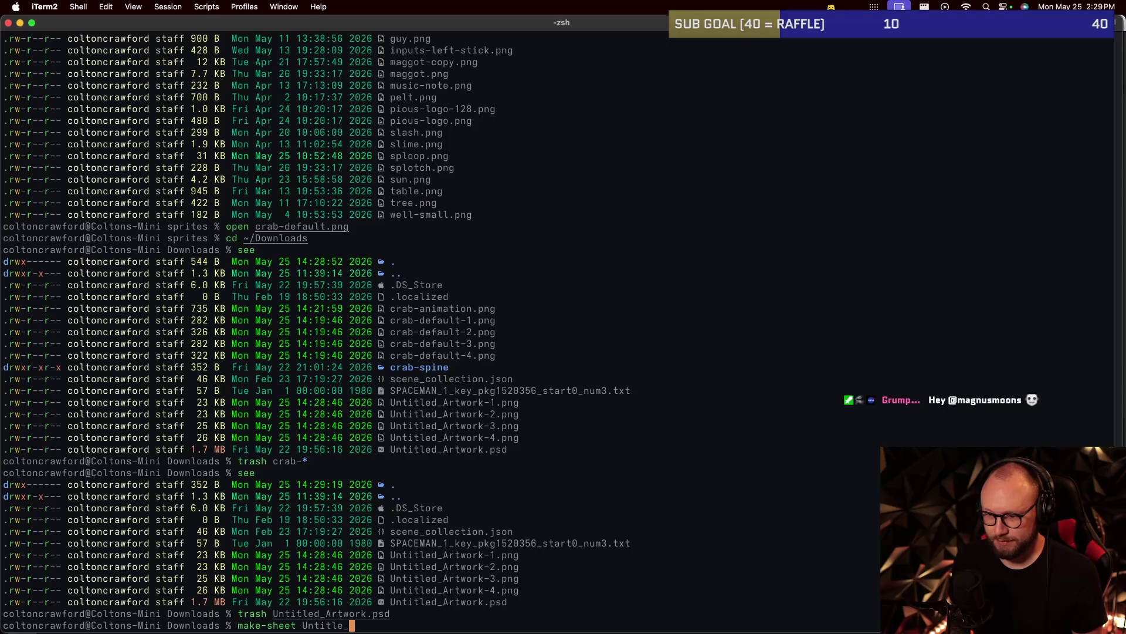
key("BackSpace")
type("d_Artwork")
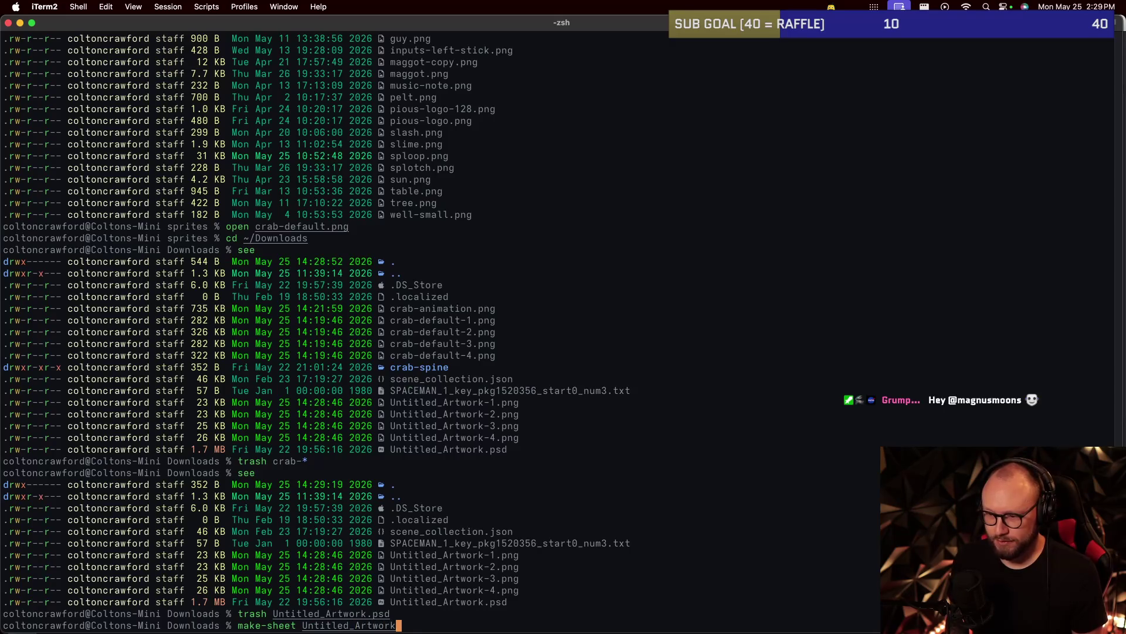
type("-%d.png 4x1")
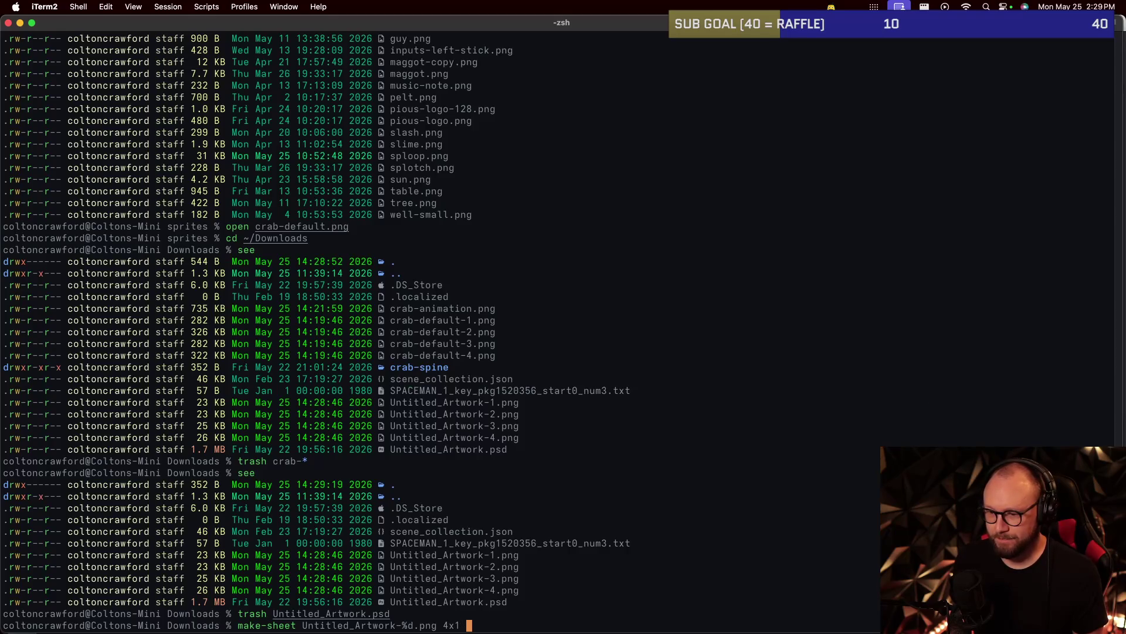
type("nputs-left-stick.png")
key("Return")
Open inputs-left-stick.png in Preview to check the frames, then close it.
type("open inp")
key("Tab")
key("Return")
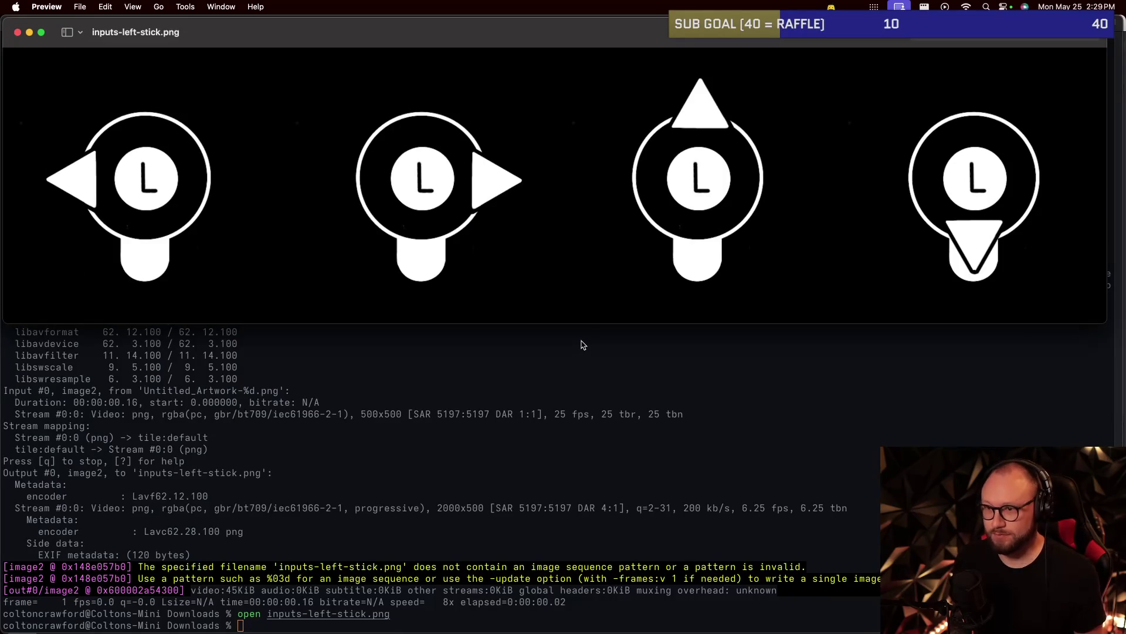
left_click(582, 342)
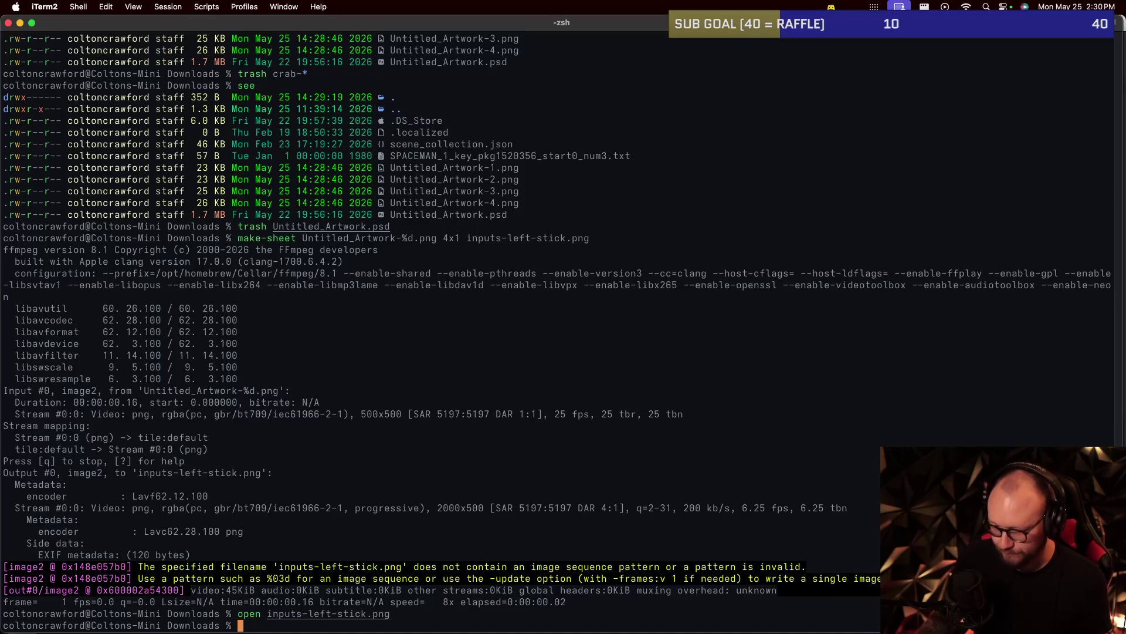
Change into ~/games/roguelike and launch nvim there.
key("super+Tab")
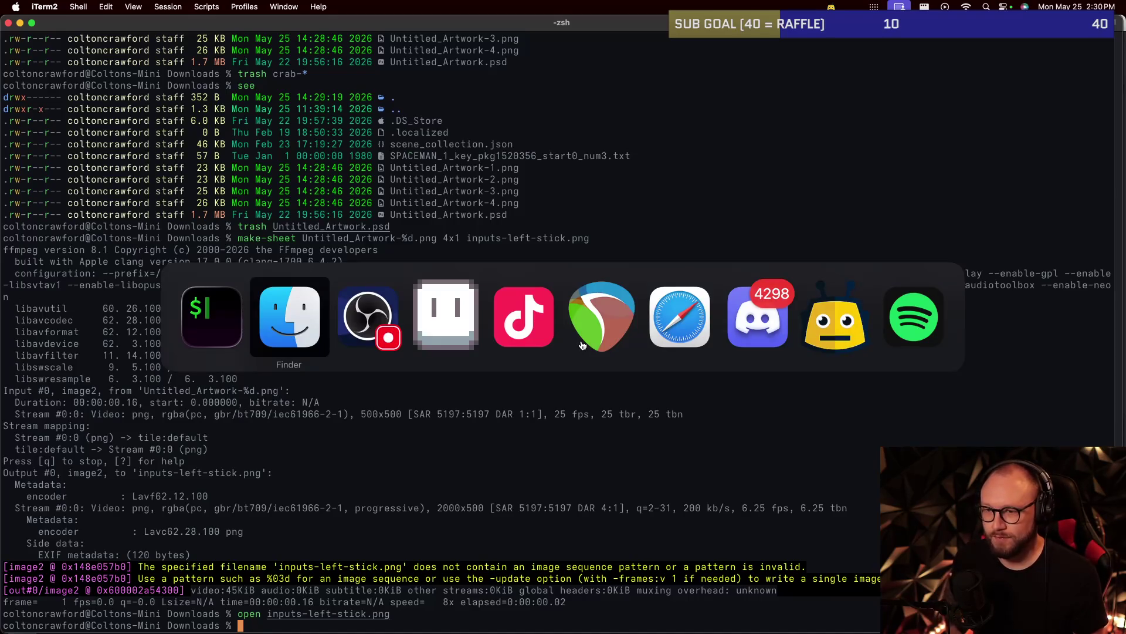
key("super+Tab")
type("cd")
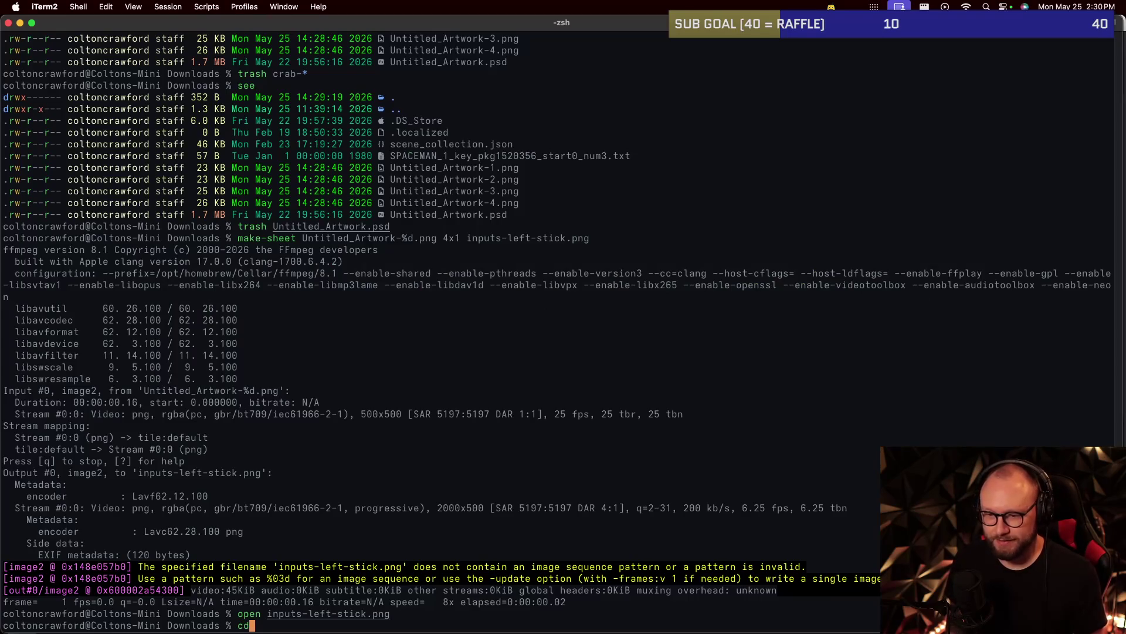
type(" ~/games.ro")
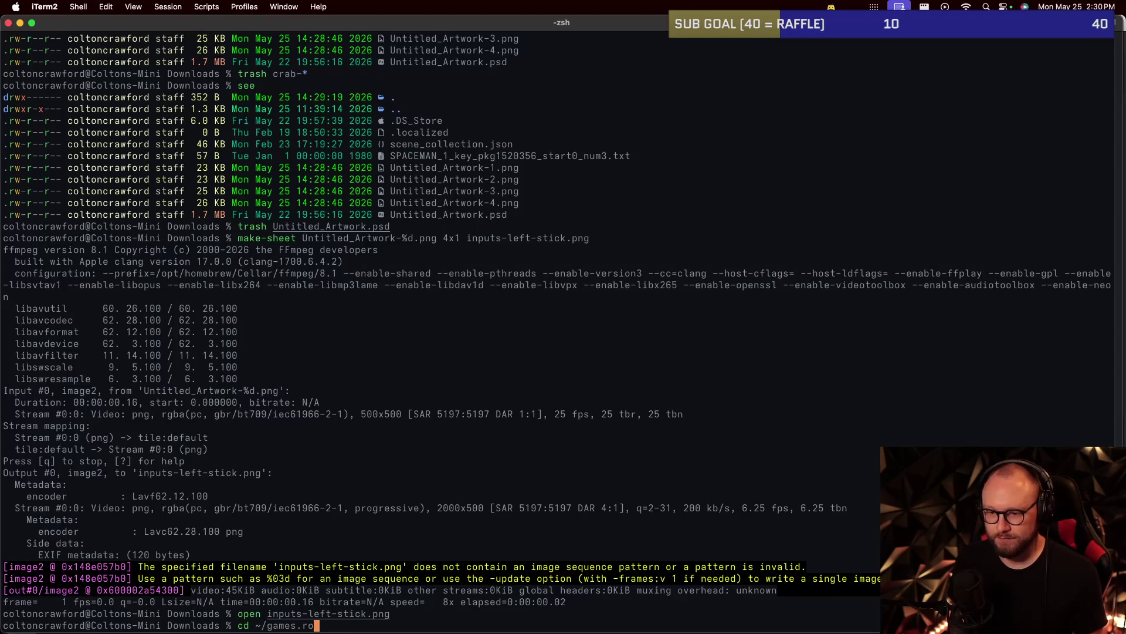
key("BackSpace")
key("BackSpace")
key("BackSpace")
type("/ro")
key("Tab")
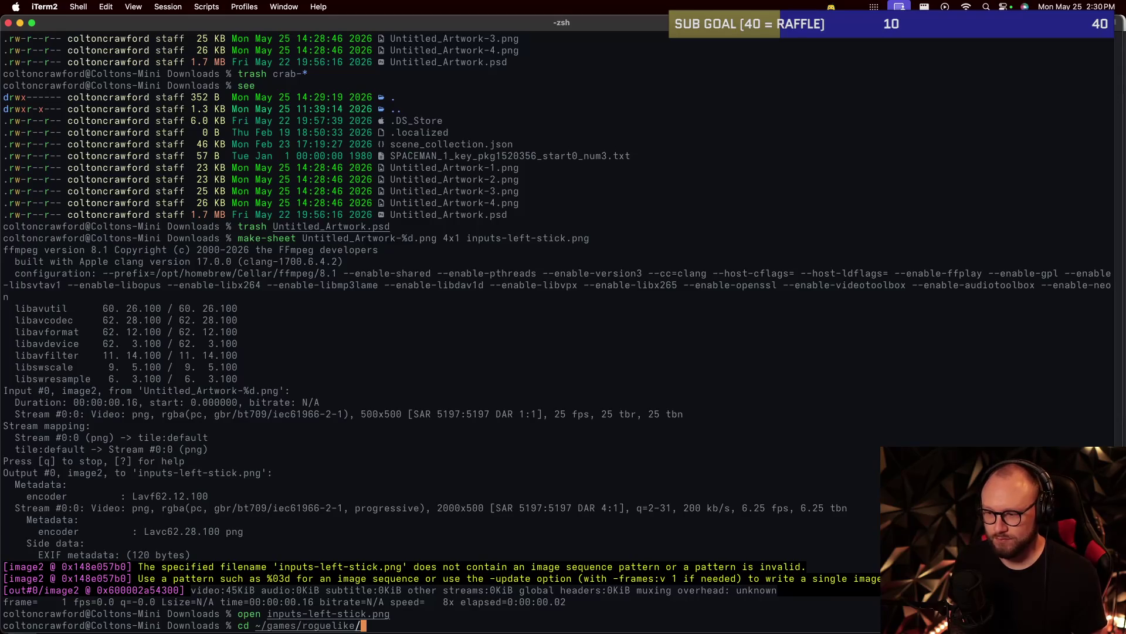
key("Return")
type("n")
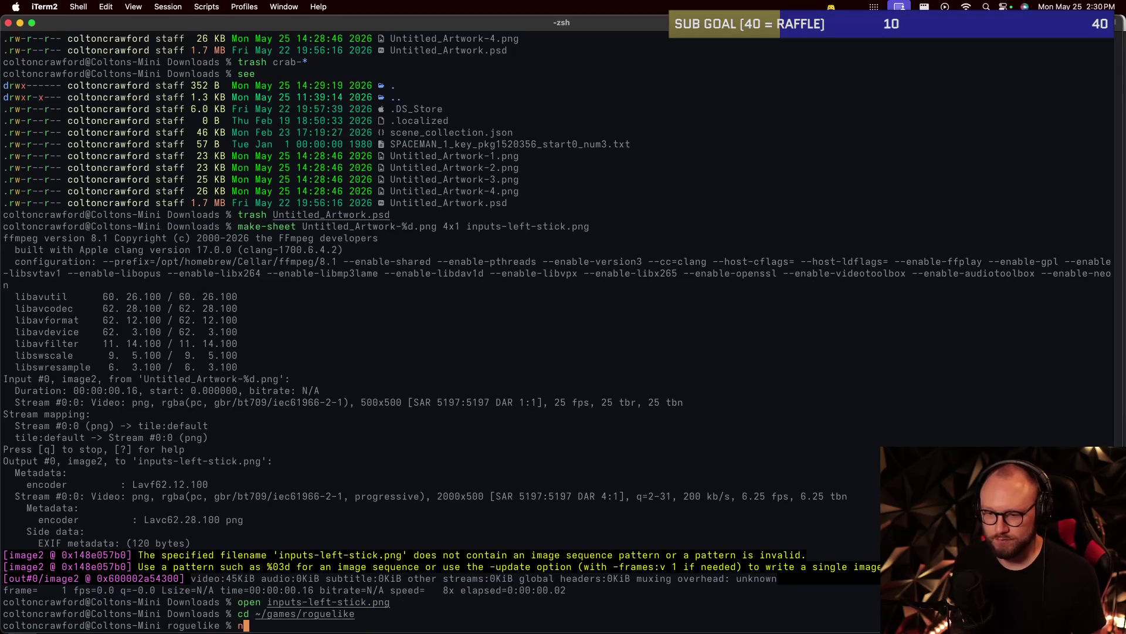
type("vim")
key("Return")
Open src/Resources.cpp, search for the inputs sprite path, and suspend nvim with Ctrl-Z.
type(":e src/resour")
key("Tab")
key("Return")
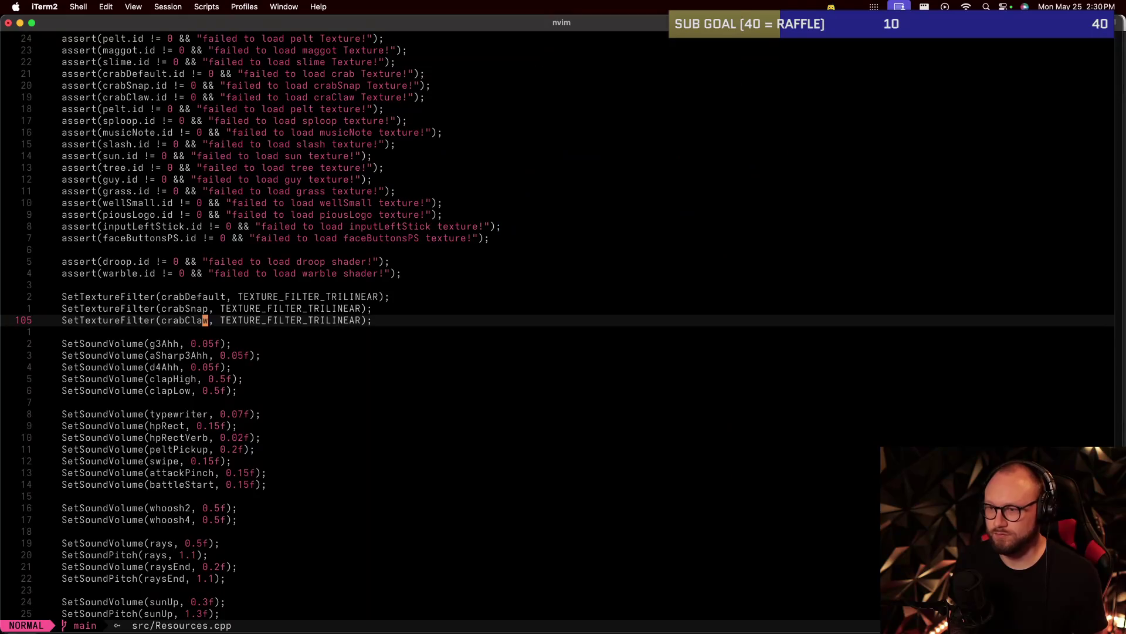
key("numbersign")
type("n/inputs")
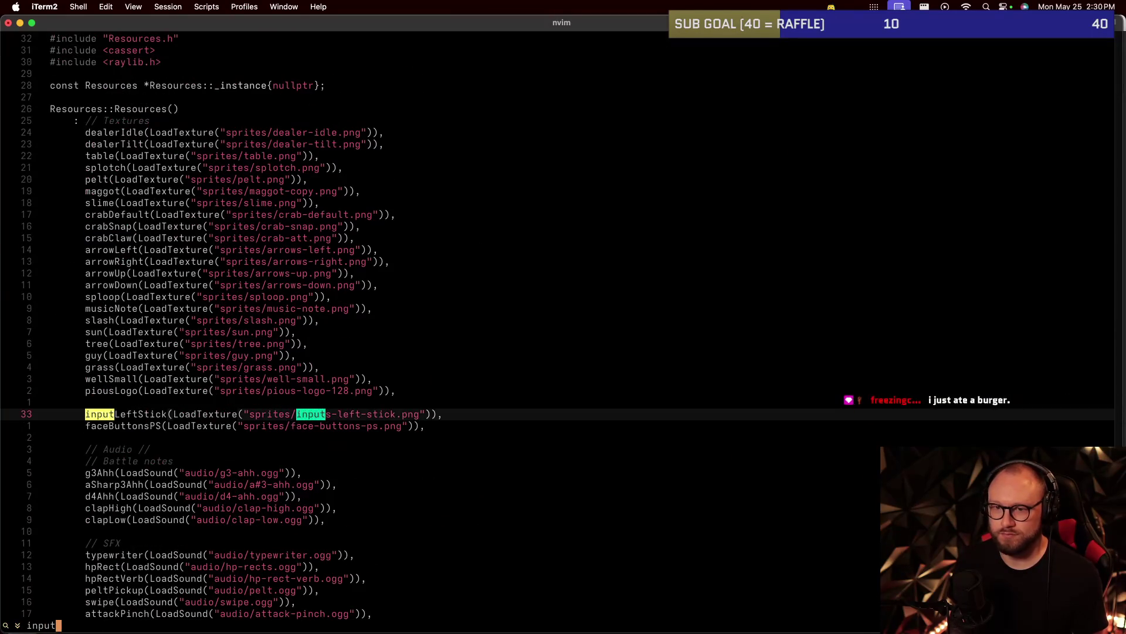
key("Return")
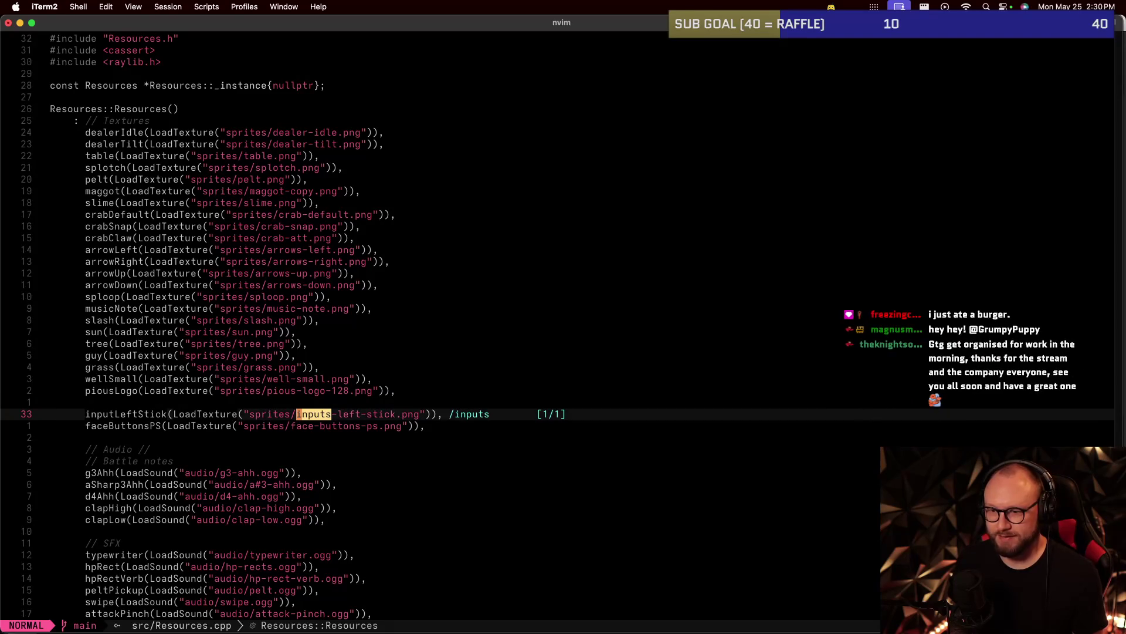
key("super+Tab")
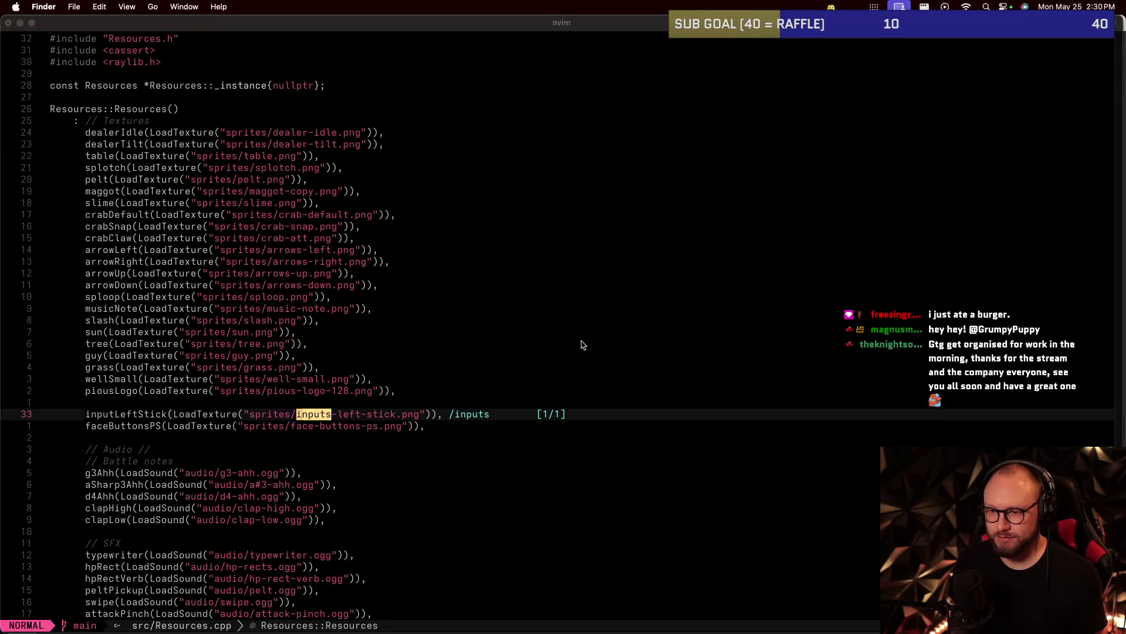
left_click(581, 342)
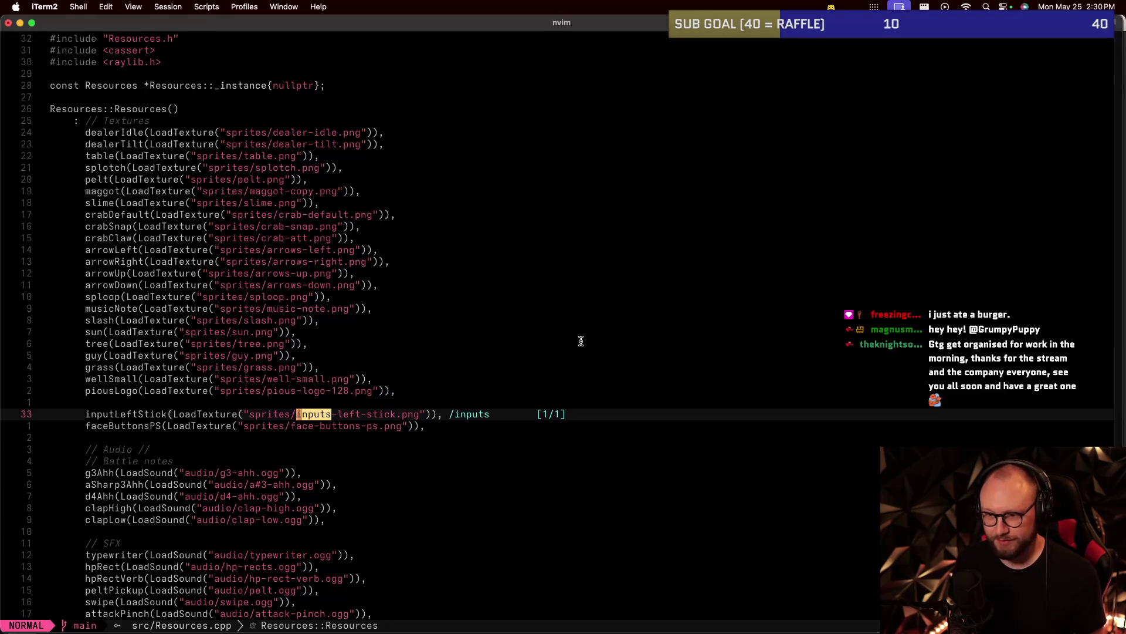
key("ctrl+z")
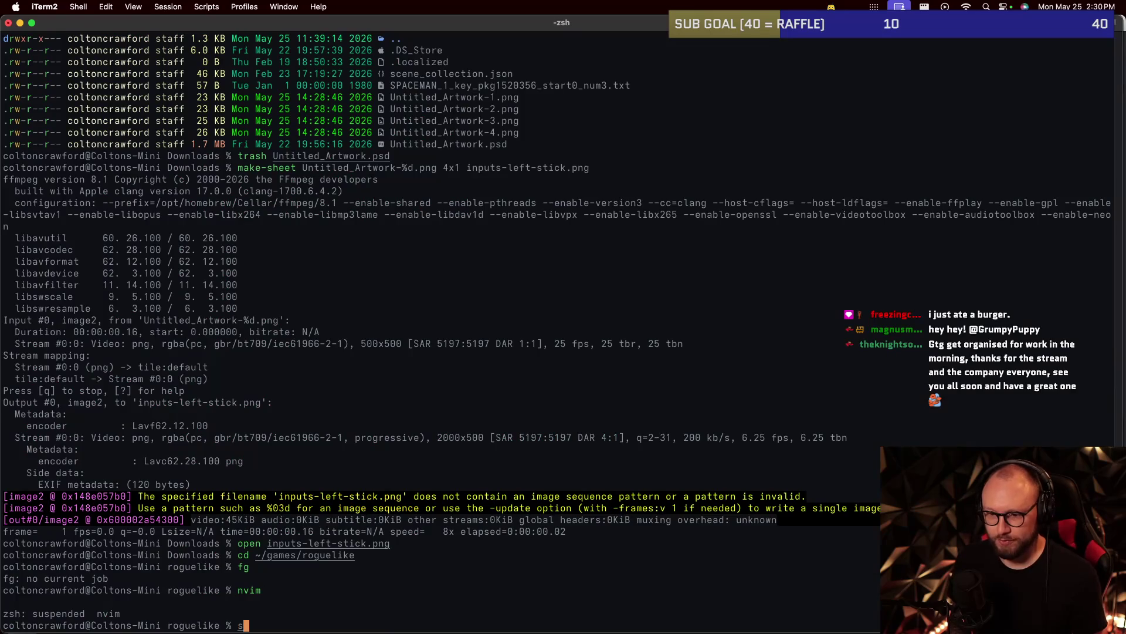
Begin moving ~/Downloads/inputs-left-stick.png into sprites, then clear the command.
type("v ~/Dwonl")
key("BackSpace")
key("BackSpace")
key("BackSpace")
type("ow")
key("Tab")
type("i")
key("Tab")
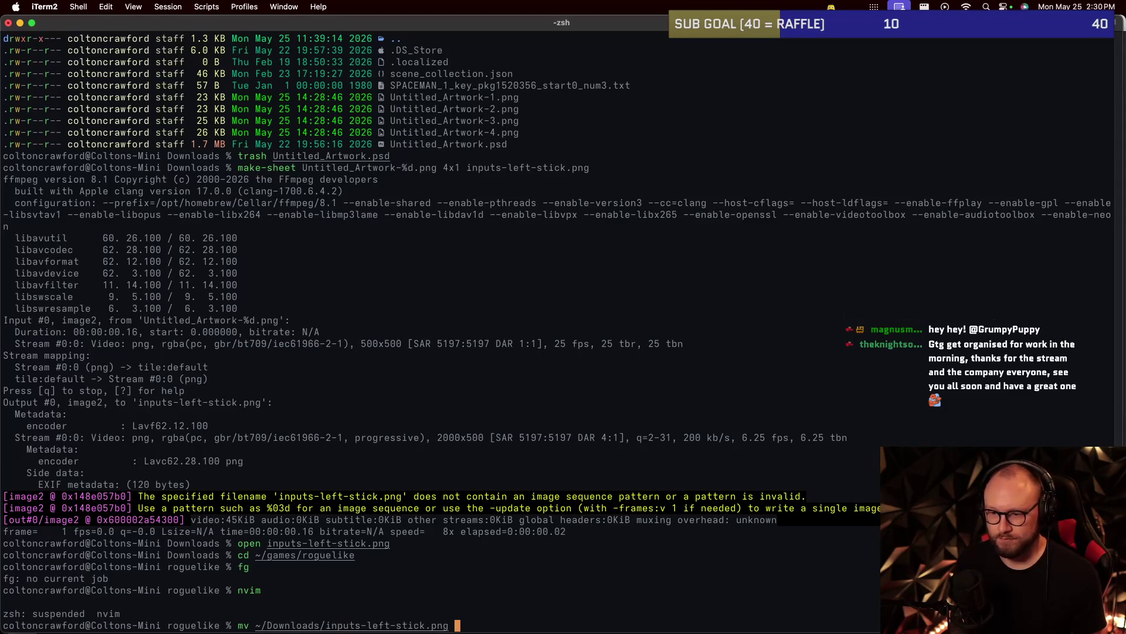
type("sprites/in")
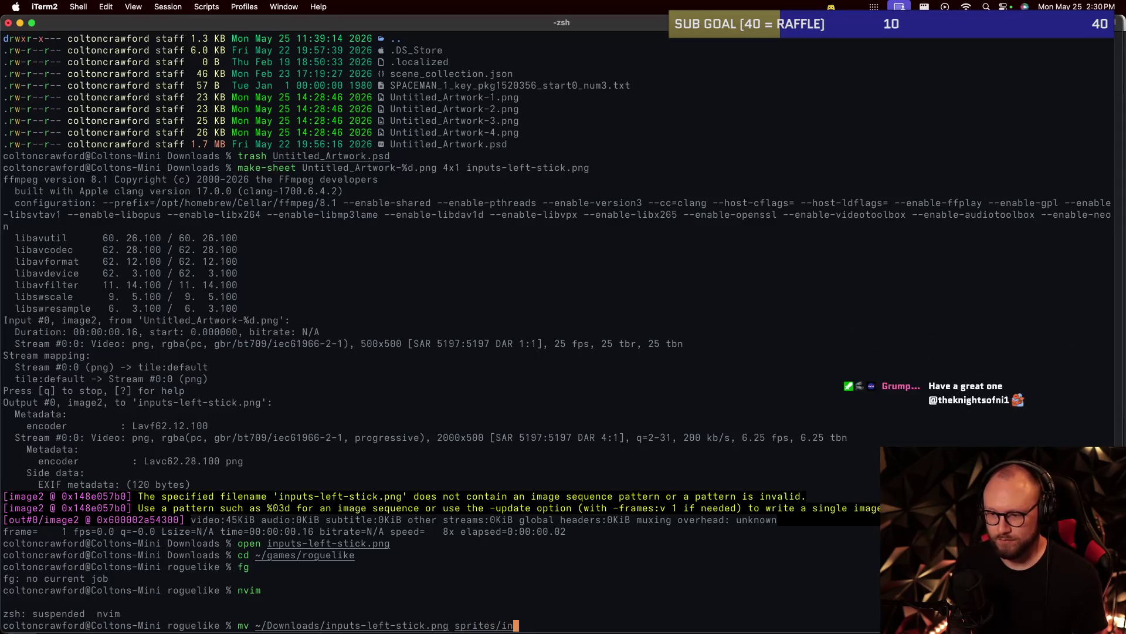
key("BackSpace")
key("BackSpace")
key("BackSpace")
key("BackSpace")
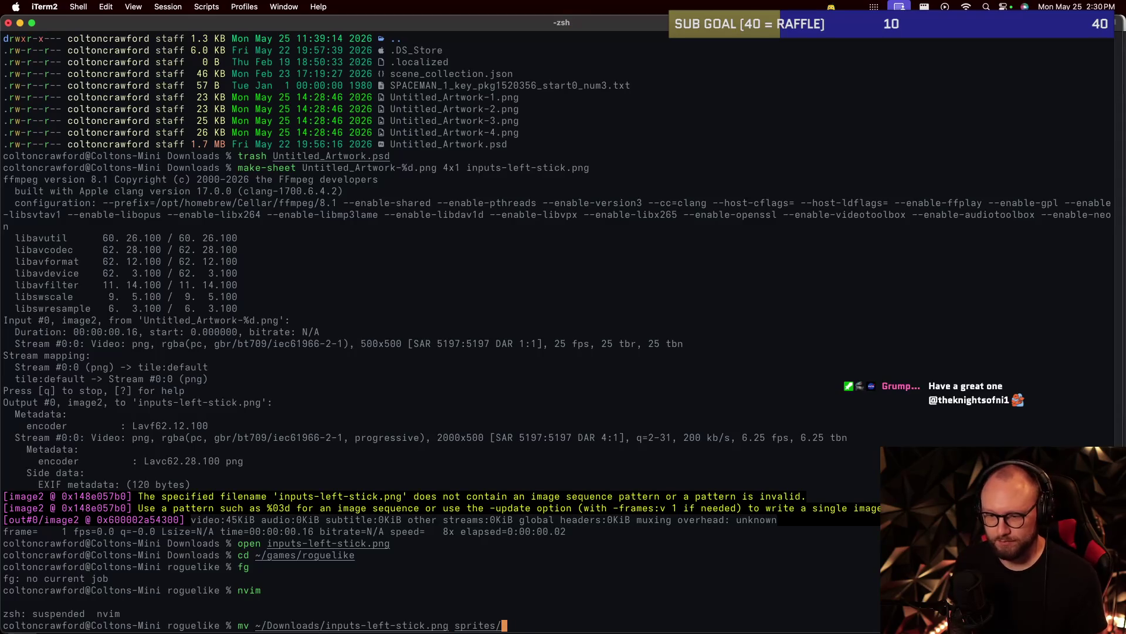
key("BackSpace")
key("BackSpace")
key("BackSpace")
key("BackSpace")
key("BackSpace")
key("BackSpace")
key("BackSpace")
key("BackSpace")
key("BackSpace")
key("BackSpace")
key("BackSpace")
key("BackSpace")
key("BackSpace")
key("BackSpace")
key("BackSpace")
key("BackSpace")
key("BackSpace")
key("BackSpace")
key("BackSpace")
key("BackSpace")
key("BackSpace")
key("BackSpace")
key("BackSpace")
key("BackSpace")
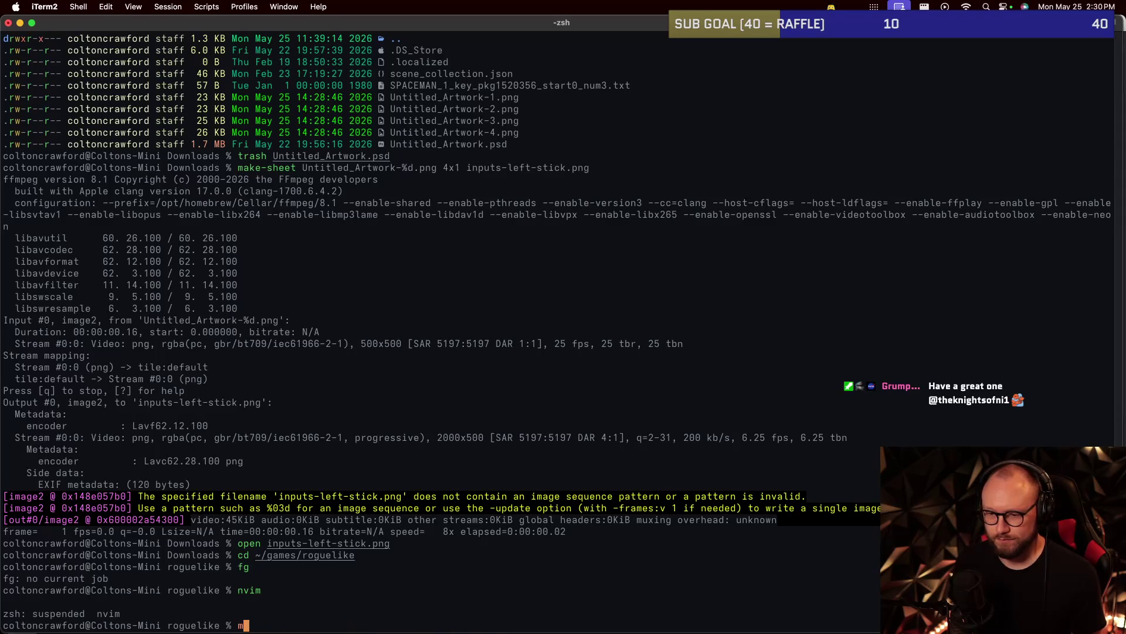
Rename sprites/inputs-left-stick.png to sprites/inputs-left-stick-old.png.
type("v sprites/inputs")
key("Tab")
type("in")
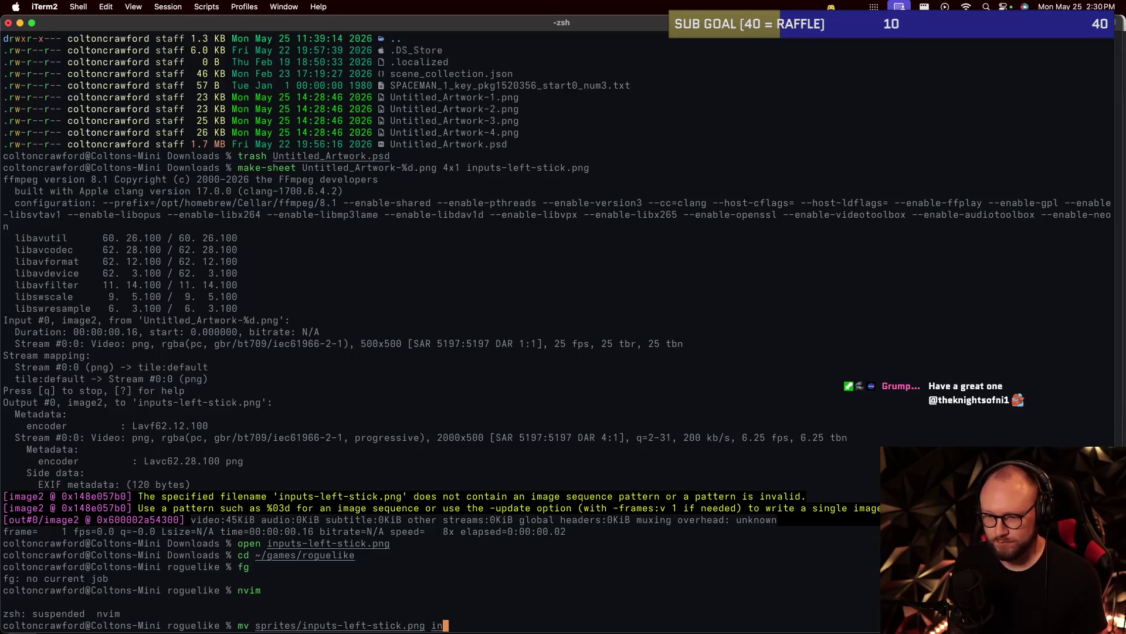
key("BackSpace")
key("BackSpace")
type("sprites/input-left-stick=")
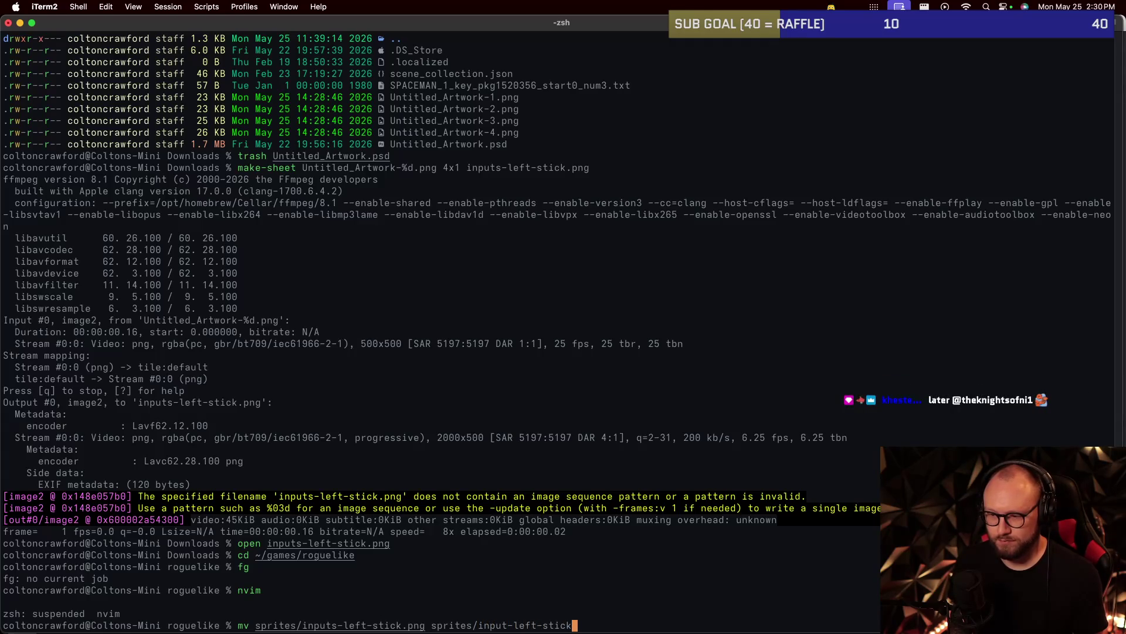
key("BackSpace")
key("BackSpace")
key("BackSpace")
key("BackSpace")
key("BackSpace")
key("BackSpace")
key("BackSpace")
key("BackSpace")
type("s-")
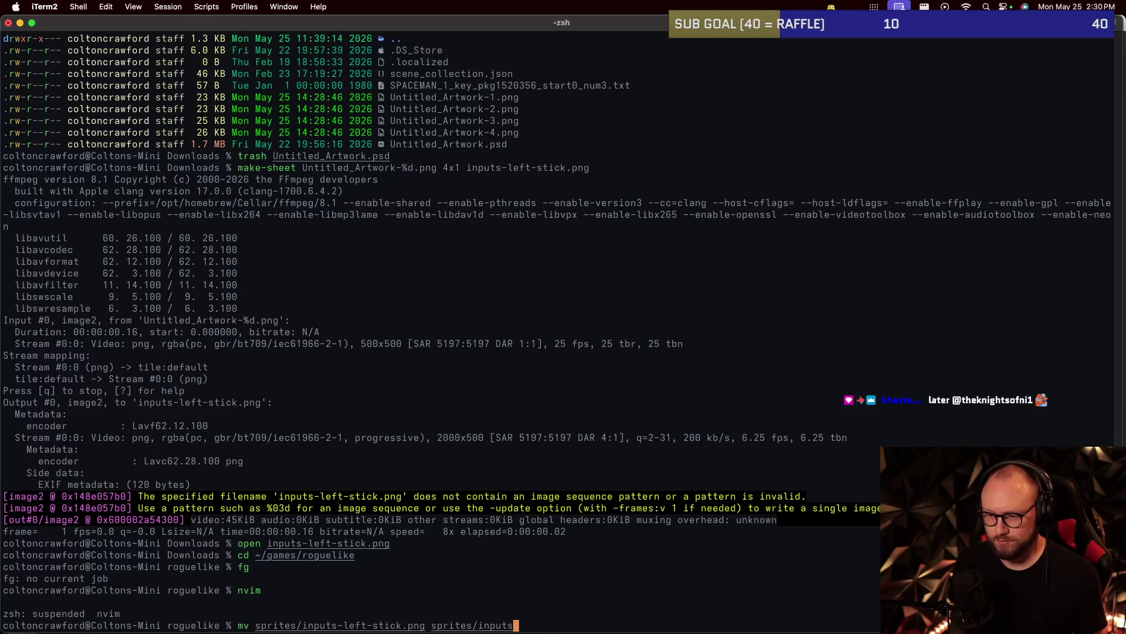
type("left-stick-old.png")
key("Return")
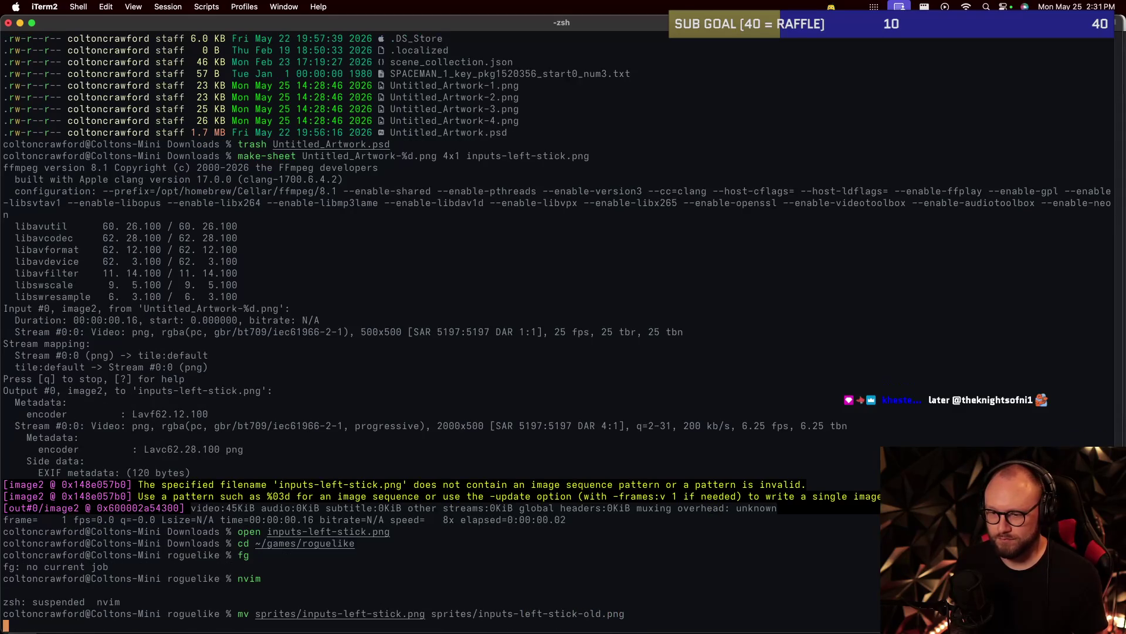
Move ~/Downloads/inputs-left-stick.png into sprites and resume Neovim with fg.
type("mv ~/Downloads/inpu")
key("Tab")
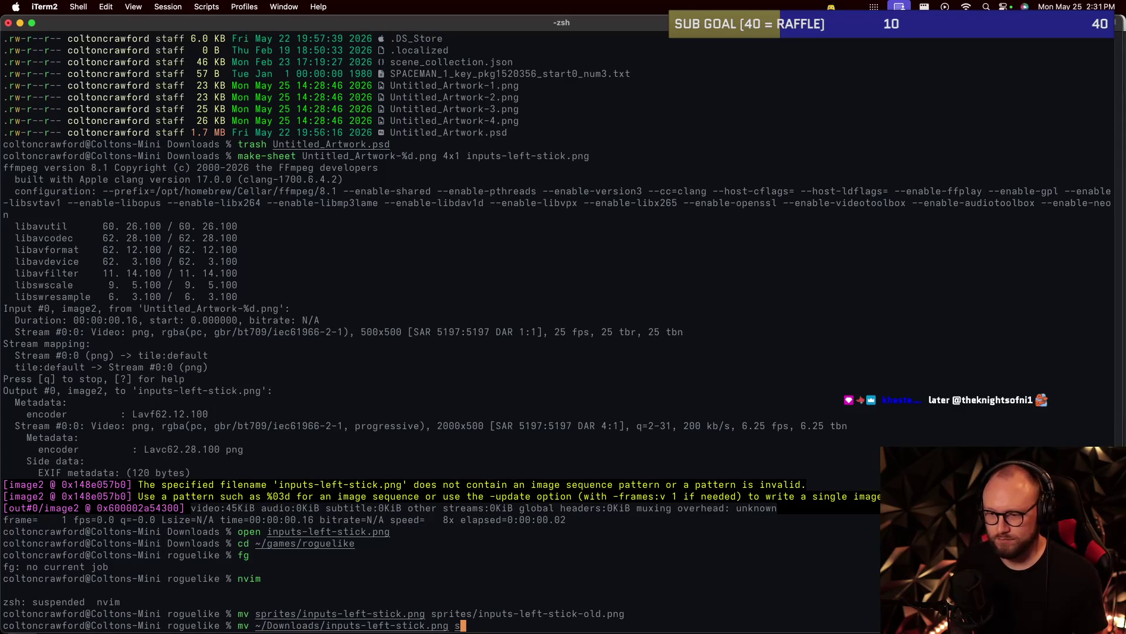
type("prites")
key("Return")
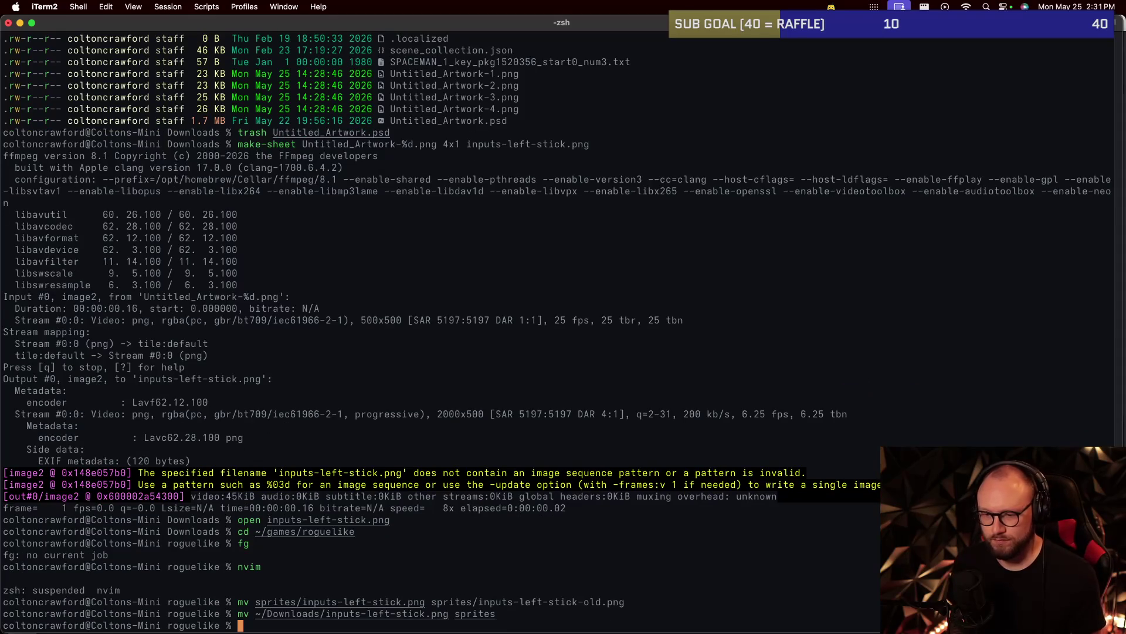
type("fg")
key("Return")
Resume Neovim and open src/Track.cpp.
key("j")
key("Escape")
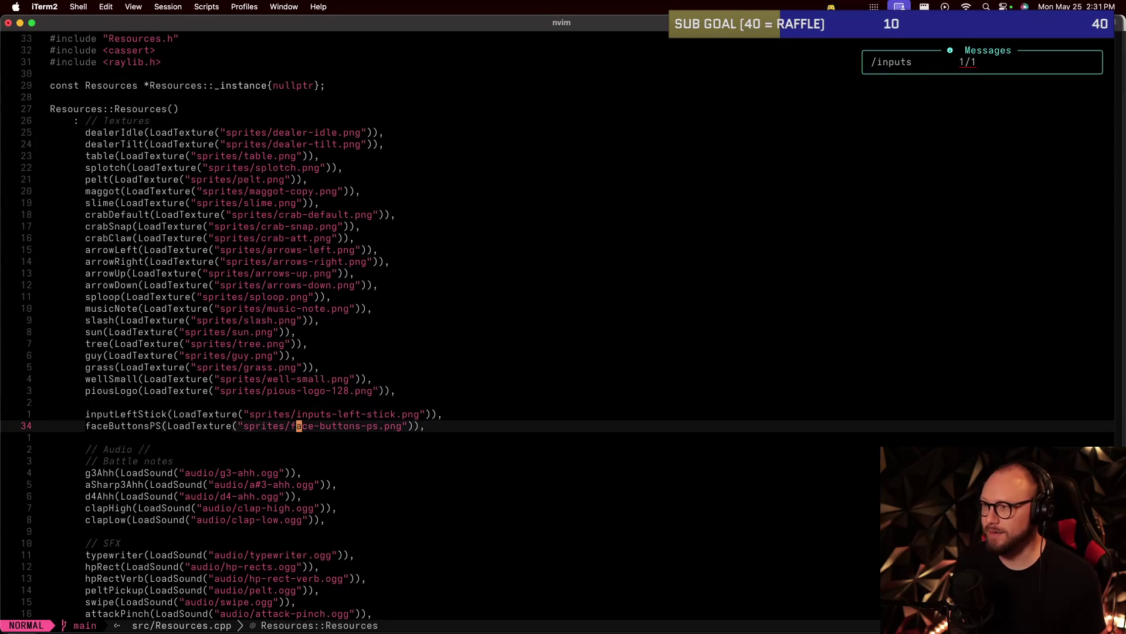
type(":e src/Tra")
key("Return")
Change INPUT_SPRITE_SIZE from 32 to 500 and save Track.cpp.
key("g")
key("g")
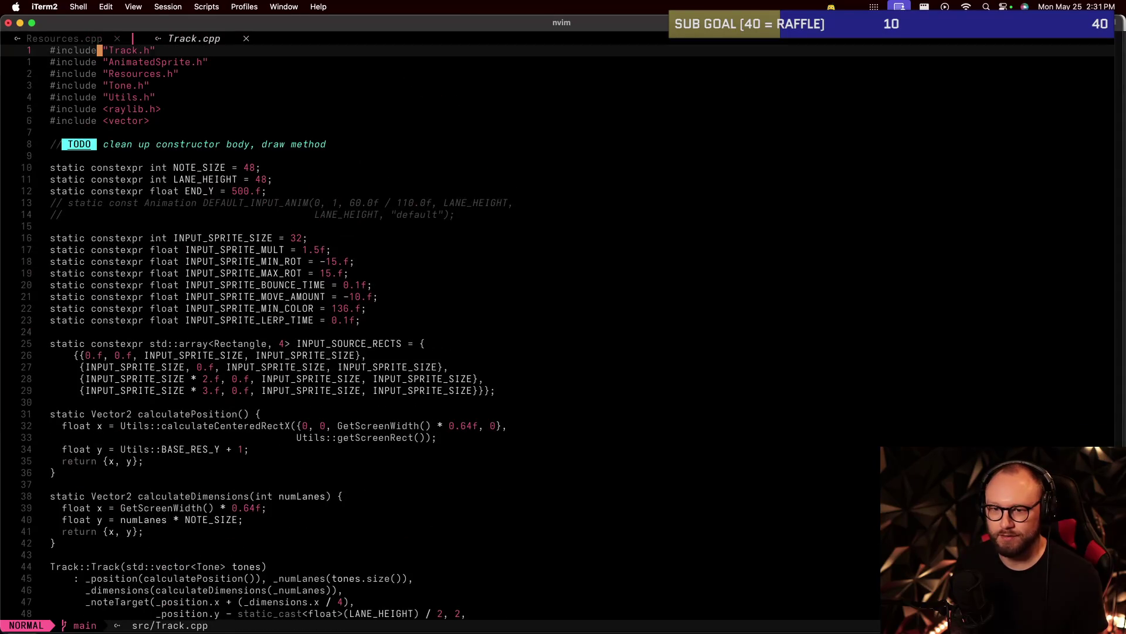
type("/input")
key("Return")
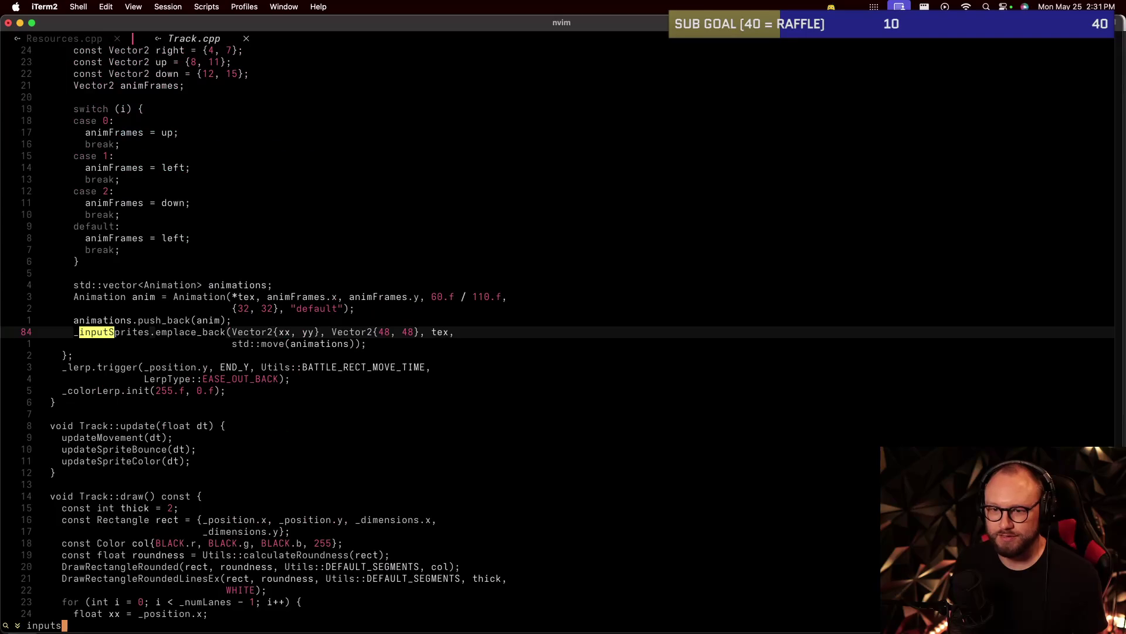
key("ctrl+o")
key("j")
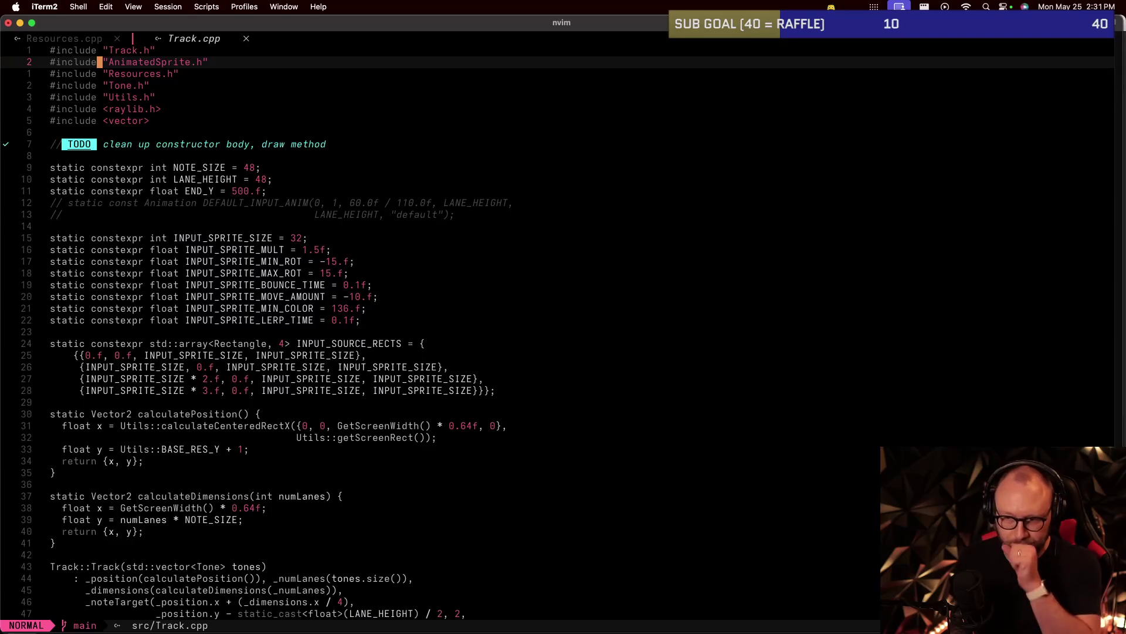
key("j")
key("j")
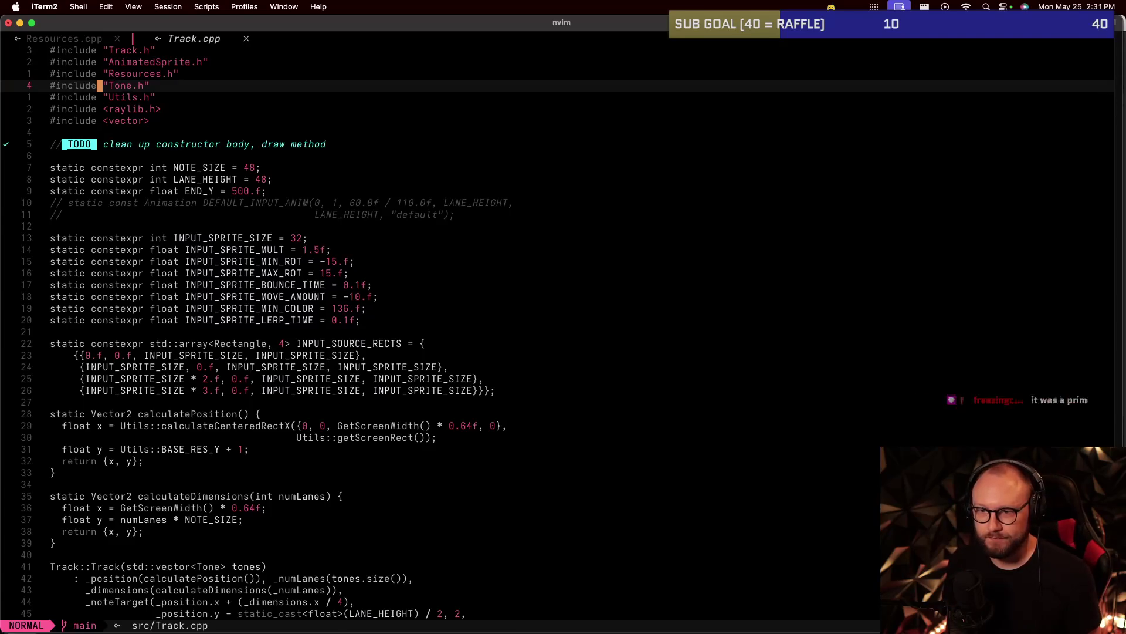
key("j")
key("j")
key("j")
key("j")
key("j")
key("j")
key("j")
key("j")
key("j")
key("w")
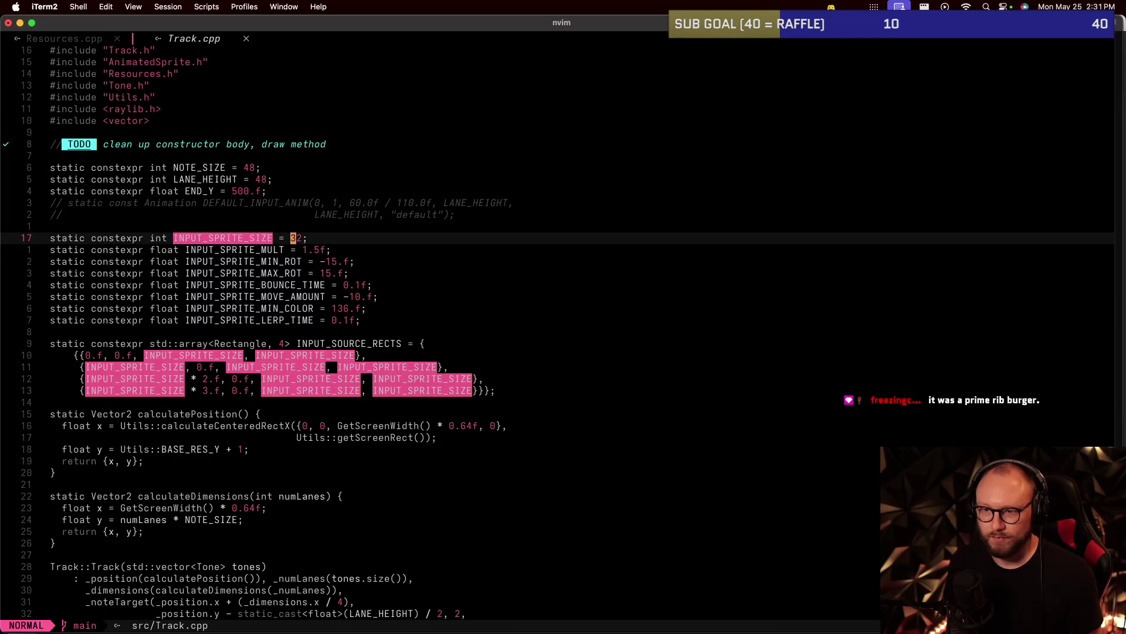
key("j")
key("j")
key("j")
key("j")
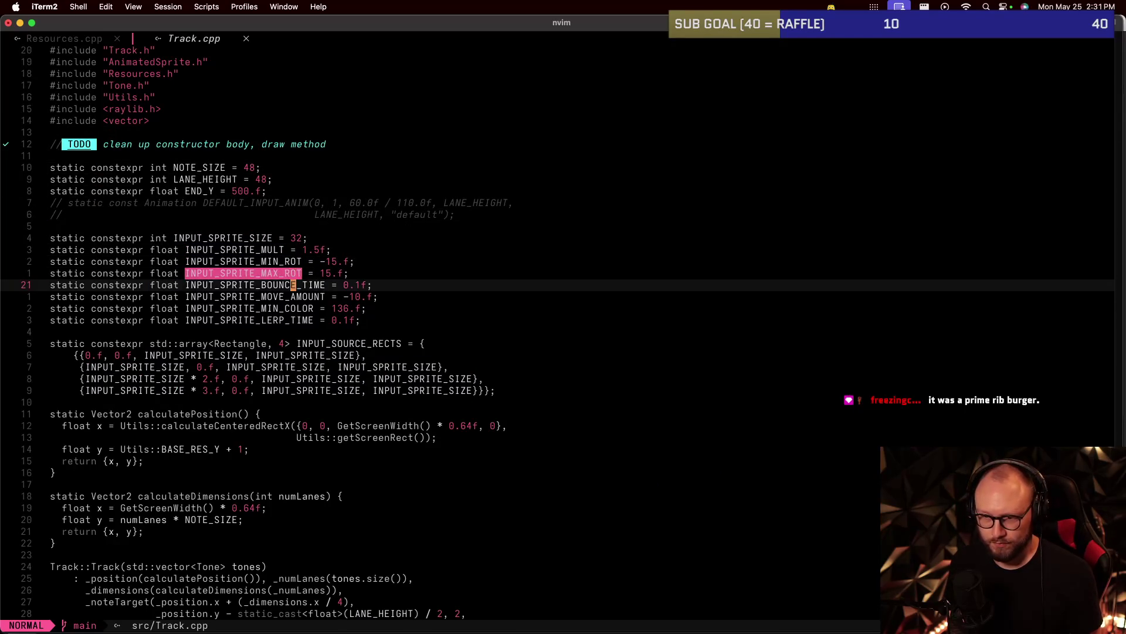
key("j")
key("j")
key("j")
key("j")
key("j")
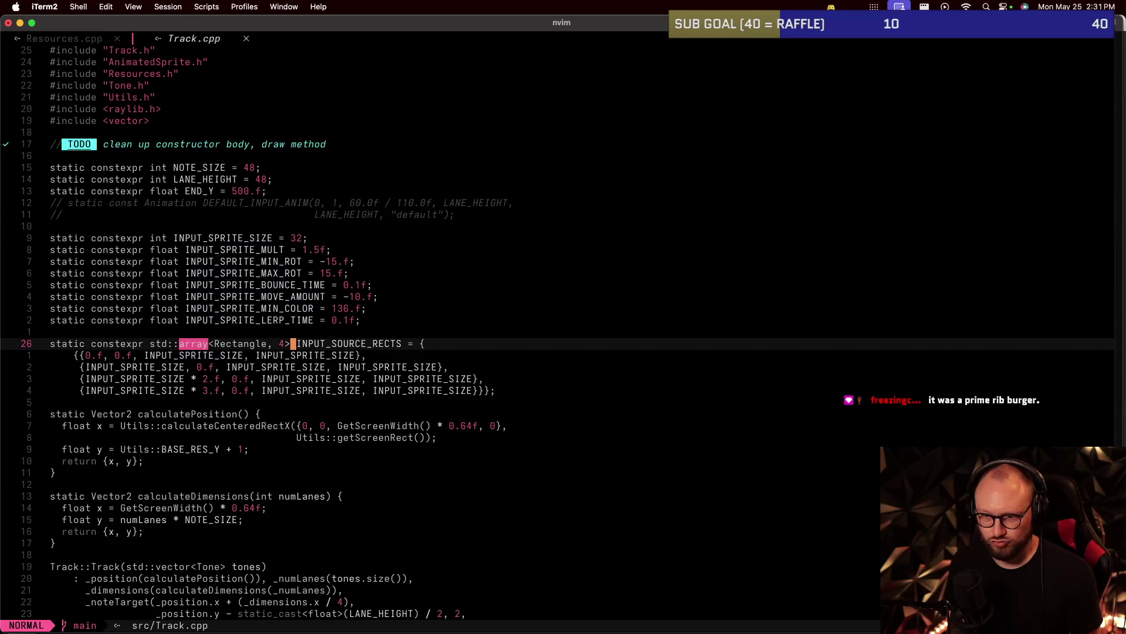
key("j")
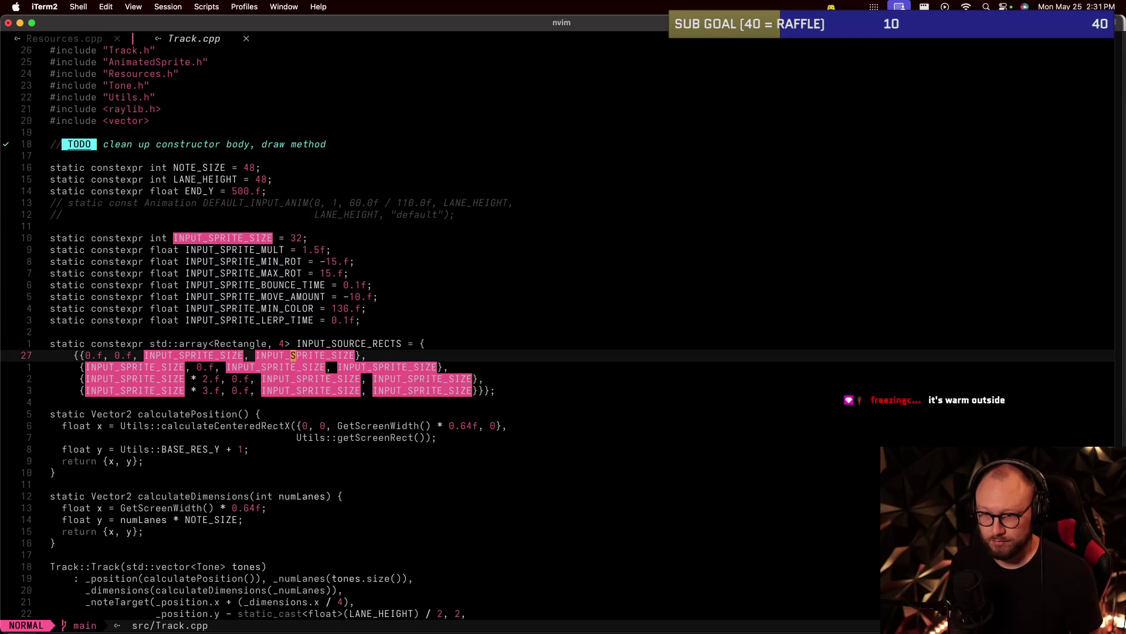
key("k")
key("k")
key("k")
key("k")
key("k")
key("k")
key("k")
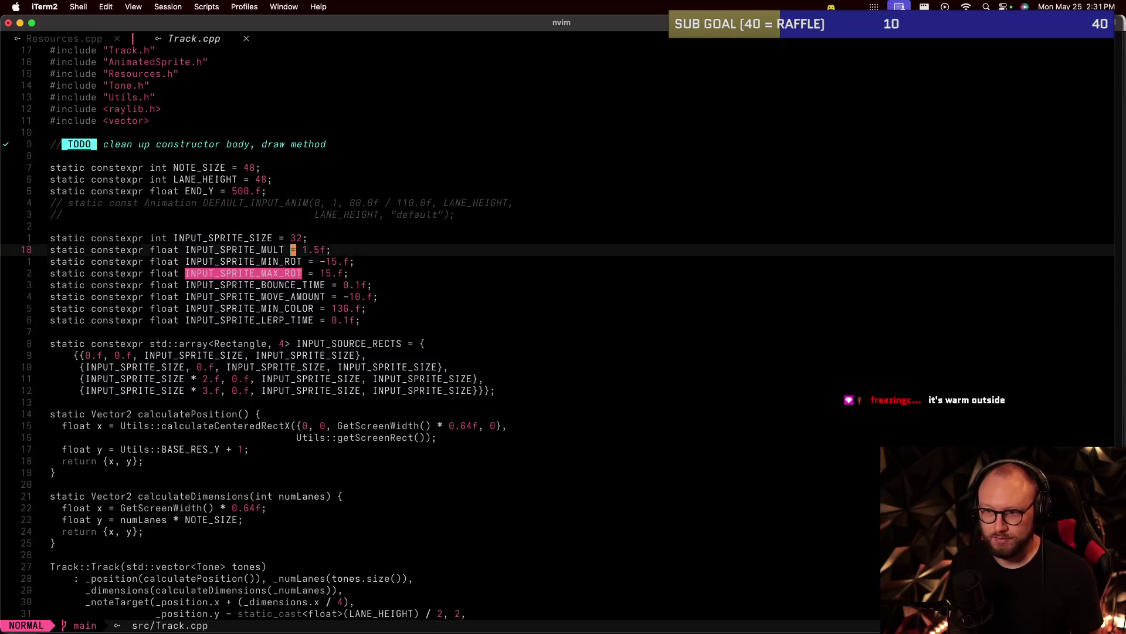
key("k")
key("k")
type("cw")
type("500")
key("Escape")
type(":w")
key("Return")
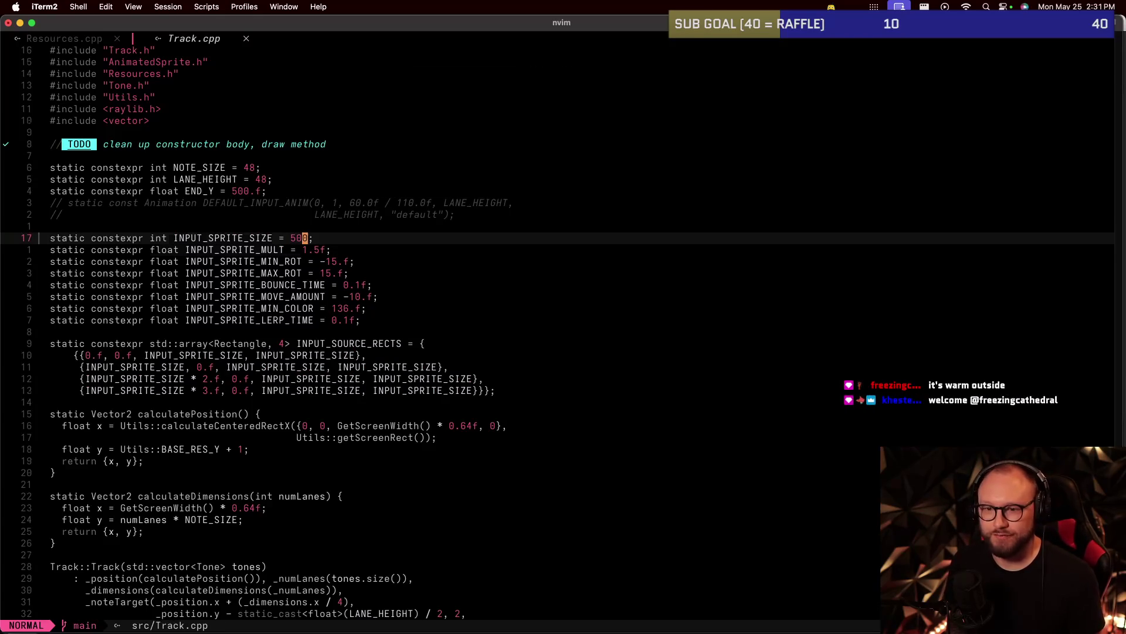
In the Track constructor, change the Animation frame size from {32, 32} to {500, 500}.
key("j")
key("j")
key("j")
key("j")
key("j")
key("j")
key("j")
key("j")
key("j")
key("j")
key("j")
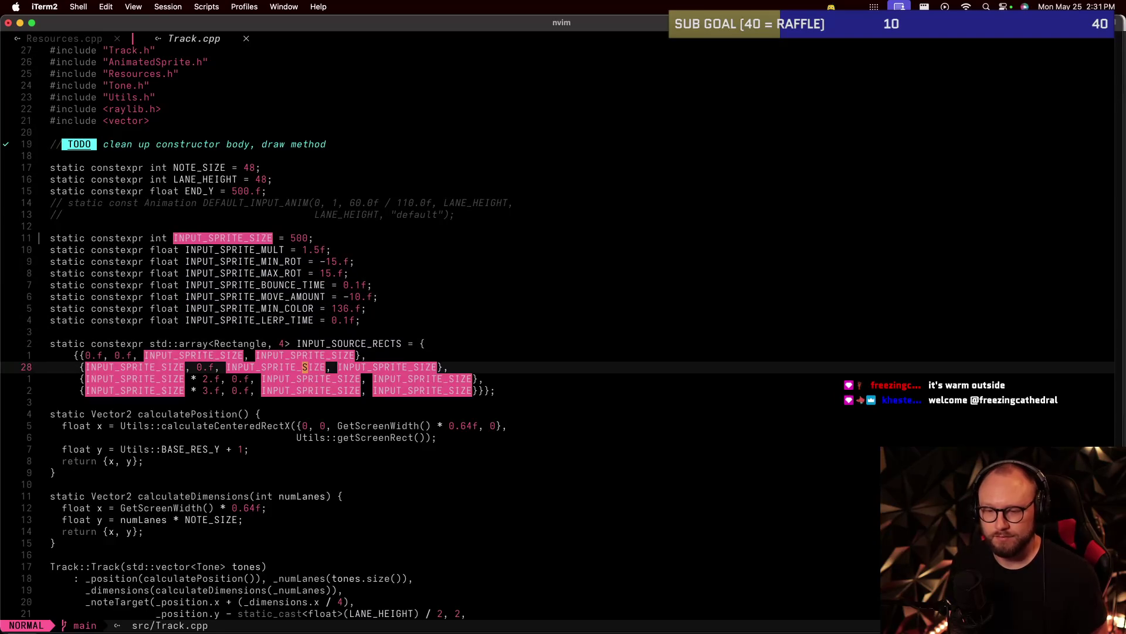
key("ctrl+d")
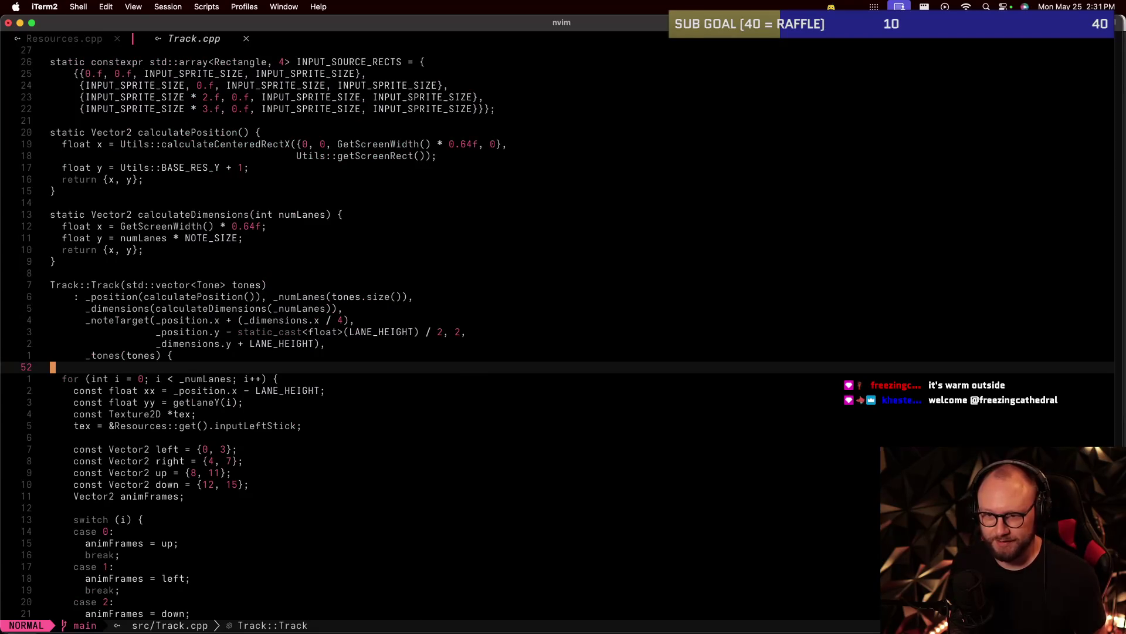
key("colon")
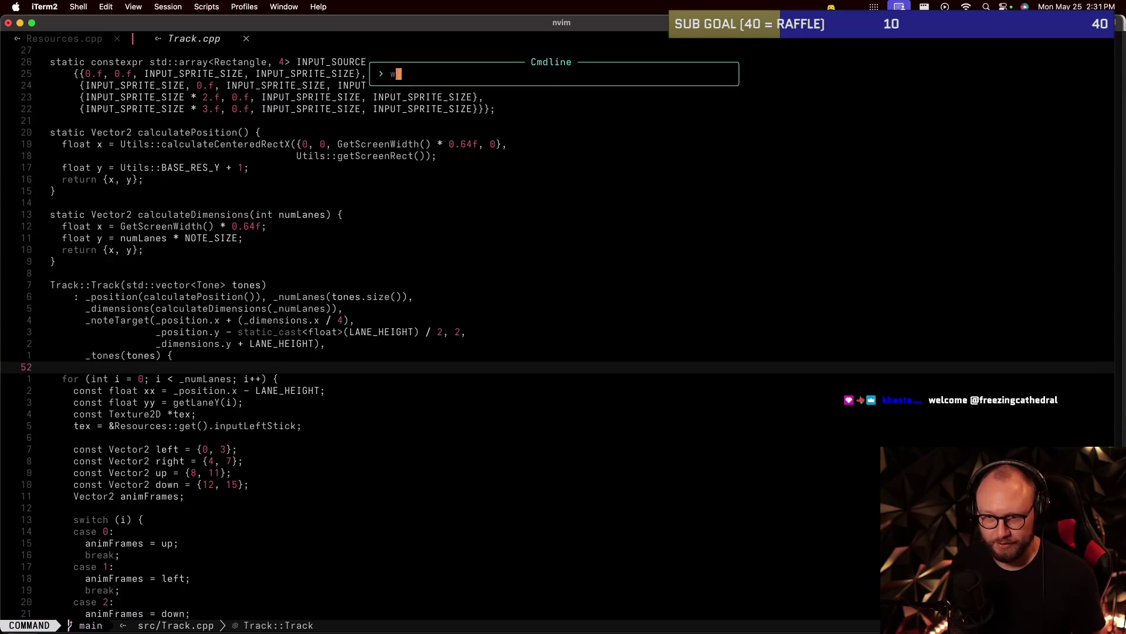
key("Escape")
key("k")
key("k")
key("k")
key("k")
key("k")
key("k")
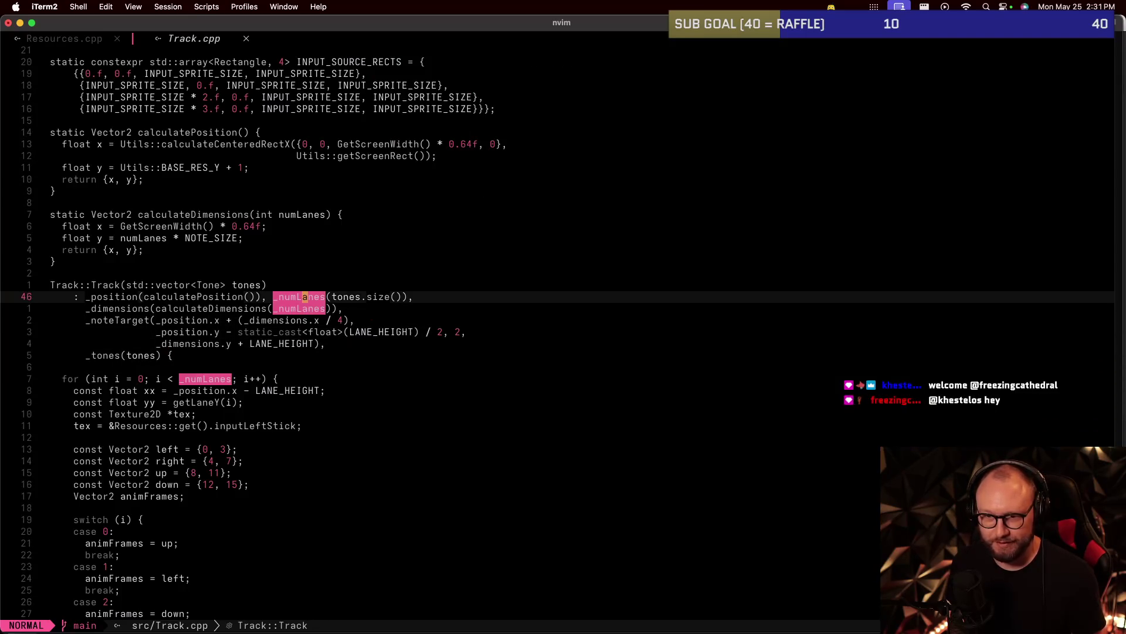
key("j")
key("j")
key("j")
key("j")
key("j")
key("j")
key("j")
key("j")
key("j")
key("j")
key("j")
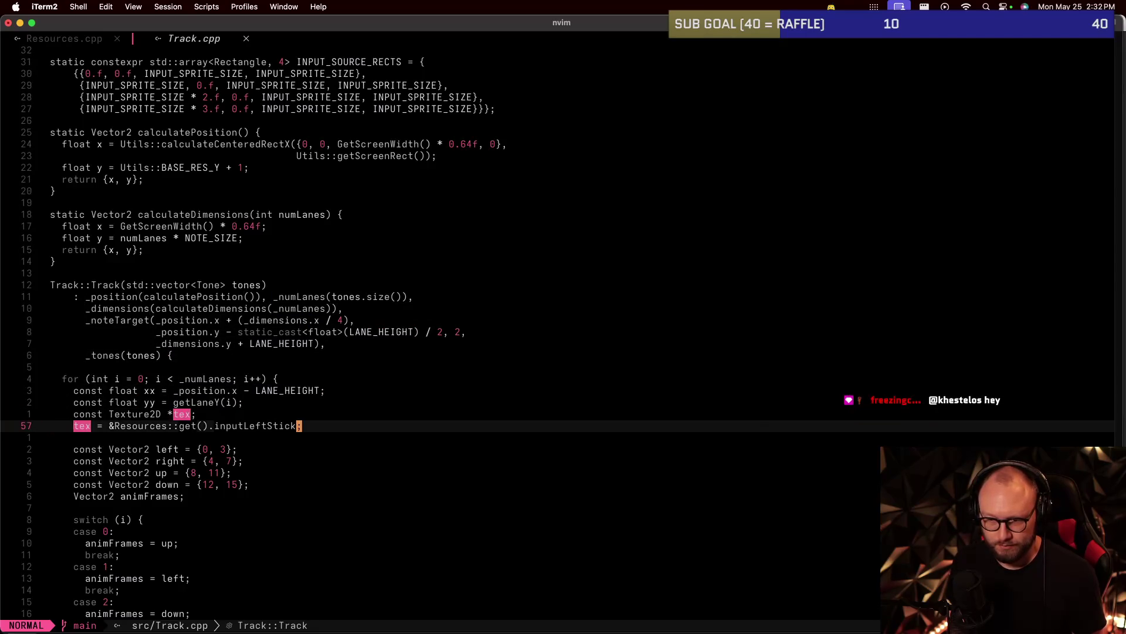
key("j")
key("j")
key("j")
key("j")
key("j")
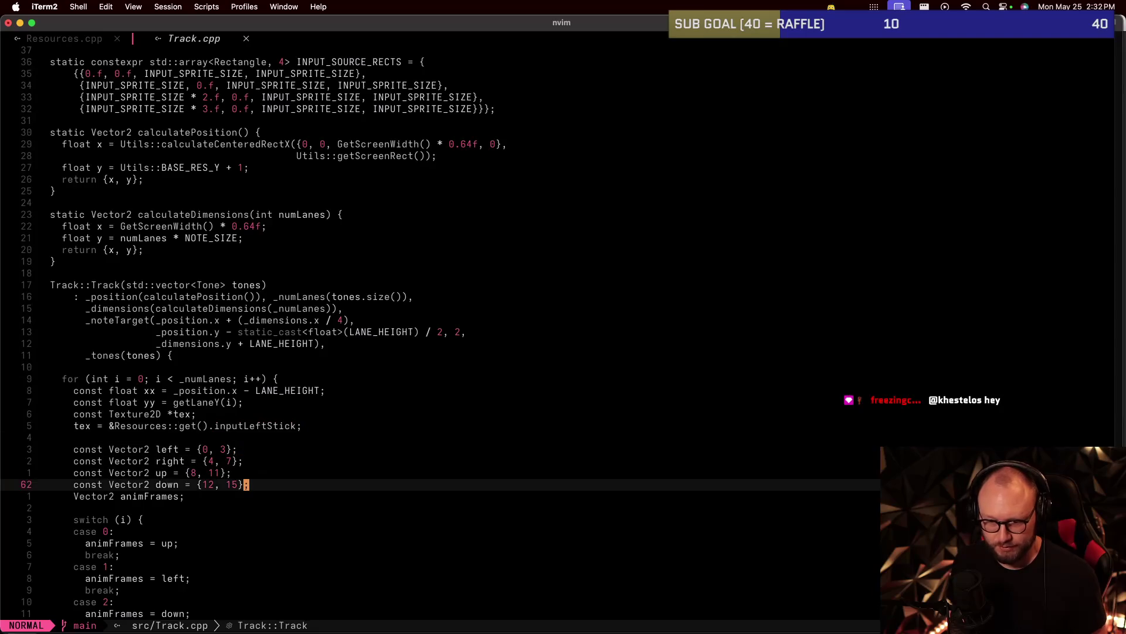
key("ctrl+d")
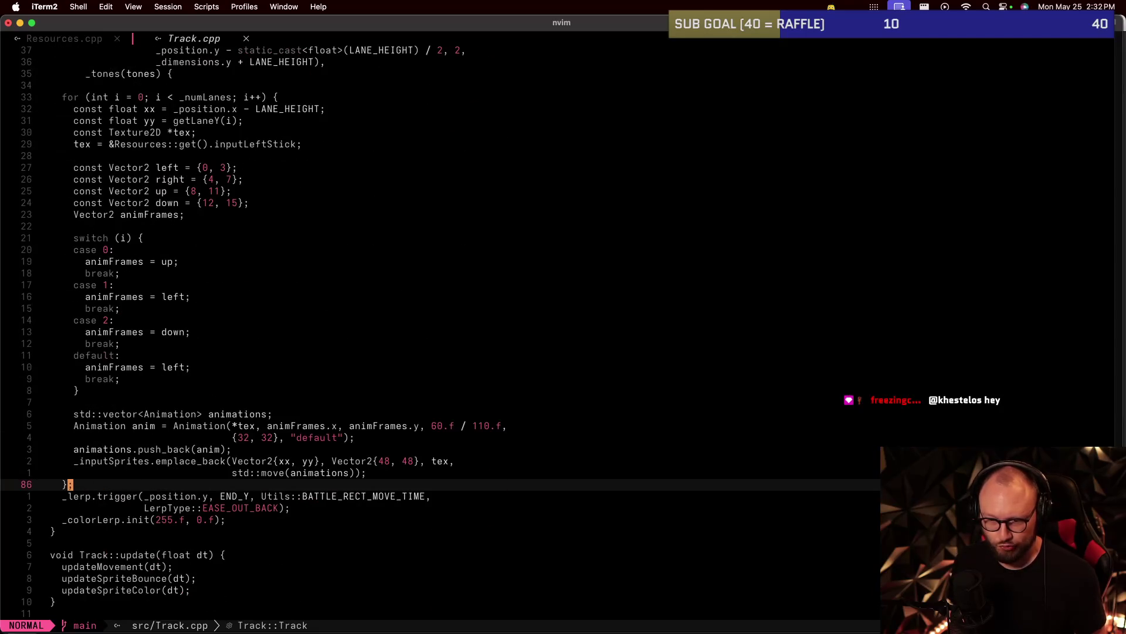
key("k")
key("k")
key("k")
key("k")
key("k")
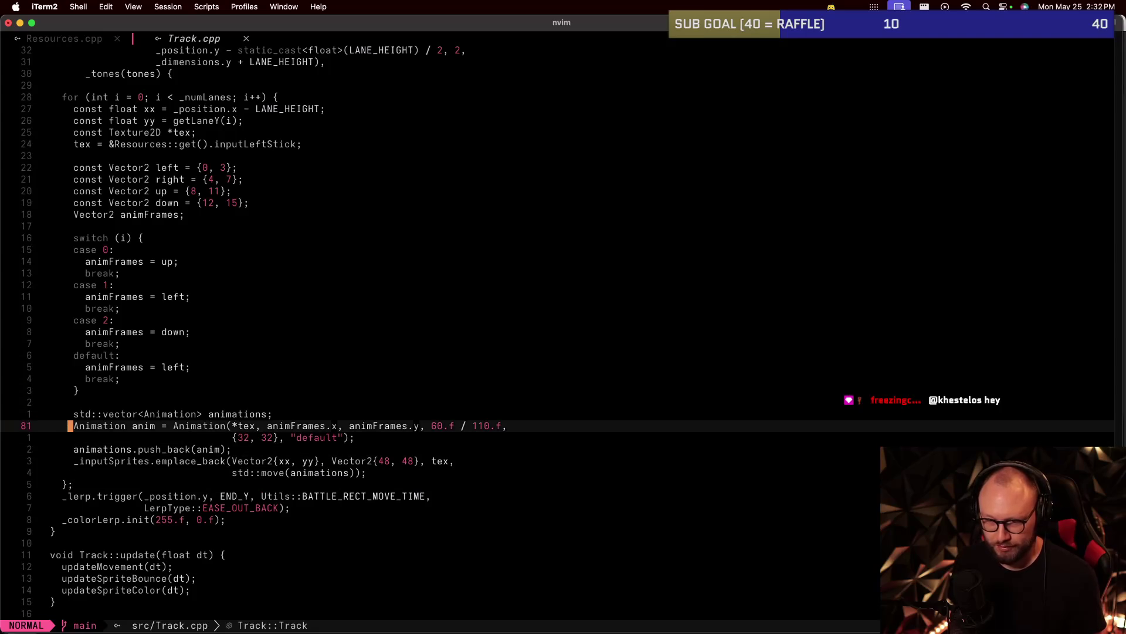
key("w")
key("w")
key("w")
key("w")
key("w")
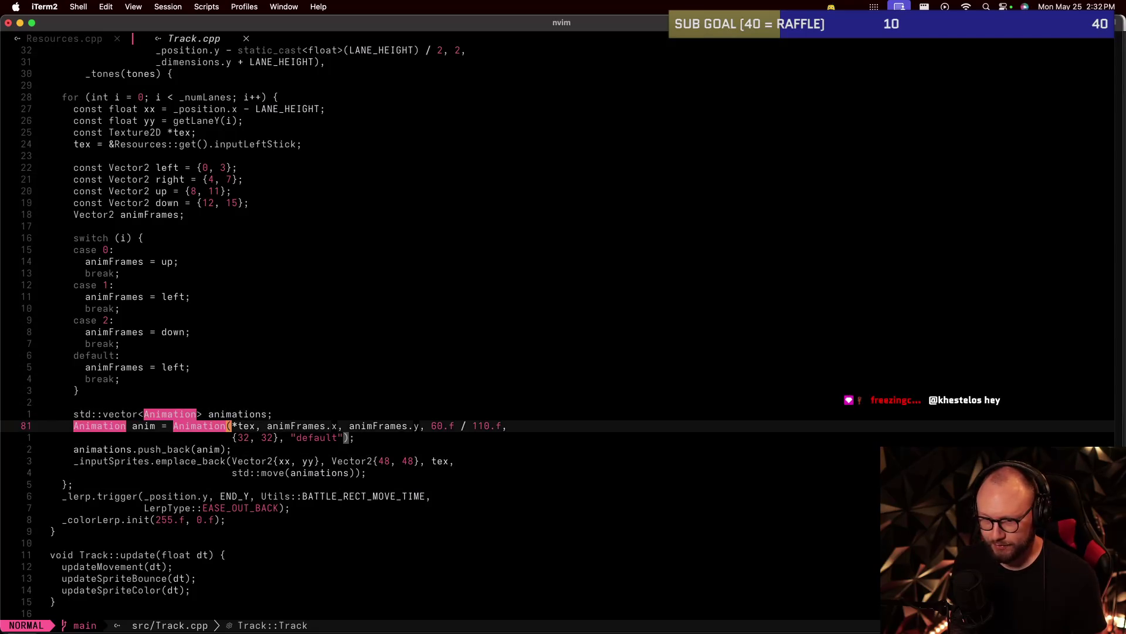
key("k")
type("jjdw500")
key("Escape")
key("w")
key("w")
type("cw")
type("500")
key("Escape")
Save Track.cpp, suspend Neovim and rebuild the project with make.
key("j")
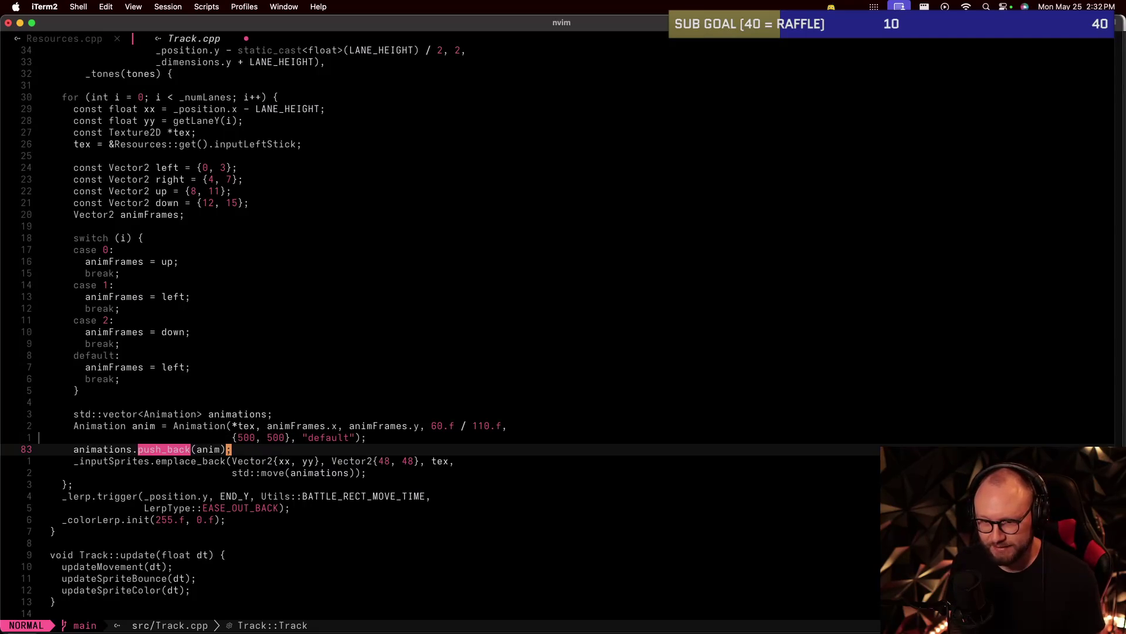
key("k")
key("j")
key("j")
key("w")
key("w")
key("w")
key("w")
key("w")
key("w")
type(":w")
key("Return")
key("ctrl+z")
type("make")
key("Return")
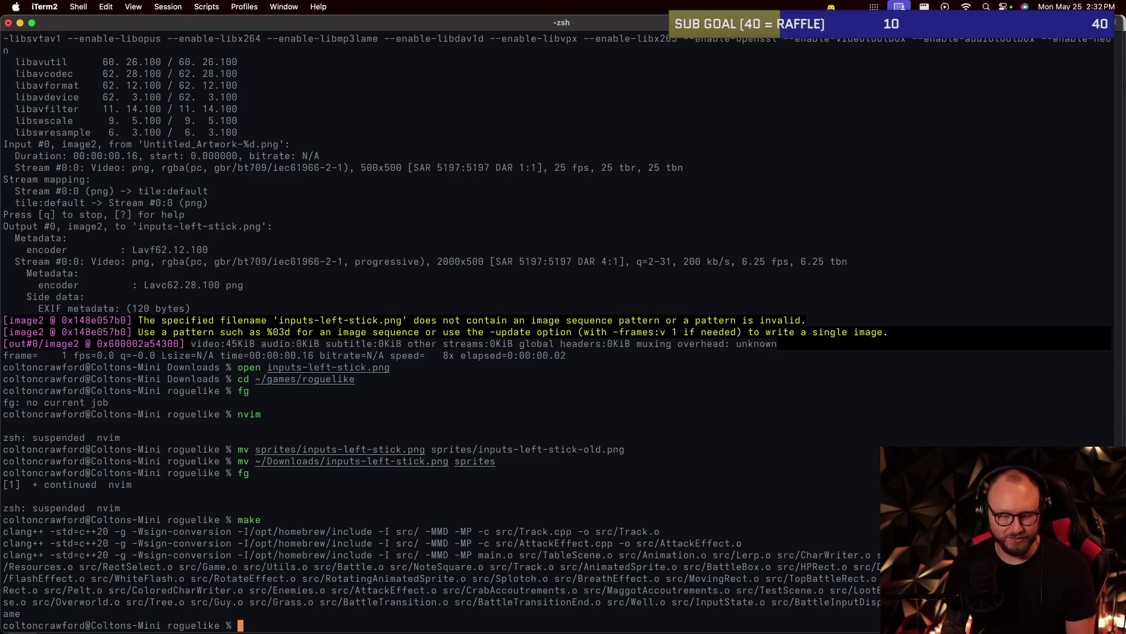
Run ./game, jump to the crab battle with F12 to inspect the input sprites, then quit.
type("./game")
key("Return")
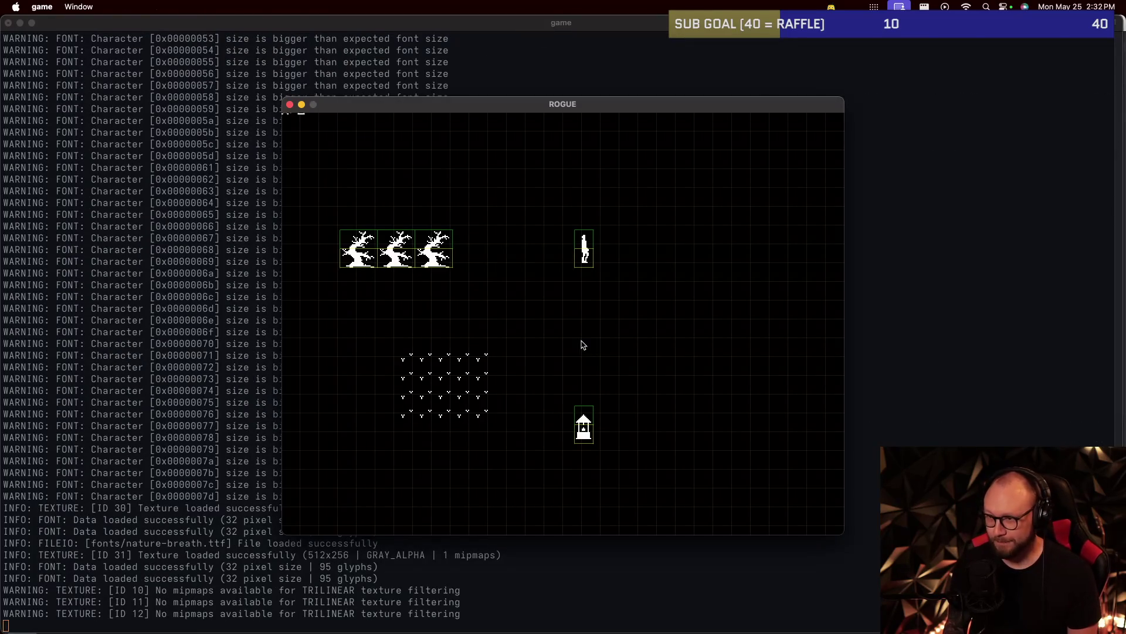
key("F12")
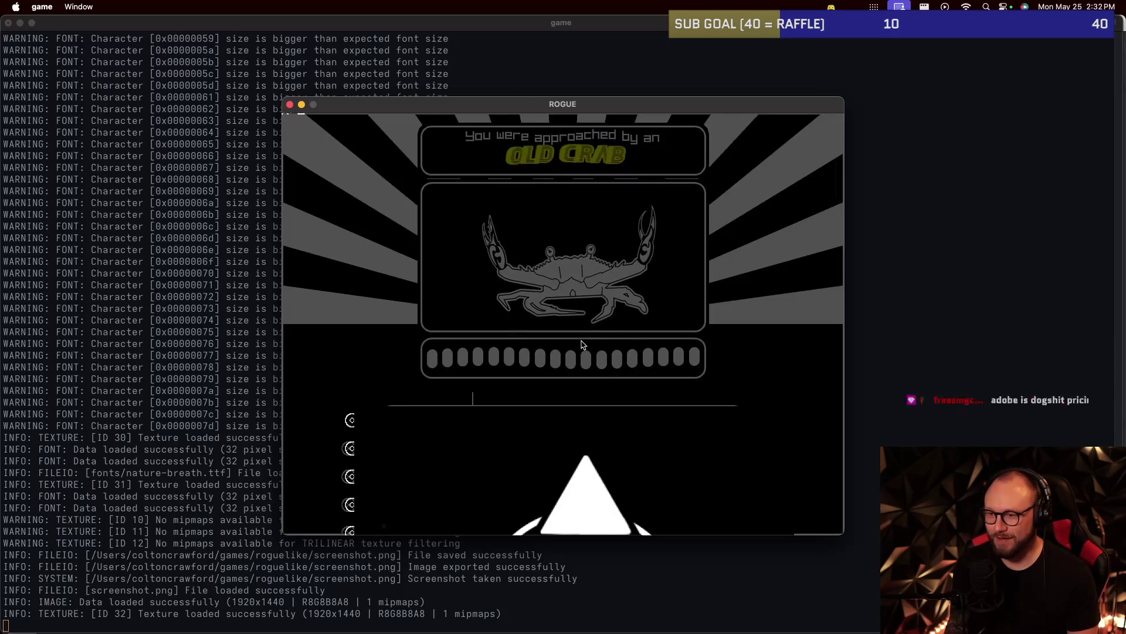
key("Escape")
key("Return")
Review the push_back and lerp trigger lines in Track.cpp.
key("colon")
key("Escape")
key("j")
key("j")
key("j")
key("k")
key("k")
key("k")
key("k")
key("k")
key("j")
key("j")
key("k")
key("k")
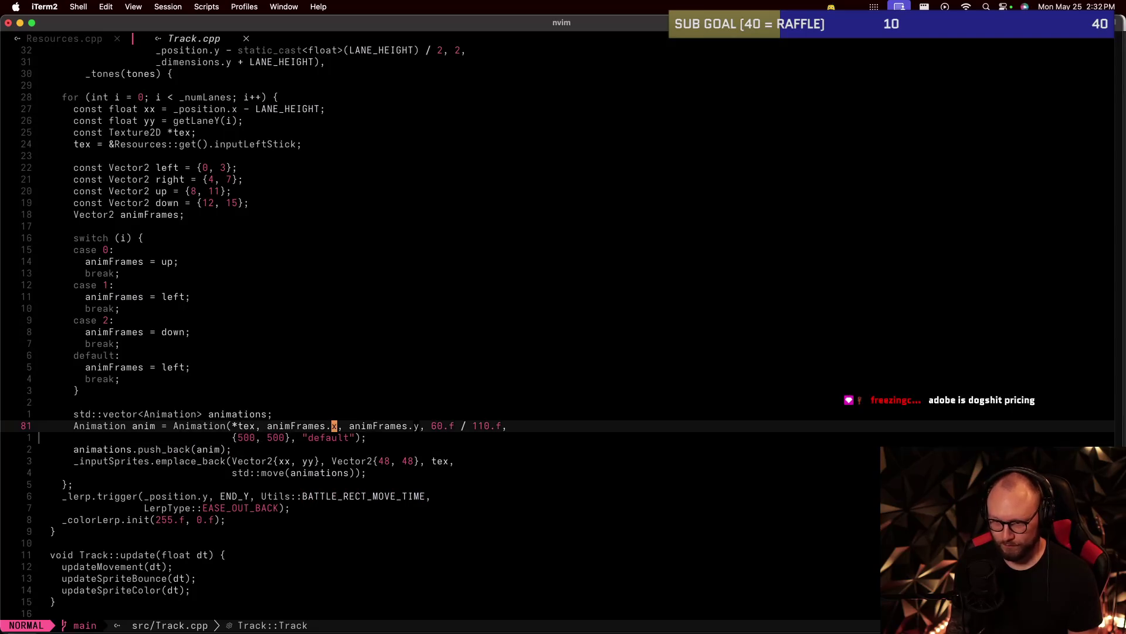
Suspend Neovim, rerun the game with ./run and quit it.
key("ctrl+z")
type("./run")
key("Return")
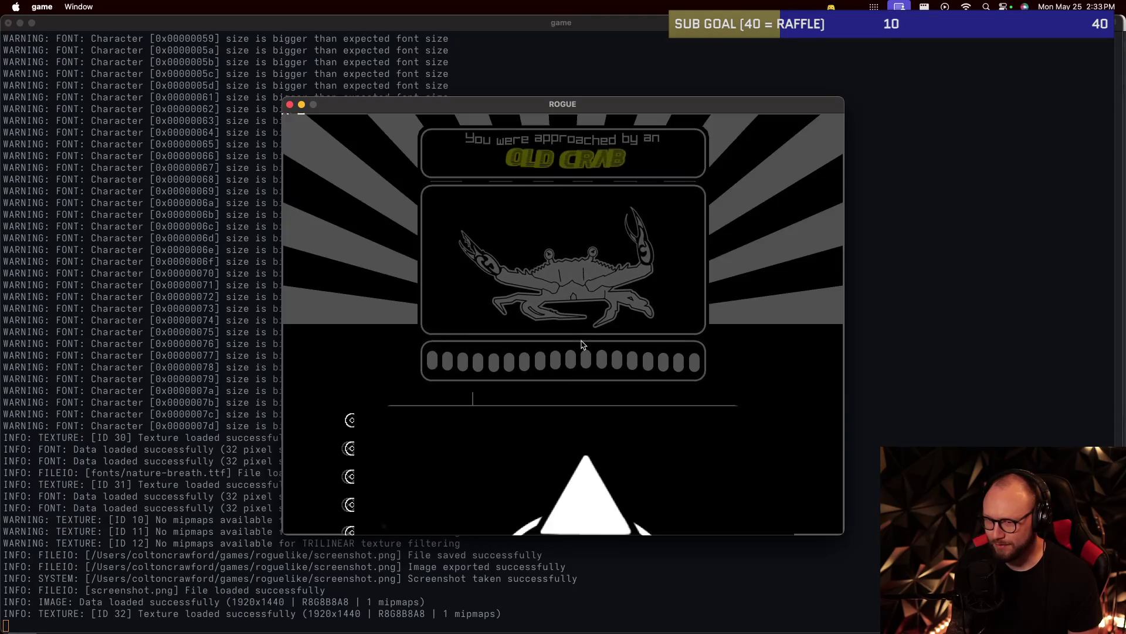
key("Escape")
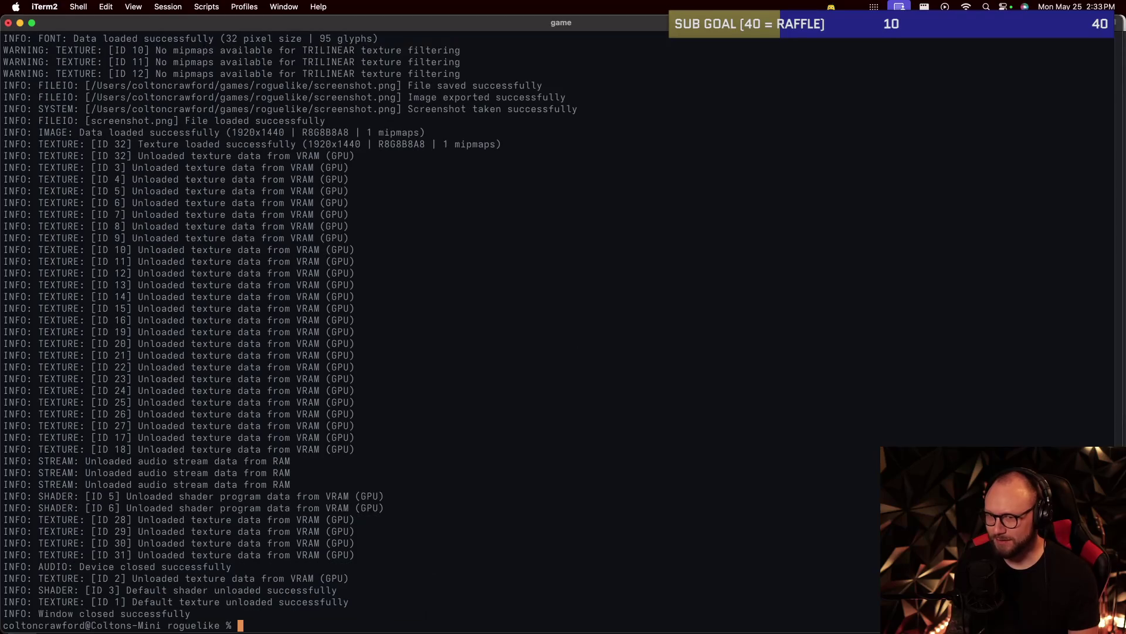
List the sprites folder and open inputs-left-stick.png in Preview.
type("cd sprites")
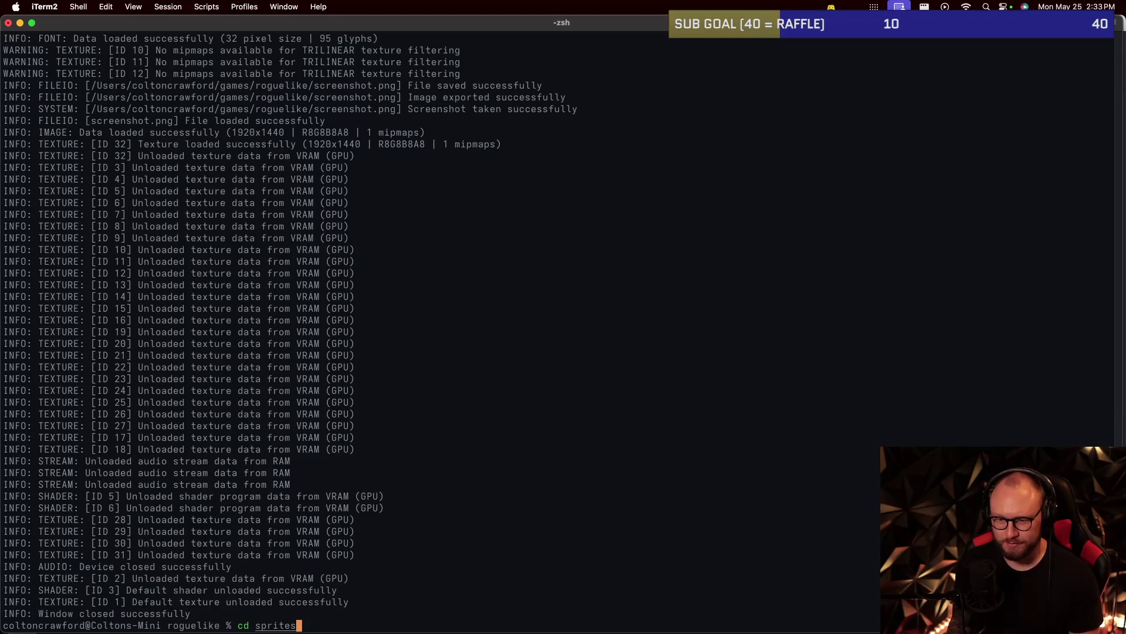
key("Return")
type("see")
key("Return")
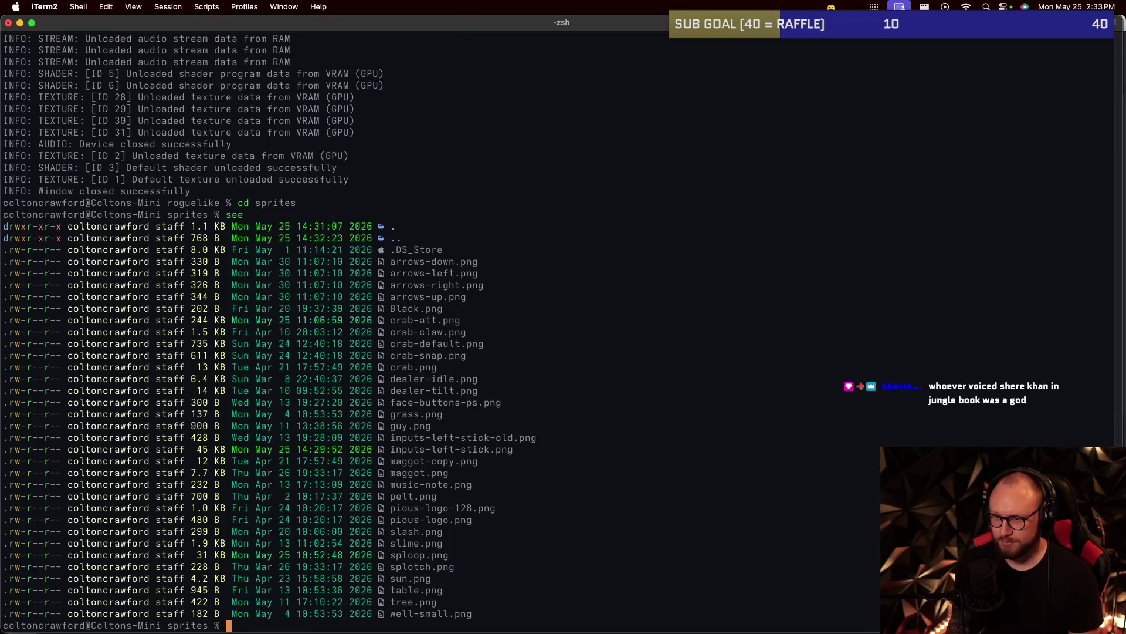
type("open inputs-left-stick")
key("Return")
type("open inputs-left-stick.png")
key("Return")
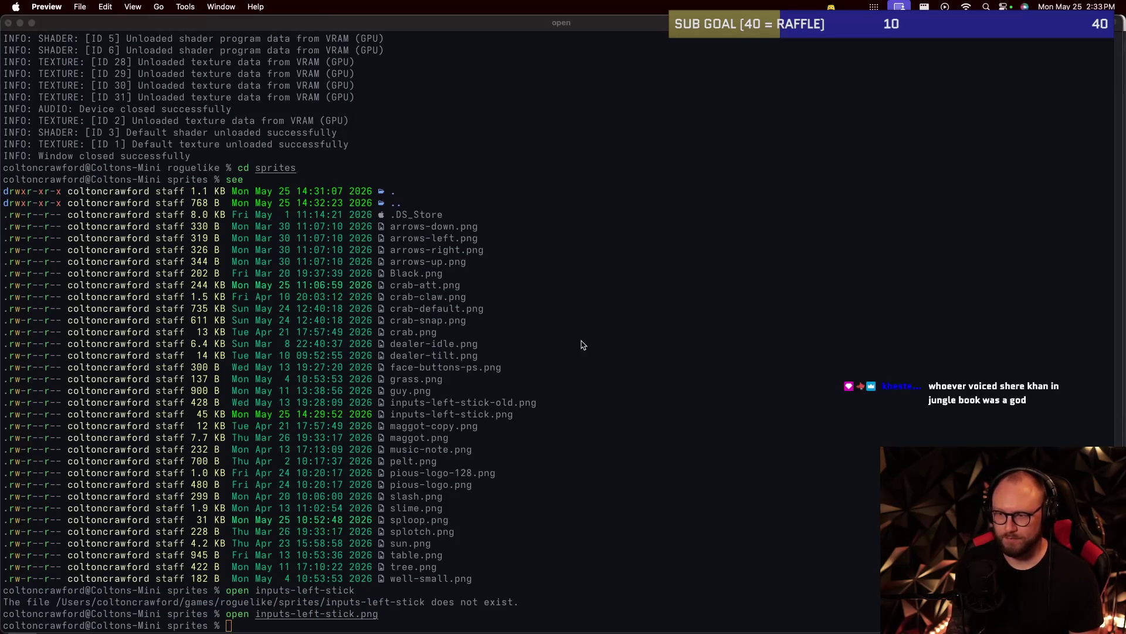
Close the preview and resume Neovim on Track.cpp with fg.
key("super+w")
left_click(582, 340)
type("f")
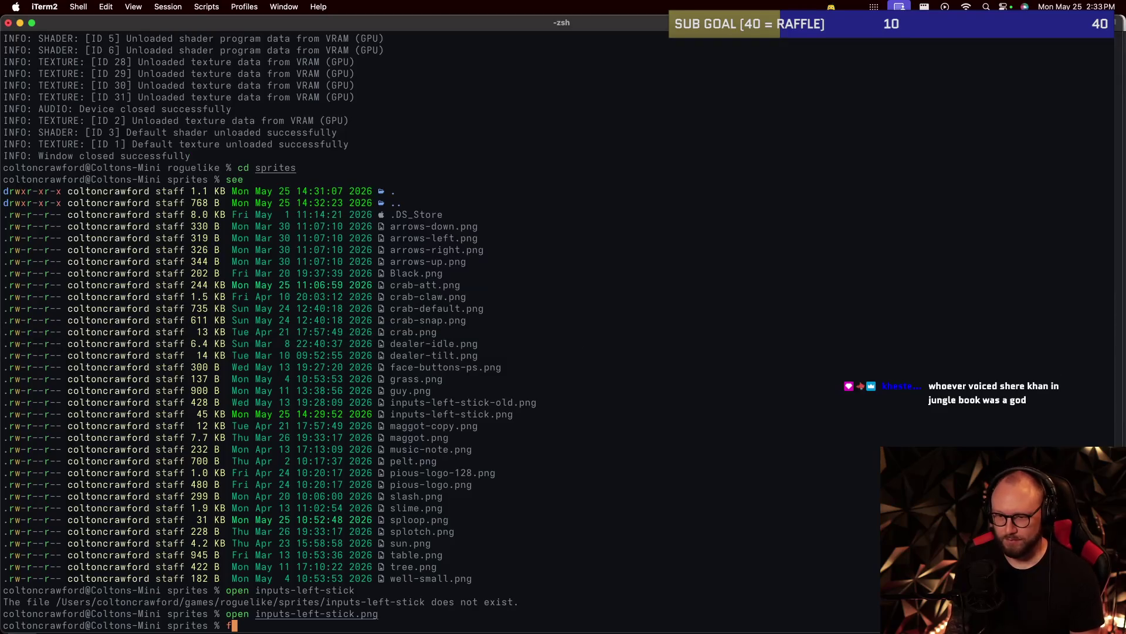
type("g")
key("Return")
key("asterisk")
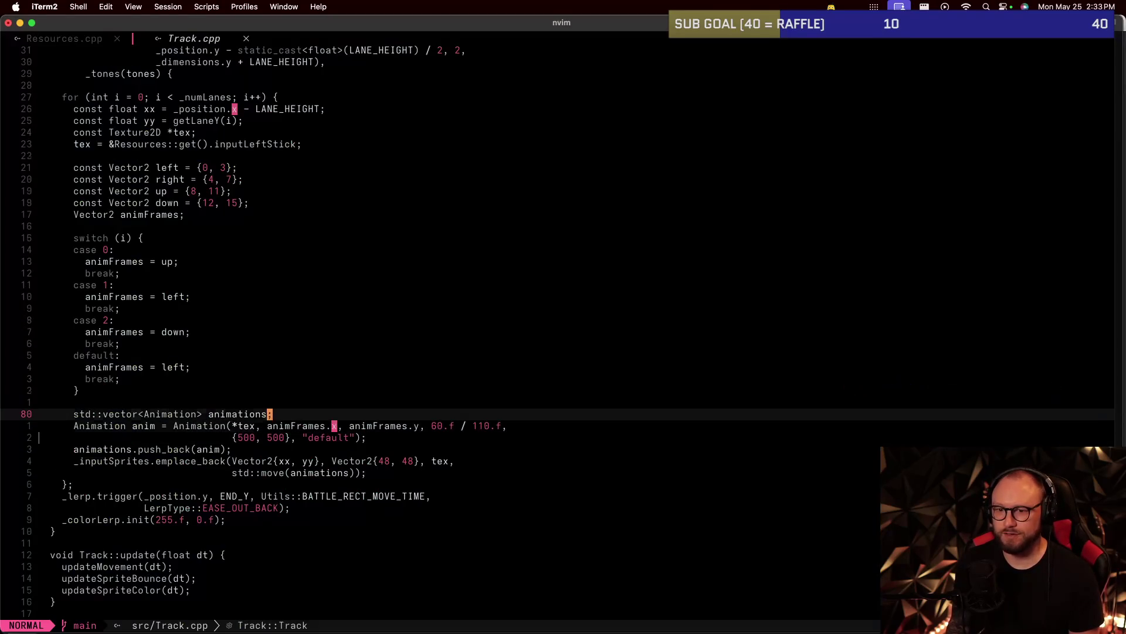
key("g")
key("g")
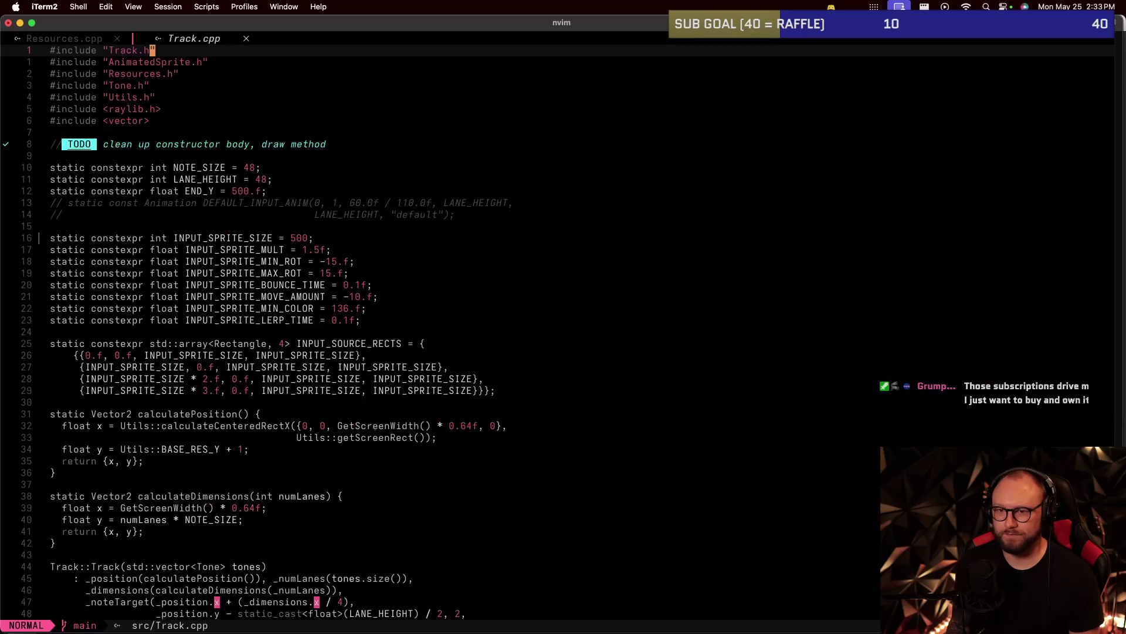
key("ctrl+w")
type("v:e src/")
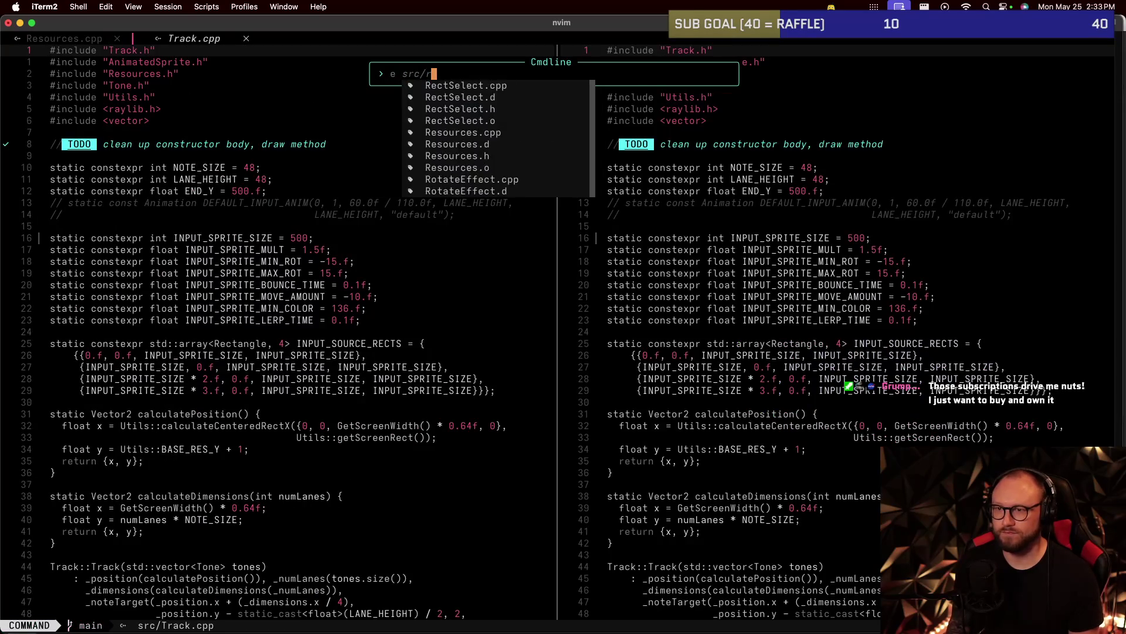
type("Res")
key("Tab")
key("Return")
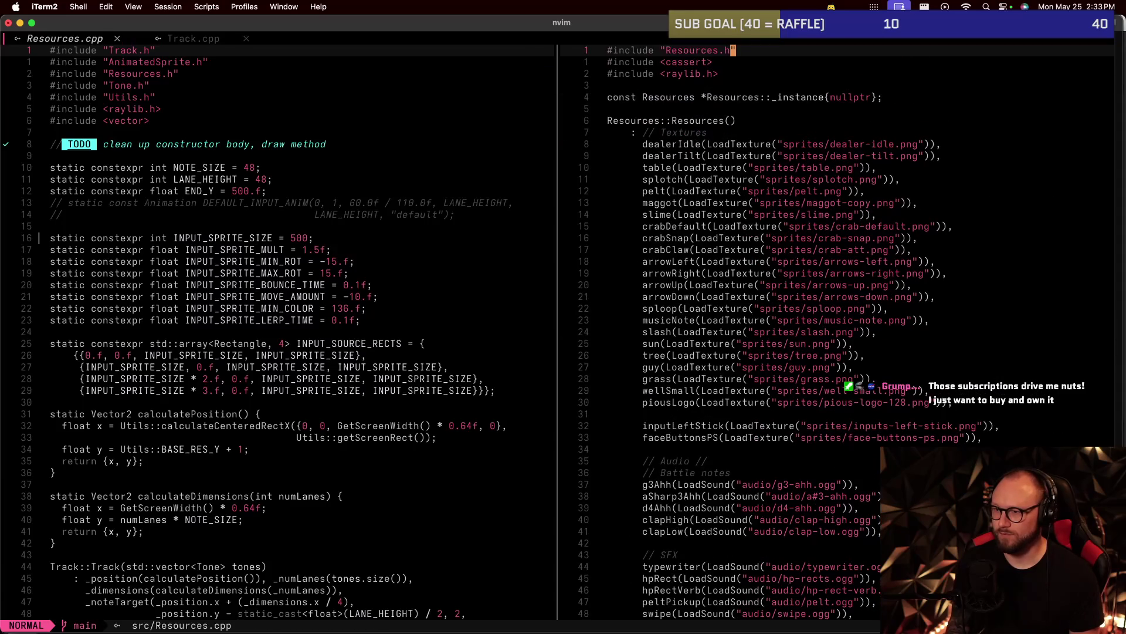
type("/inputs")
key("Return")
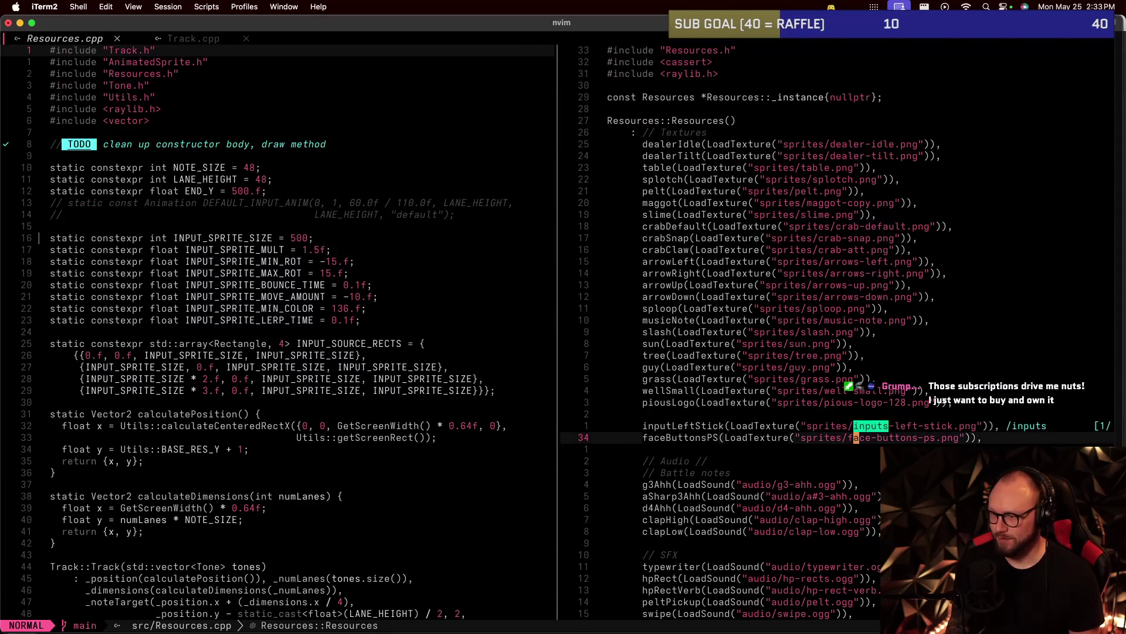
key("w")
key("j")
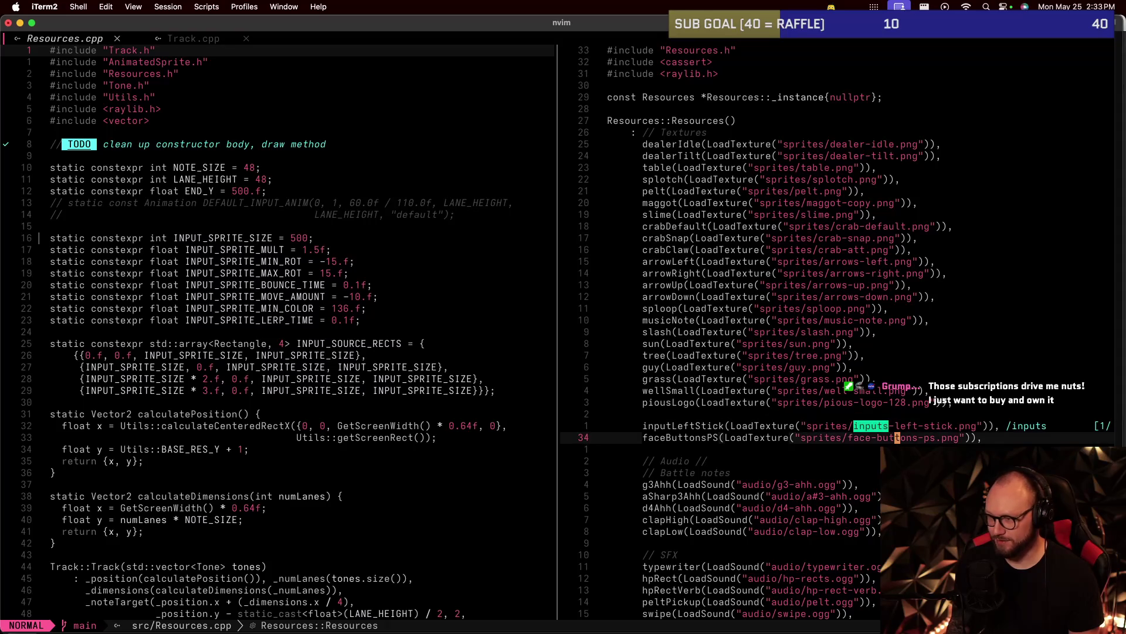
key("ctrl+h")
key("j")
key("j")
key("j")
key("j")
key("j")
type(":")
key("Escape")
type(":only")
key("Return")
key("j")
key("j")
key("j")
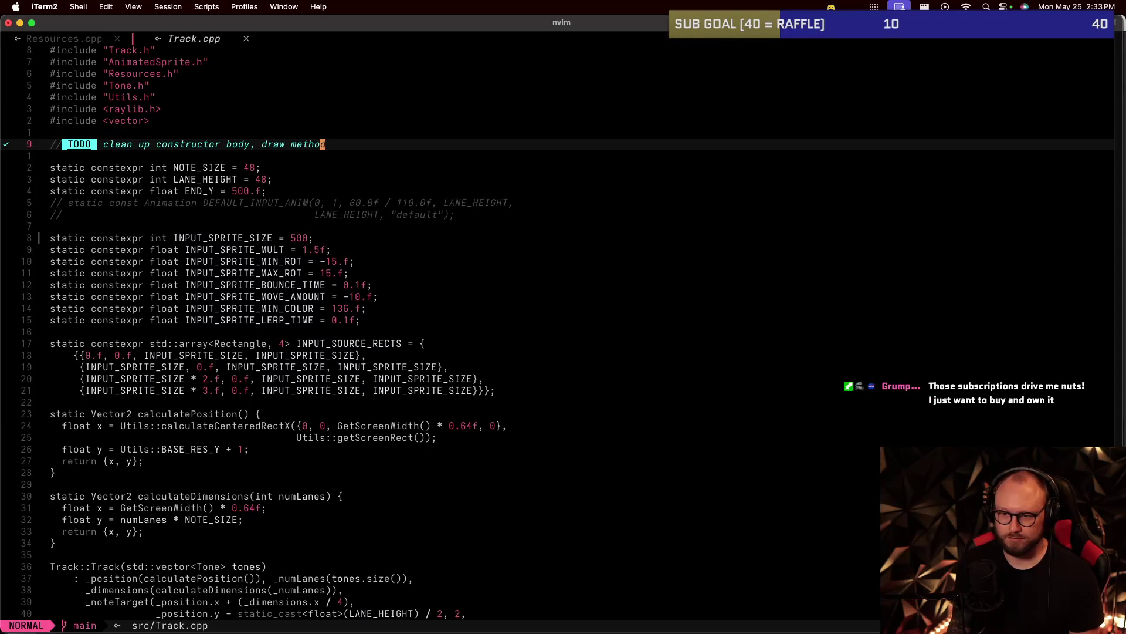
key("super+Tab")
key("super+Tab")
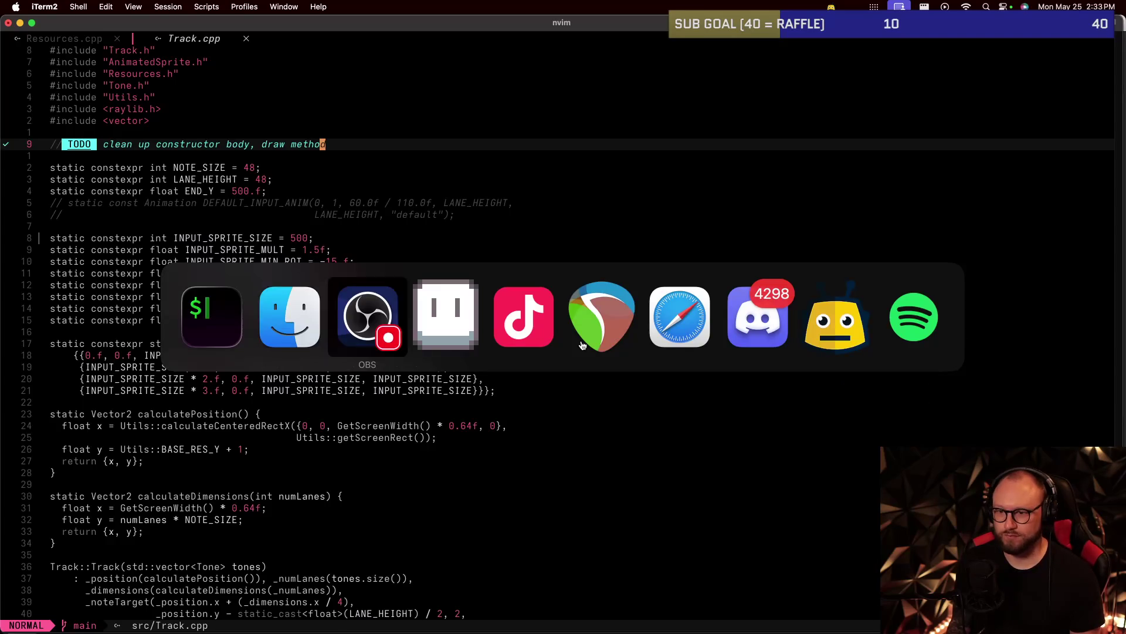
left_click(581, 340)
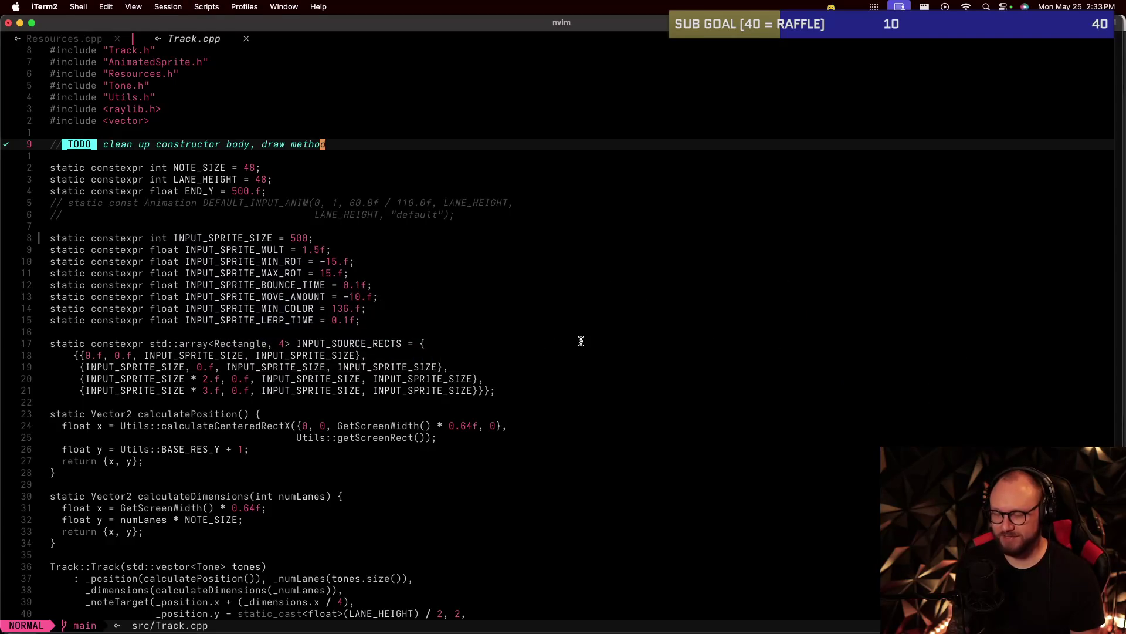
key("super+Tab")
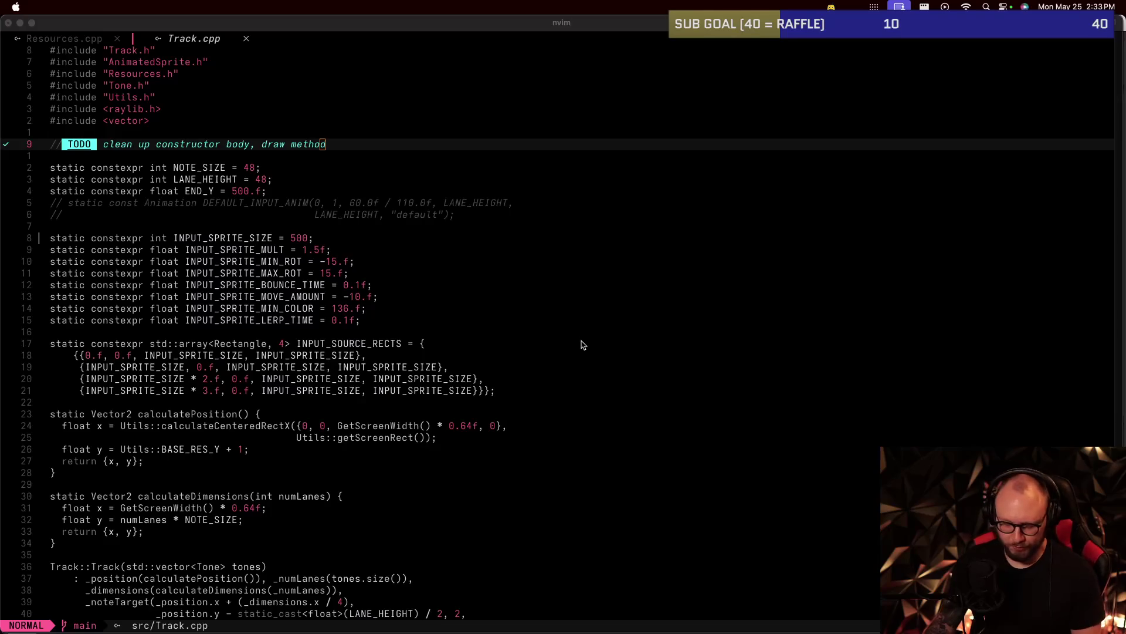
key("super+Tab")
key("j")
key("j")
key("j")
key("j")
key("j")
key("j")
key("j")
key("j")
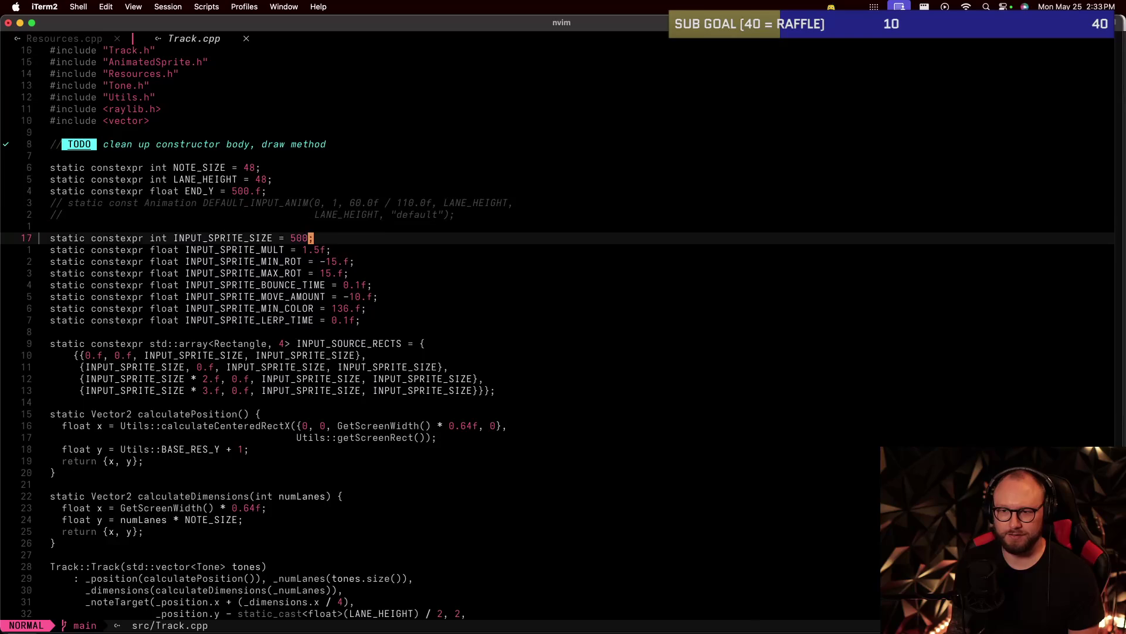
key("j")
key("j")
key(":")
key("Escape")
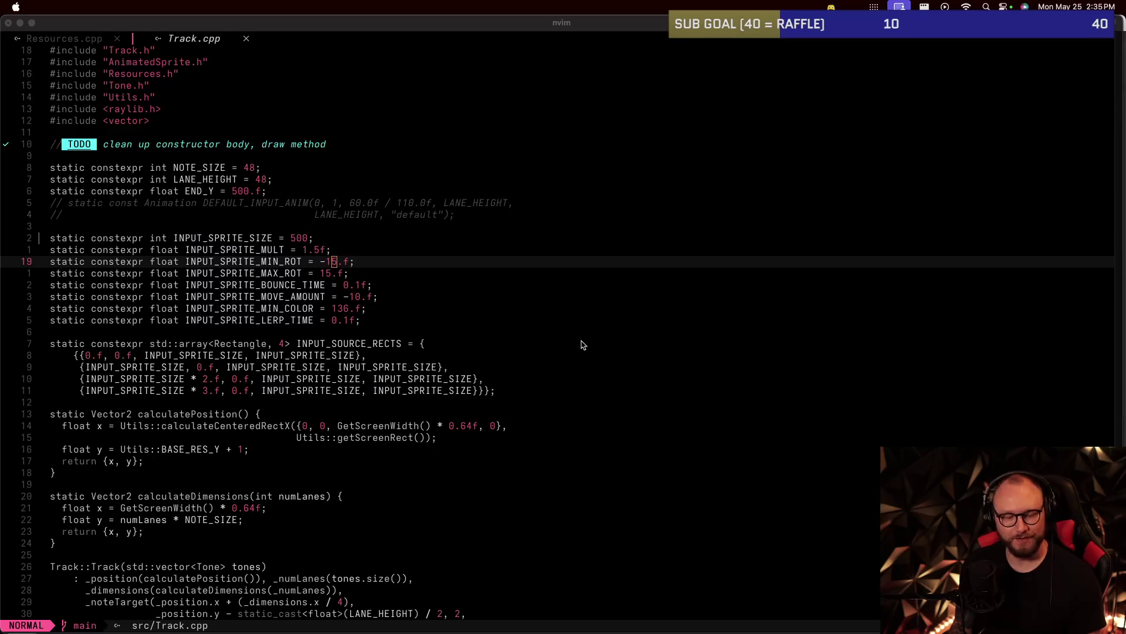
left_click(582, 342)
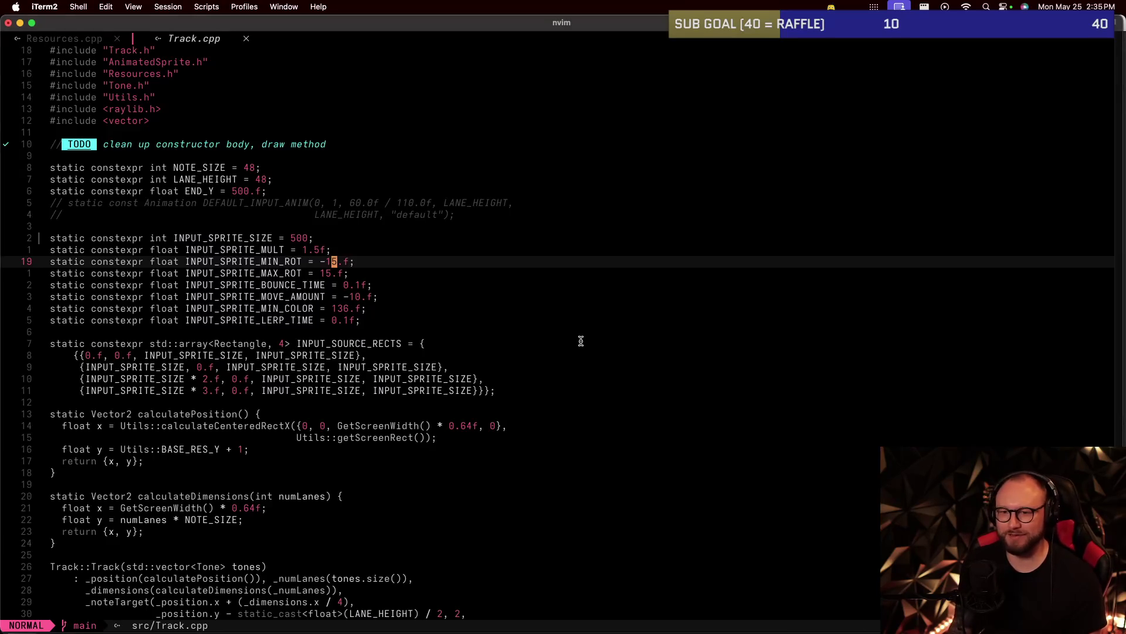
key("j")
key("j")
key("j")
key("j")
key("j")
key("j")
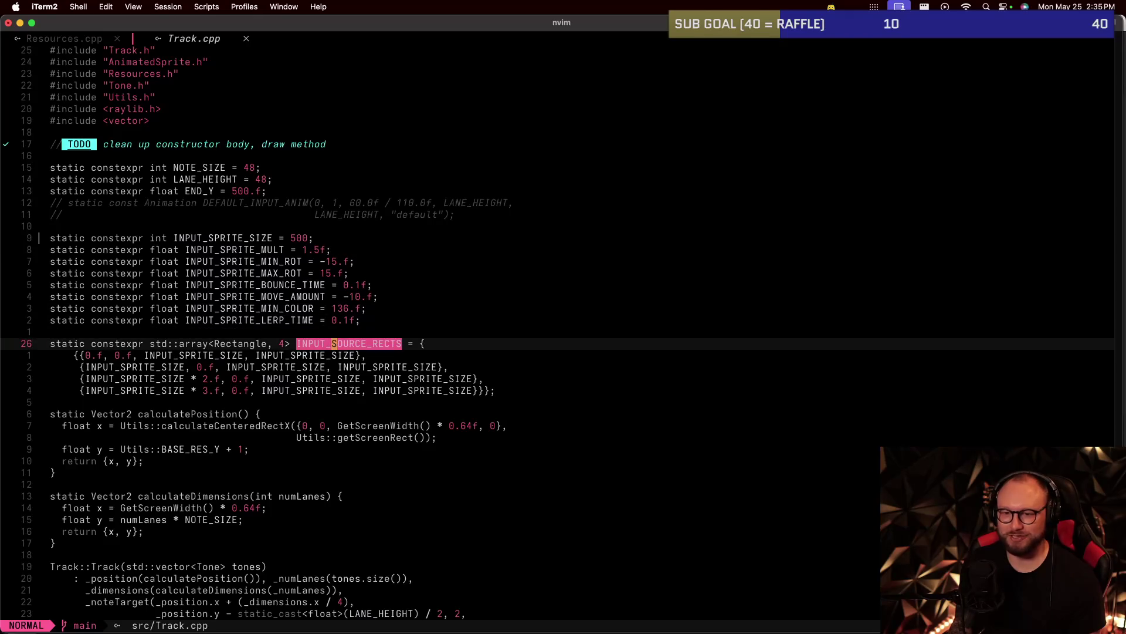
key("k")
key("k")
key("k")
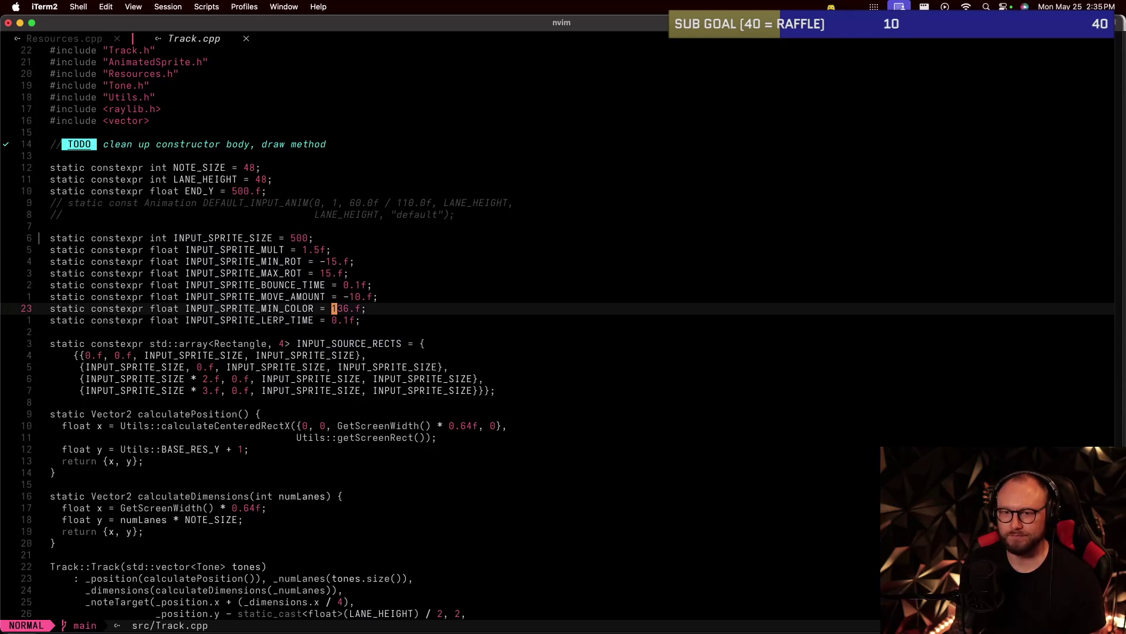
key("k")
key("k")
key("k")
key("k")
key("k")
key("k")
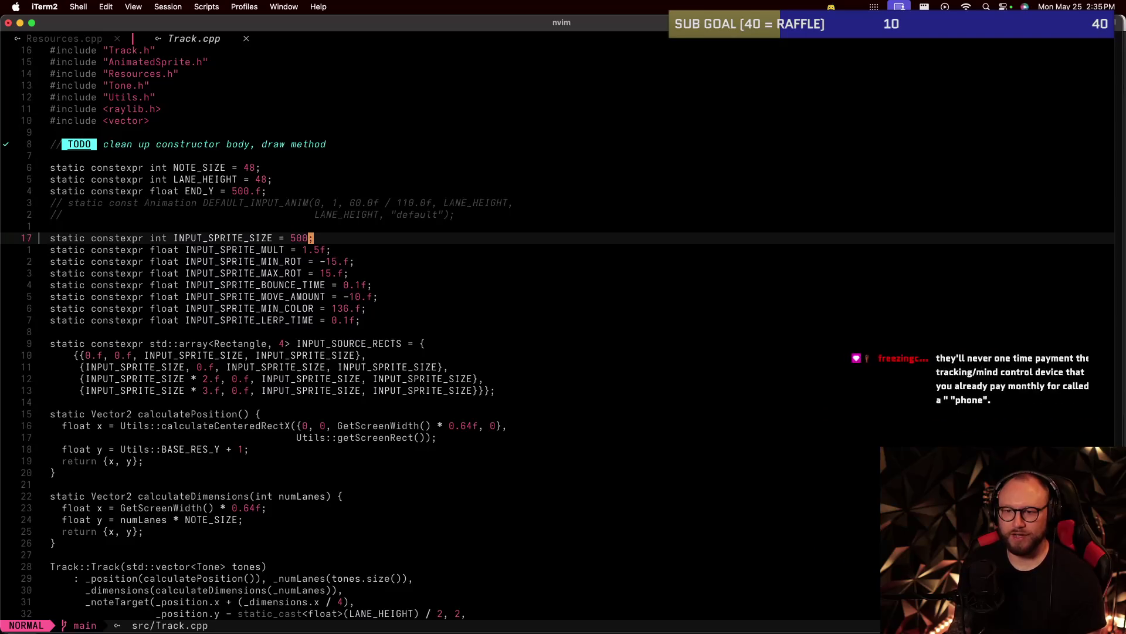
key("j")
key("j")
key("j")
key("j")
key("j")
key("j")
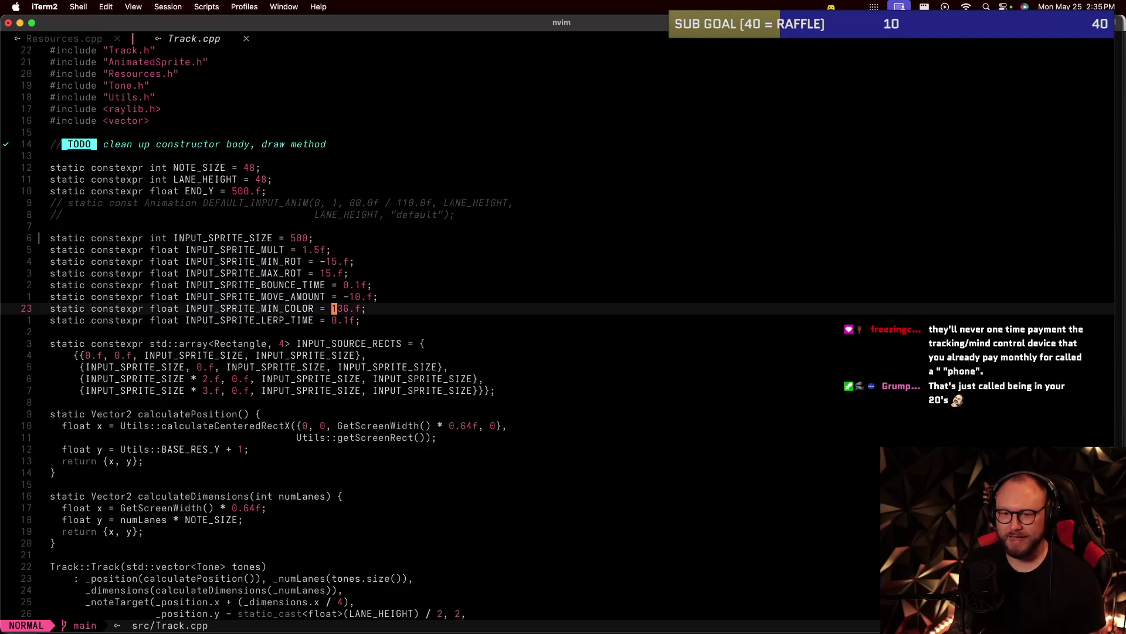
key("j")
key("j")
key("j")
key("j")
key("j")
key("j")
key("k")
key("k")
key("k")
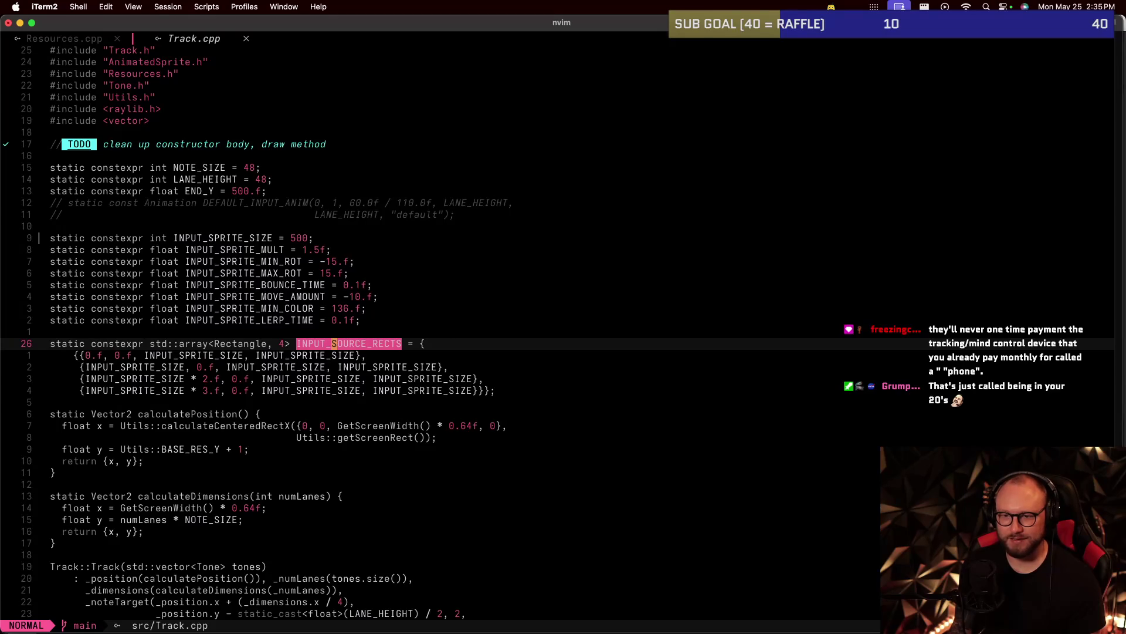
key("j")
key("k")
key("k")
key("k")
key("k")
key("k")
key("k")
key("k")
key("k")
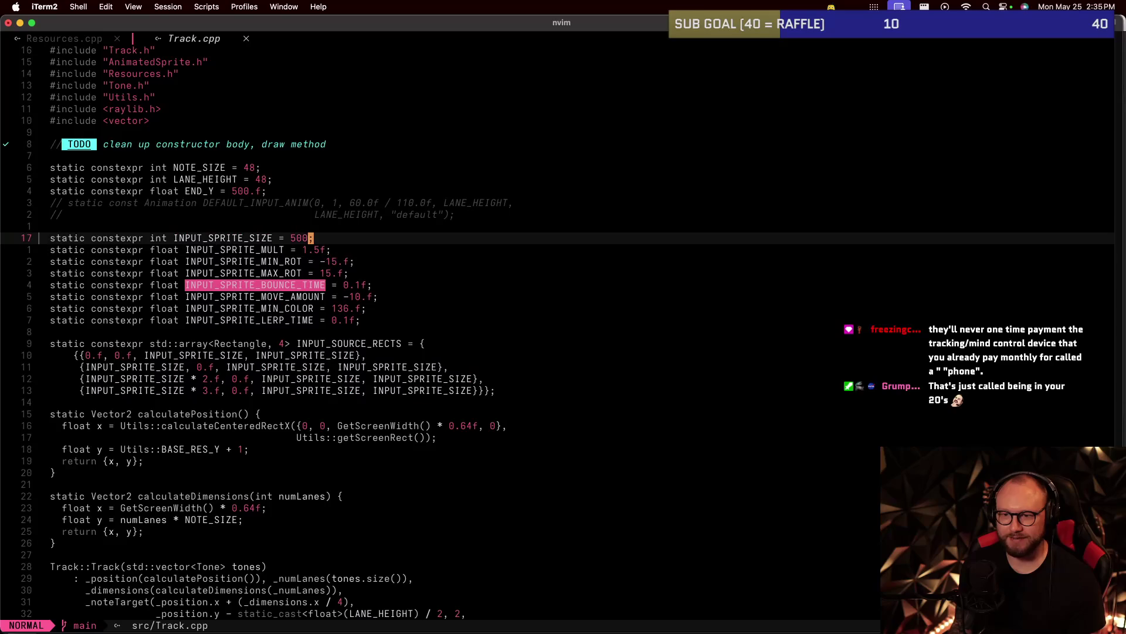
key("h")
key("h")
key("h")
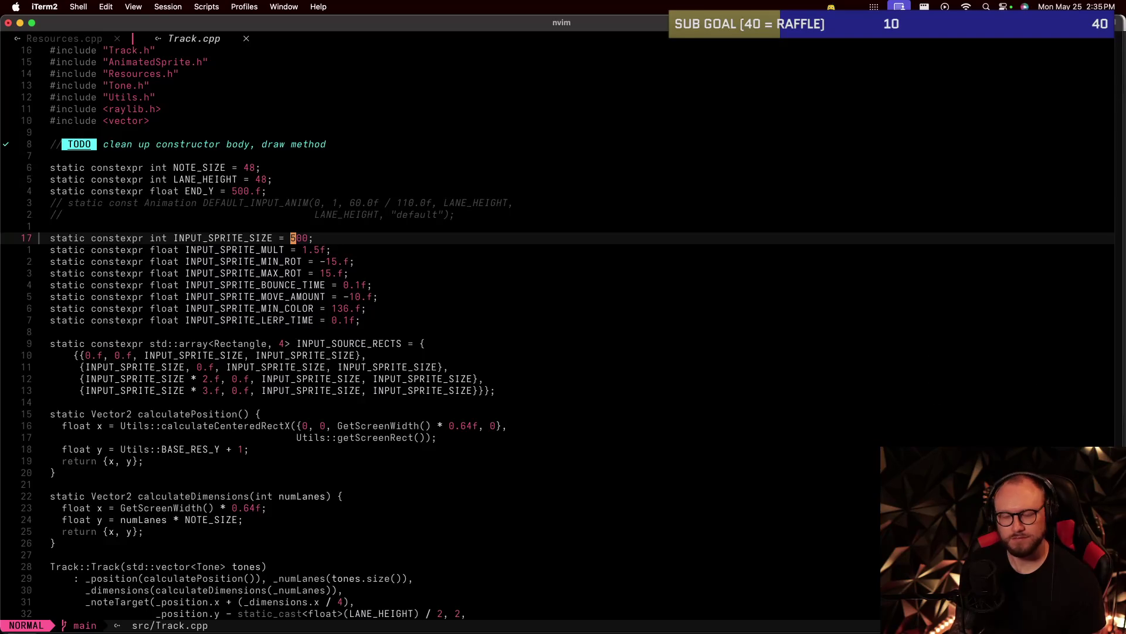
key("j")
key("j")
key("j")
key("j")
key("j")
key("j")
key("j")
key("j")
key("j")
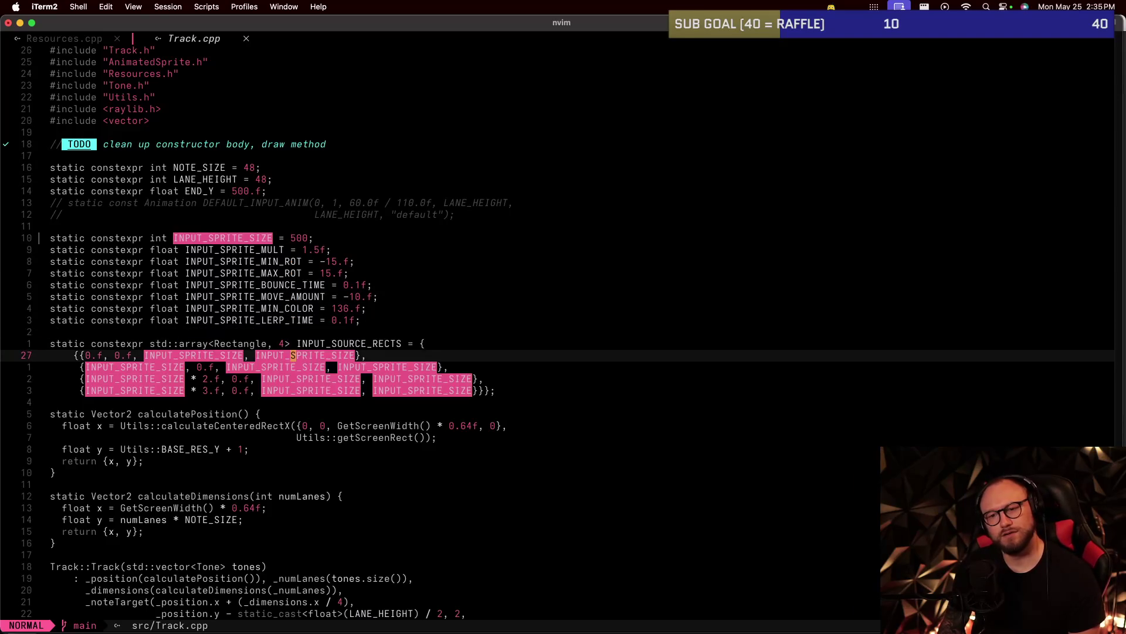
key("b")
key("b")
key("b")
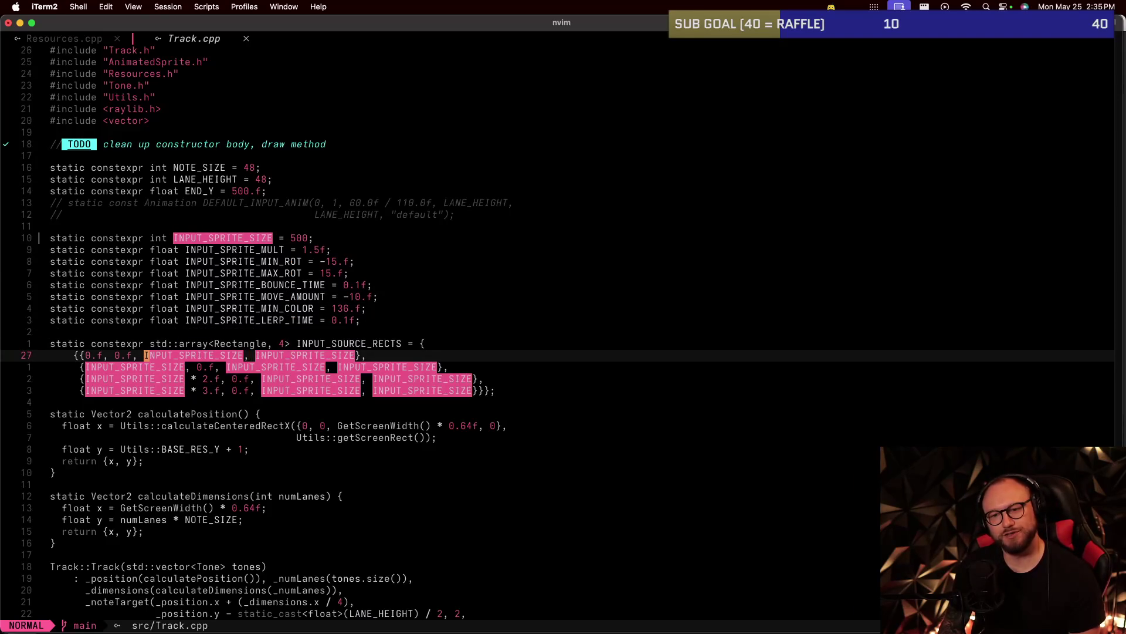
key("j")
key("w")
key("w")
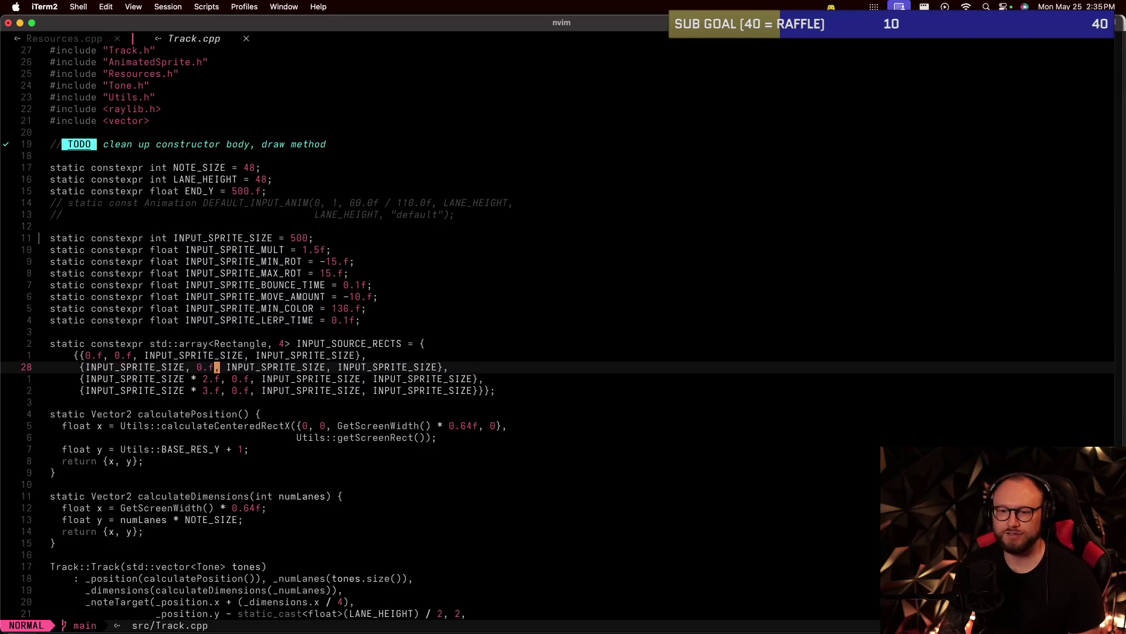
key("j")
key("h")
key("h")
key("h")
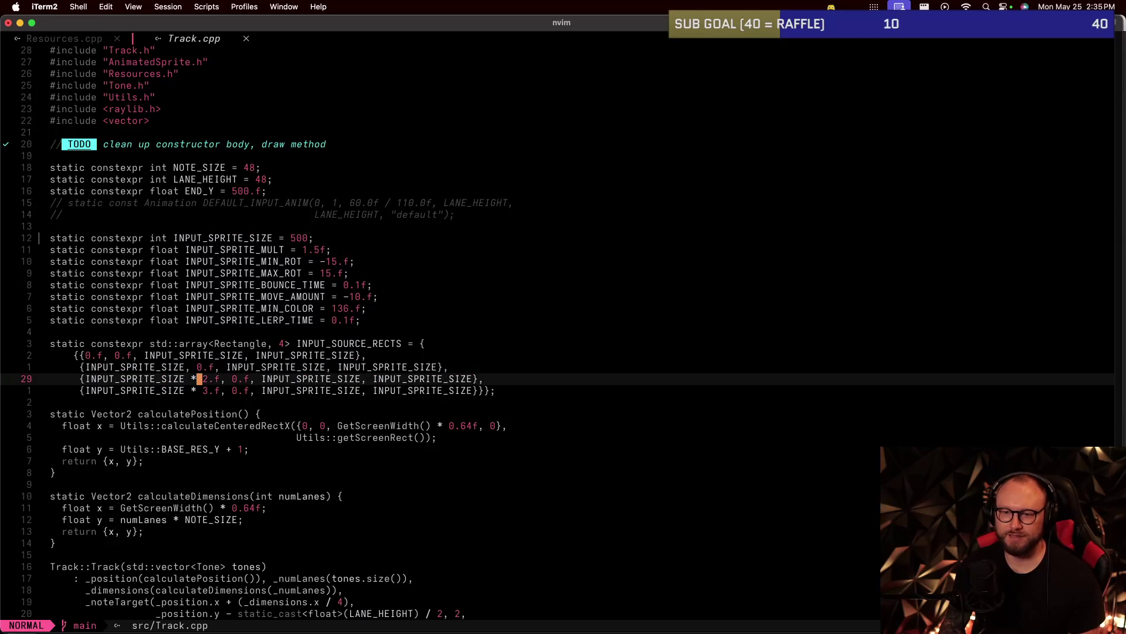
key("h")
key("k")
key("j")
key("j")
key("j")
key("k")
key("k")
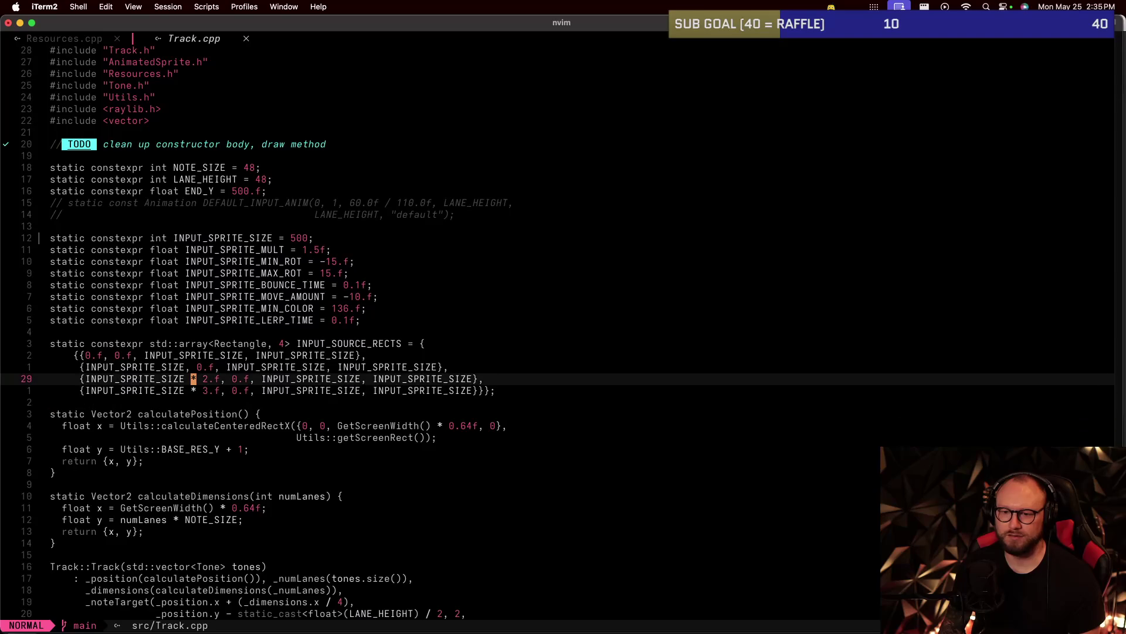
key("k")
key("j")
key("j")
key("k")
key("j")
key("k")
key("l")
key("l")
key("w")
key("w")
key("w")
key("w")
key("w")
key("w")
key("w")
key("w")
key("w")
key("w")
key("k")
key("k")
key("k")
key("j")
key("j")
key("j")
key("j")
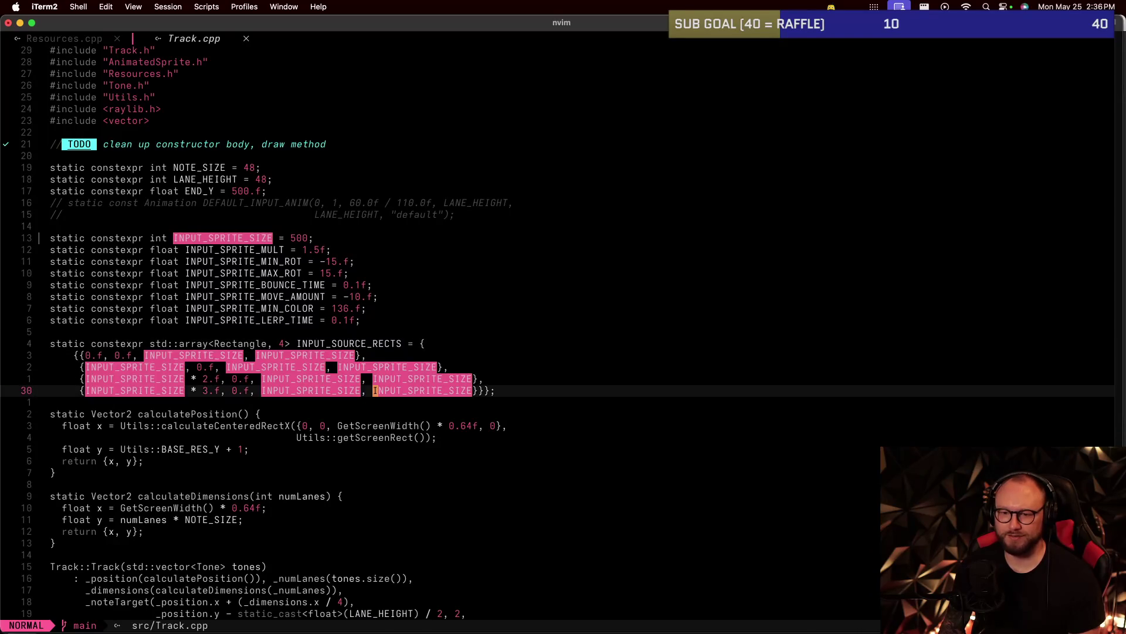
key("j")
key("j")
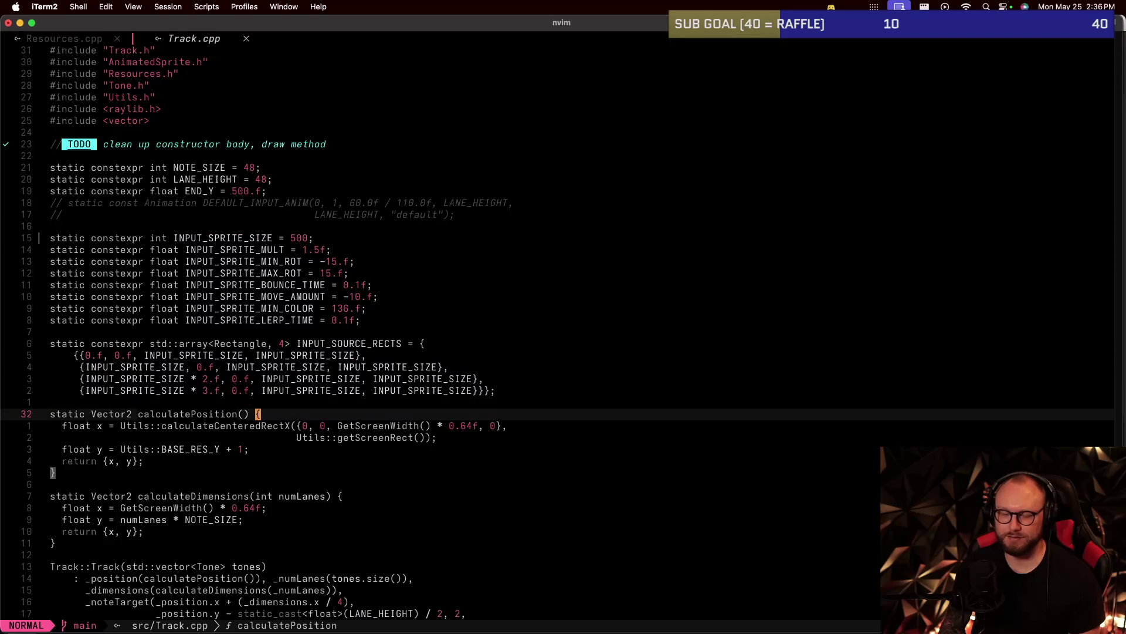
key("ctrl+d")
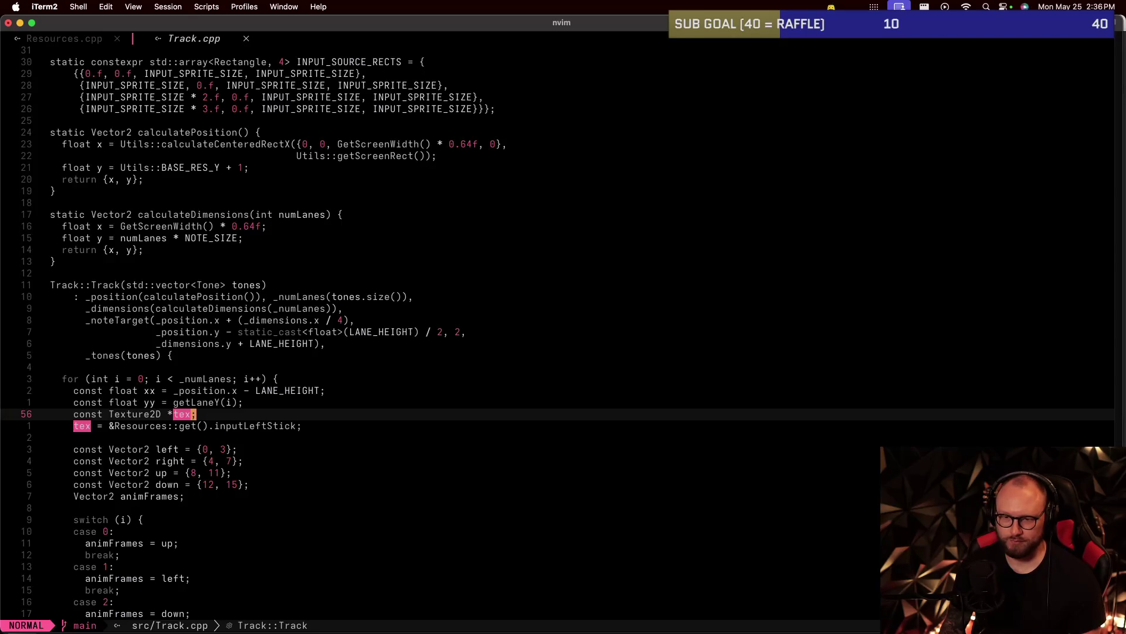
key("k")
key("k")
key("k")
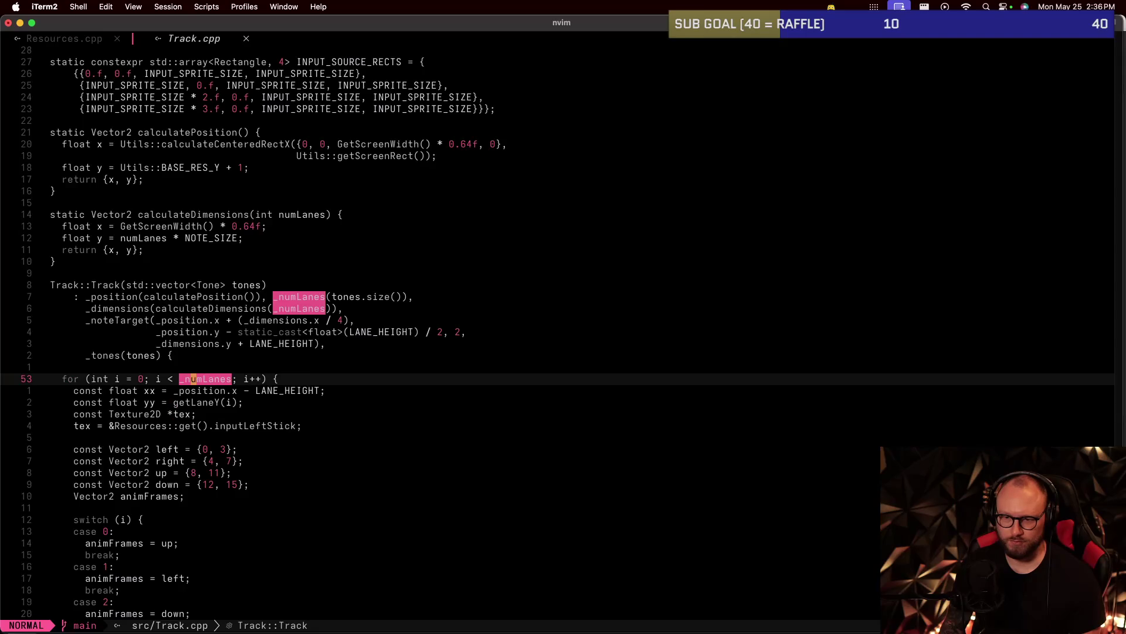
key("O")
key("Escape")
key("j")
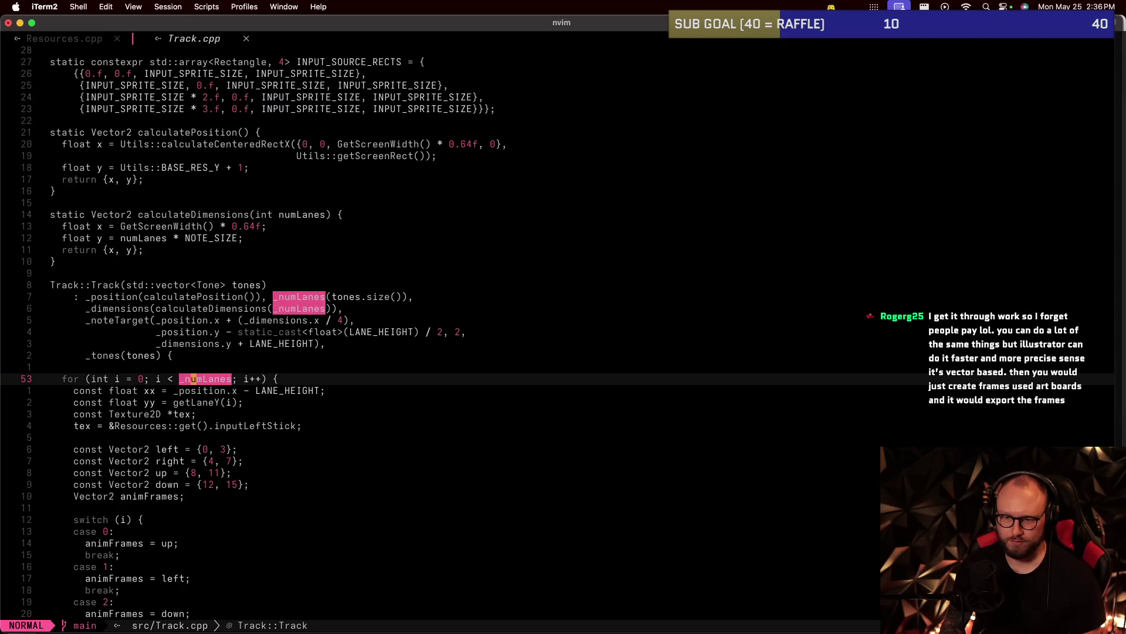
key("slash")
type("draw")
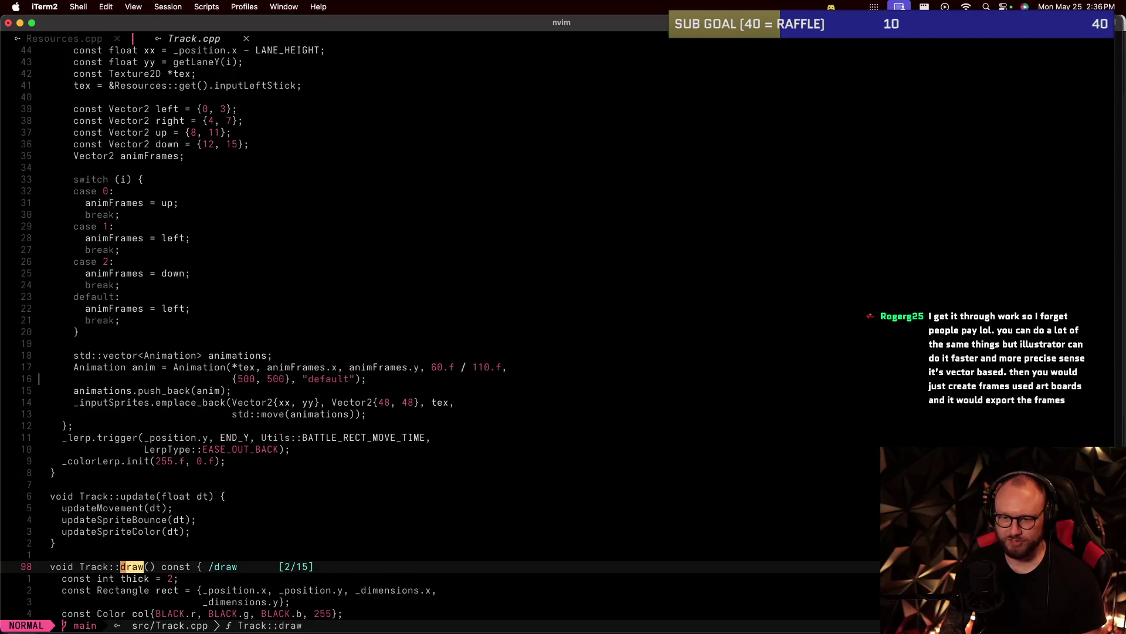
key("ctrl+d")
key("k")
key("k")
key("k")
key("k")
key("k")
key("k")
key("k")
key("k")
key("k")
key("k")
key("k")
key("k")
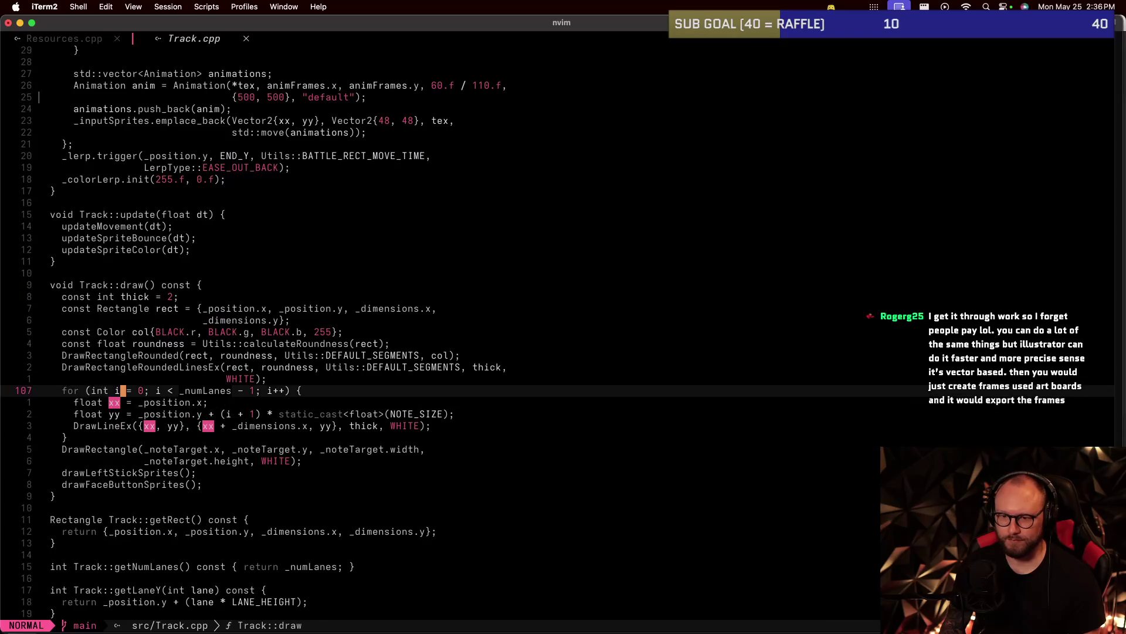
key("k")
key("j")
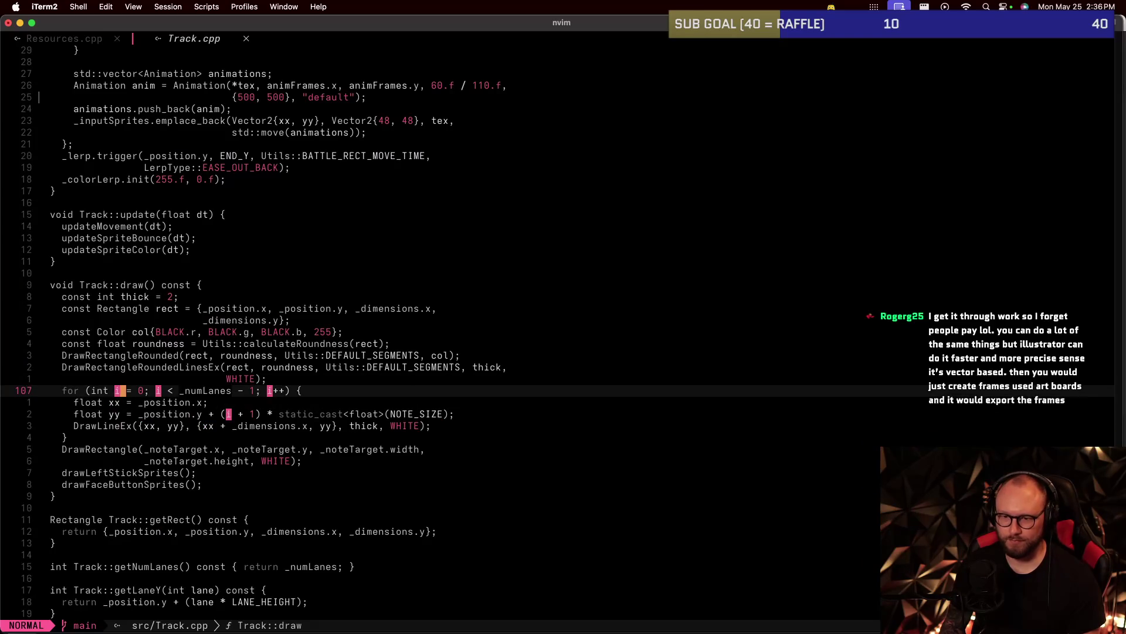
key("j")
key("j")
key("j")
key("j")
key("j")
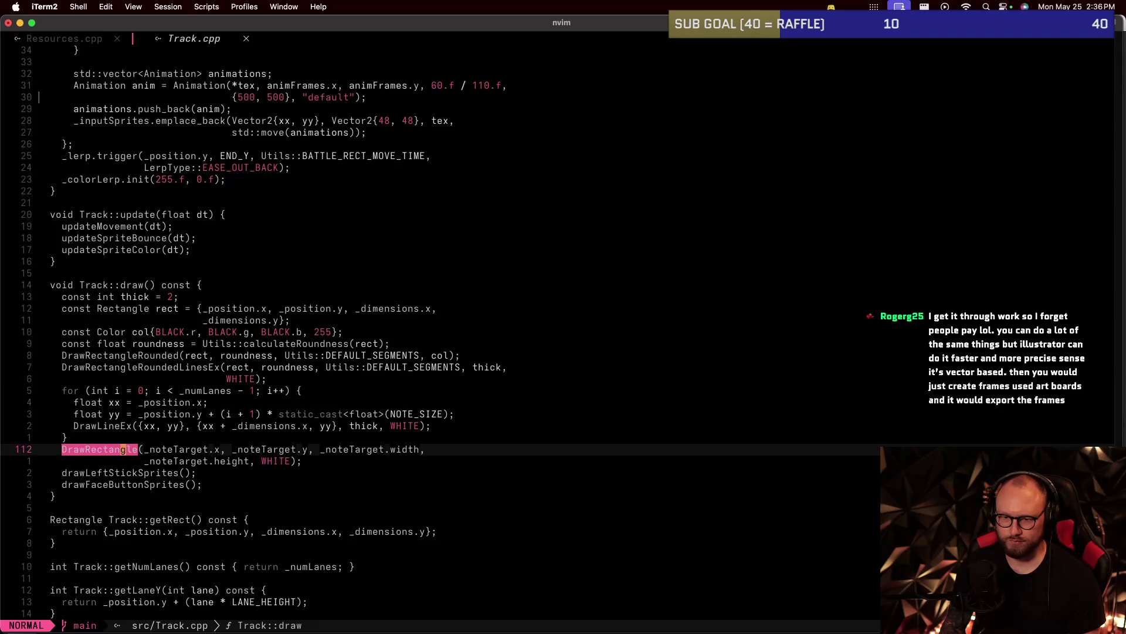
key("j")
key("j")
key("g")
key("d")
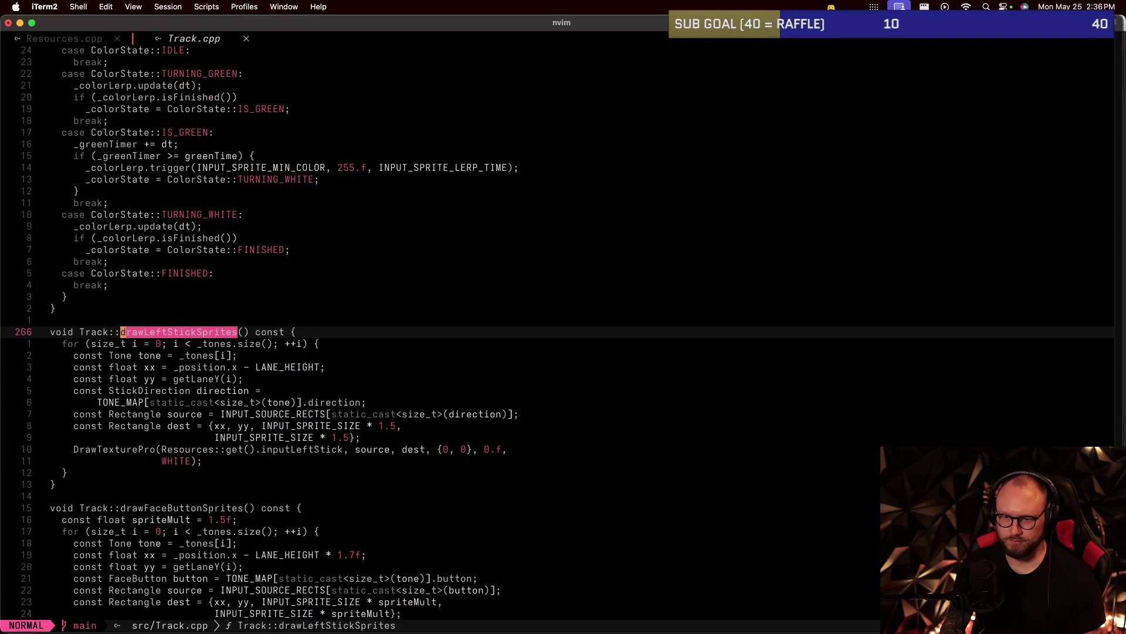
Comment out the two lines of the old scaled dest rectangle in drawLeftStickSprites.
key("j")
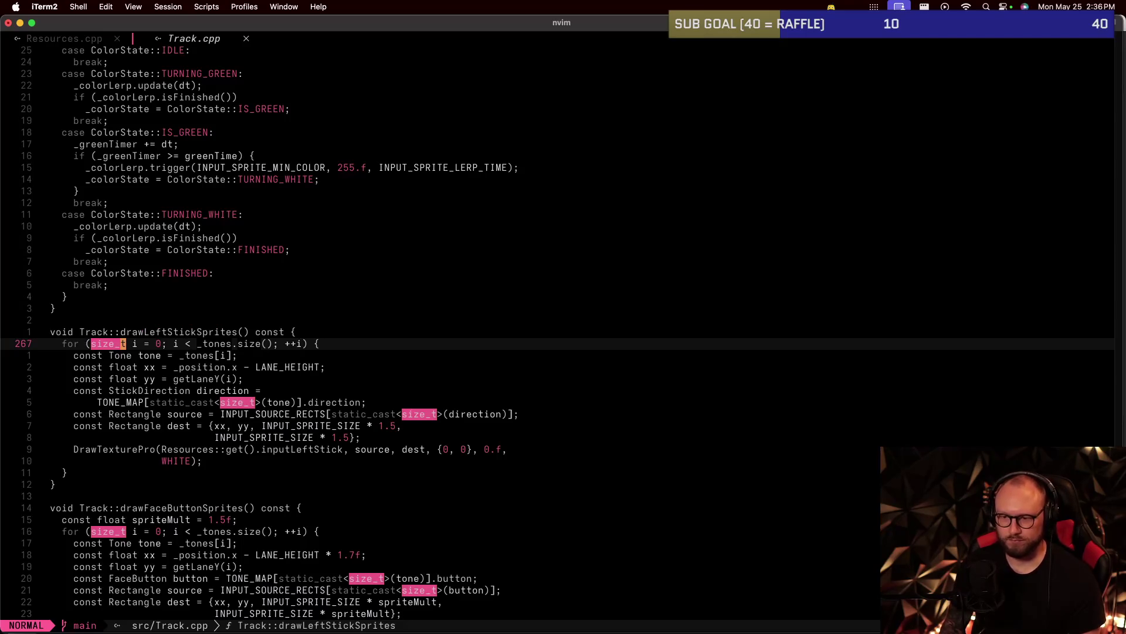
key("j")
key("j")
key("j")
key("j")
key("j")
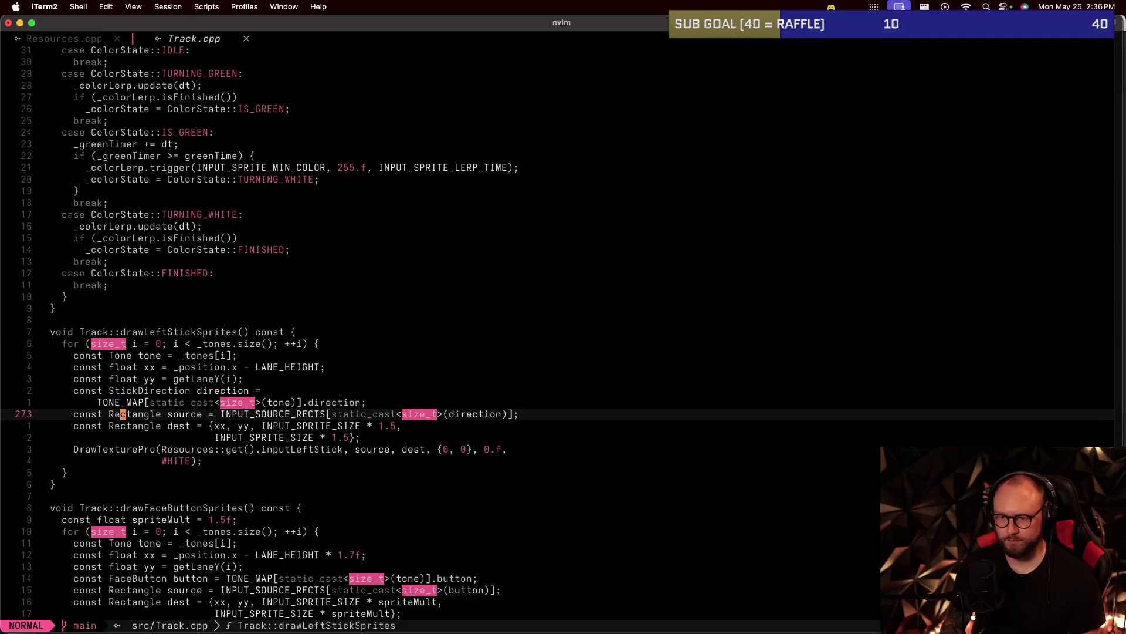
key("j")
key("w")
key("w")
key("w")
key("w")
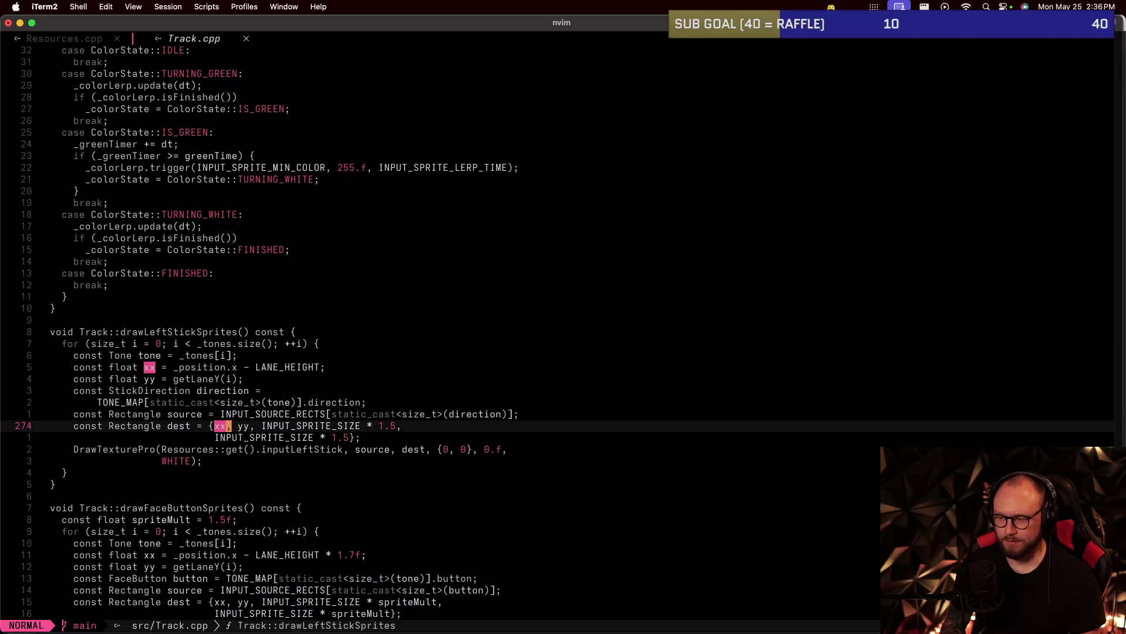
key("b")
key("b")
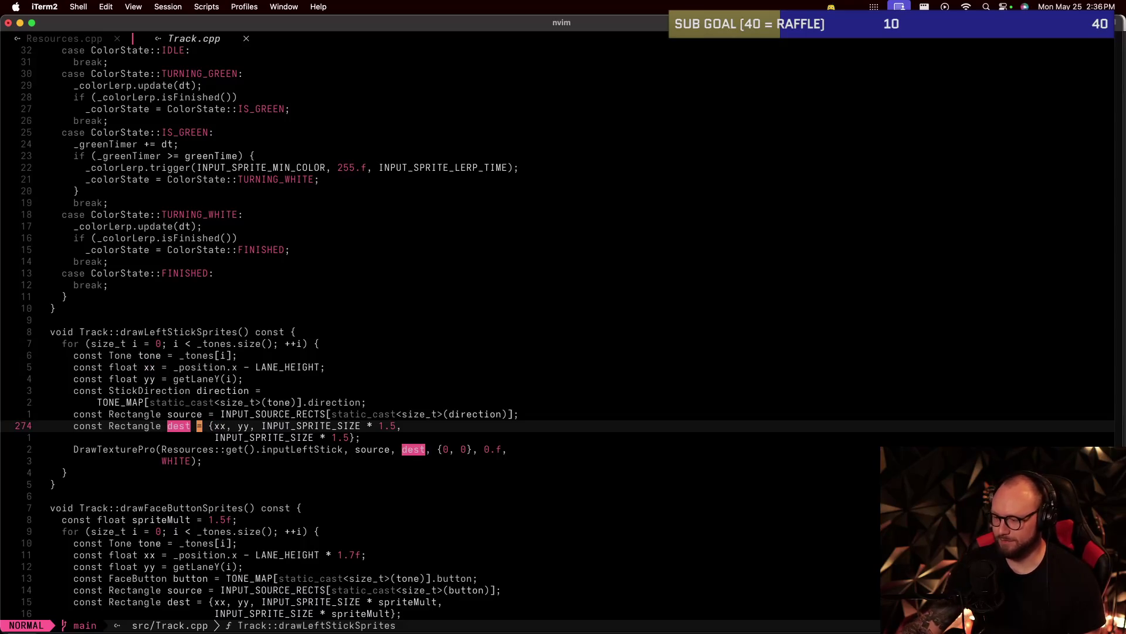
key("b")
key("b")
key("b")
key("ctrl+v")
type("jI//")
key("Escape")
Add const Rectangle dest = {xx, yy, 48, 48}; below the commented-out lines.
type("o------------------")
key("BackSpace")
key("BackSpace")
key("BackSpace")
key("BackSpace")
key("BackSpace")
key("BackSpace")
key("BackSpace")
key("BackSpace")
key("BackSpace")
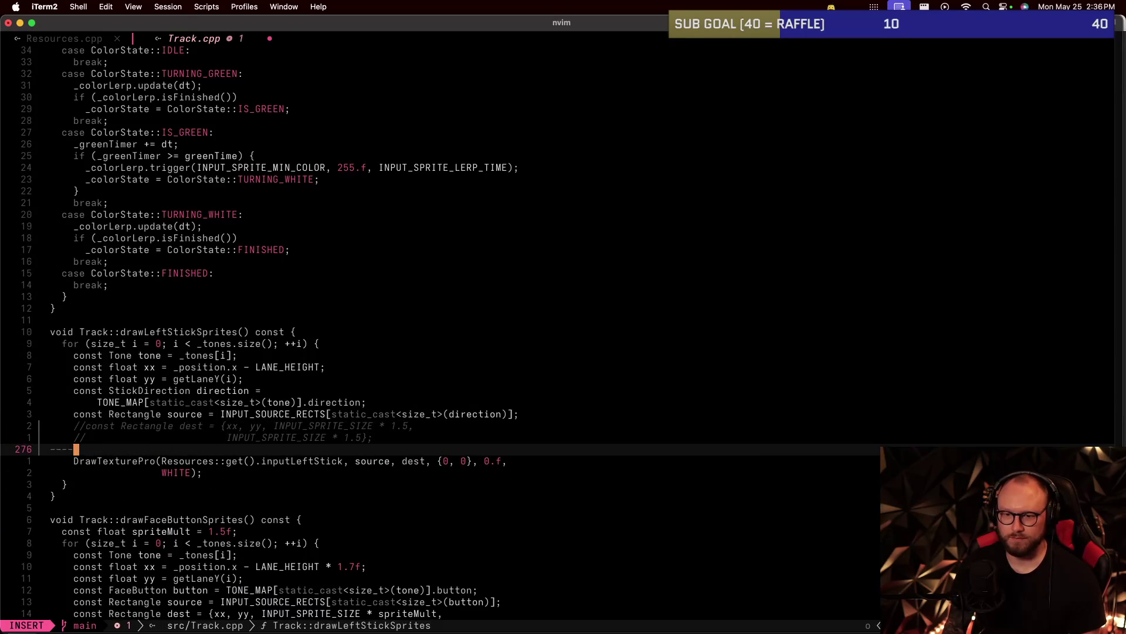
key("BackSpace")
key("BackSpace")
type("const Recta")
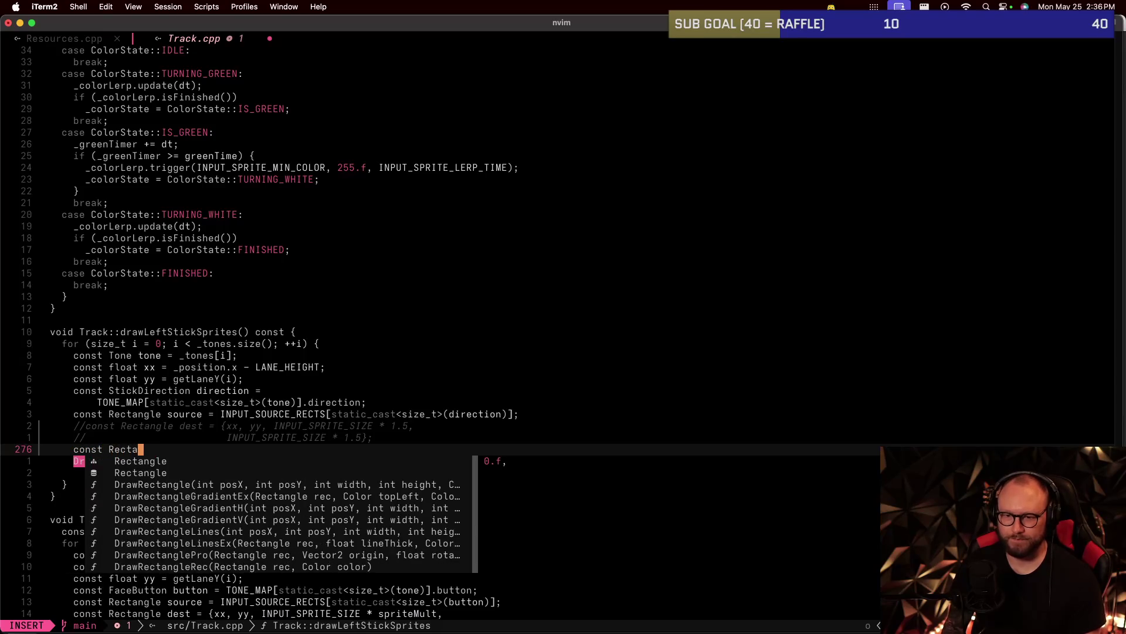
type("ngle dest = {")
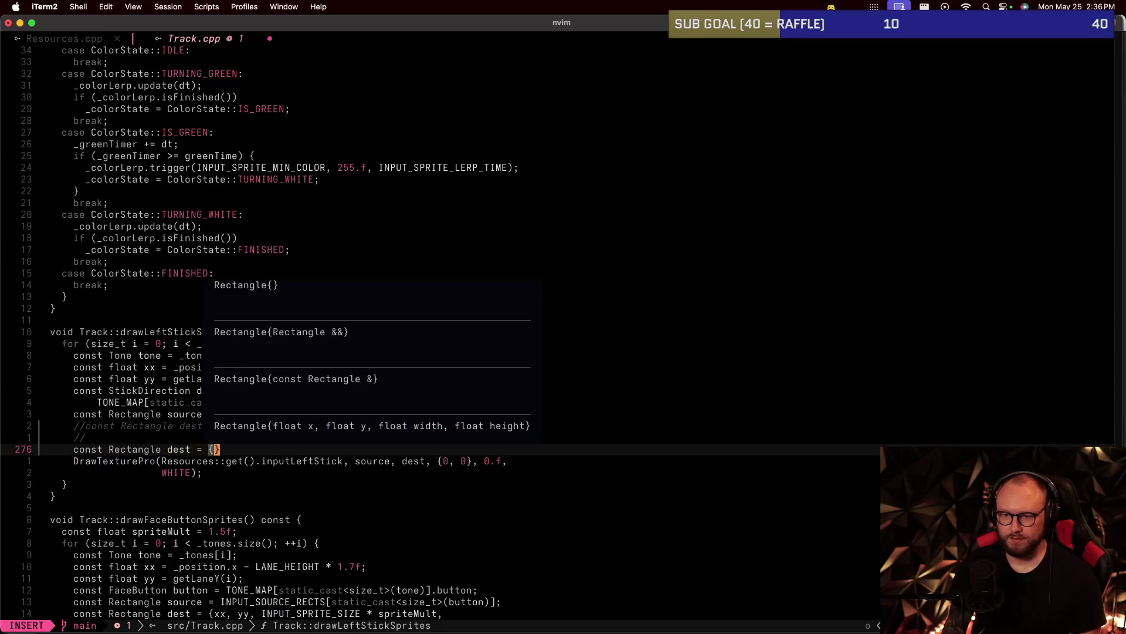
type("xx, yy, ")
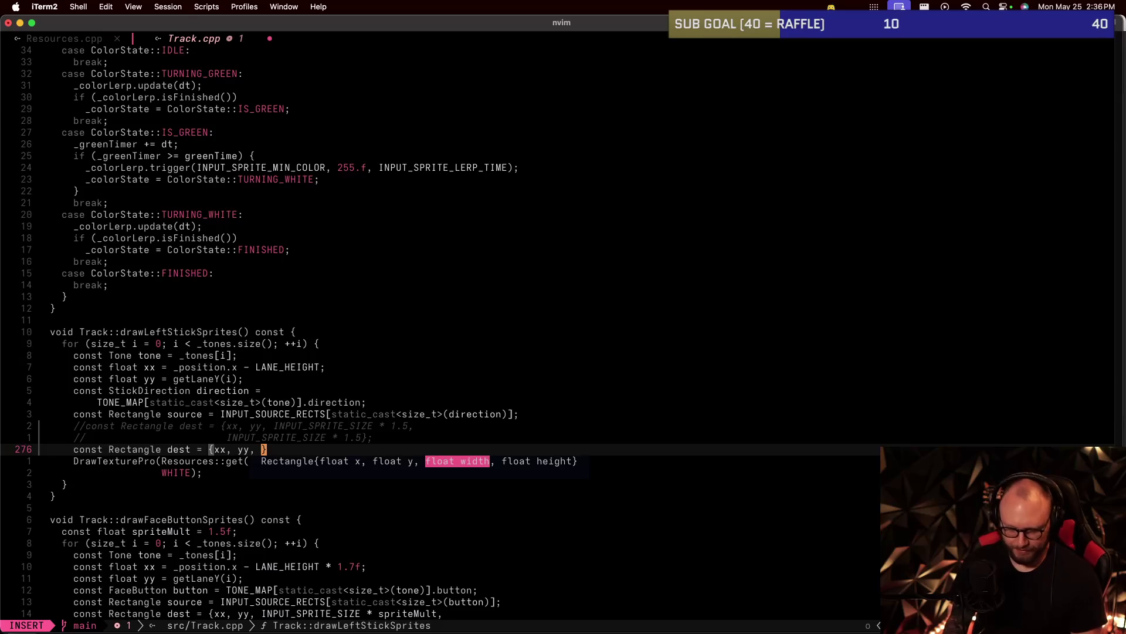
type("48, 48}")
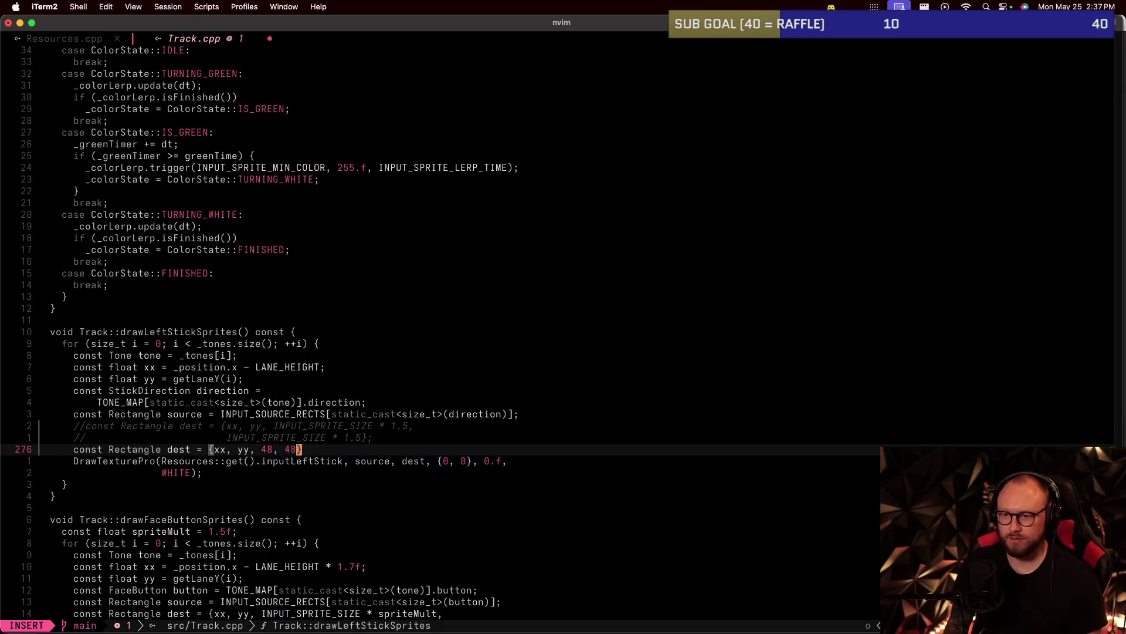
type(";")
key("Escape")
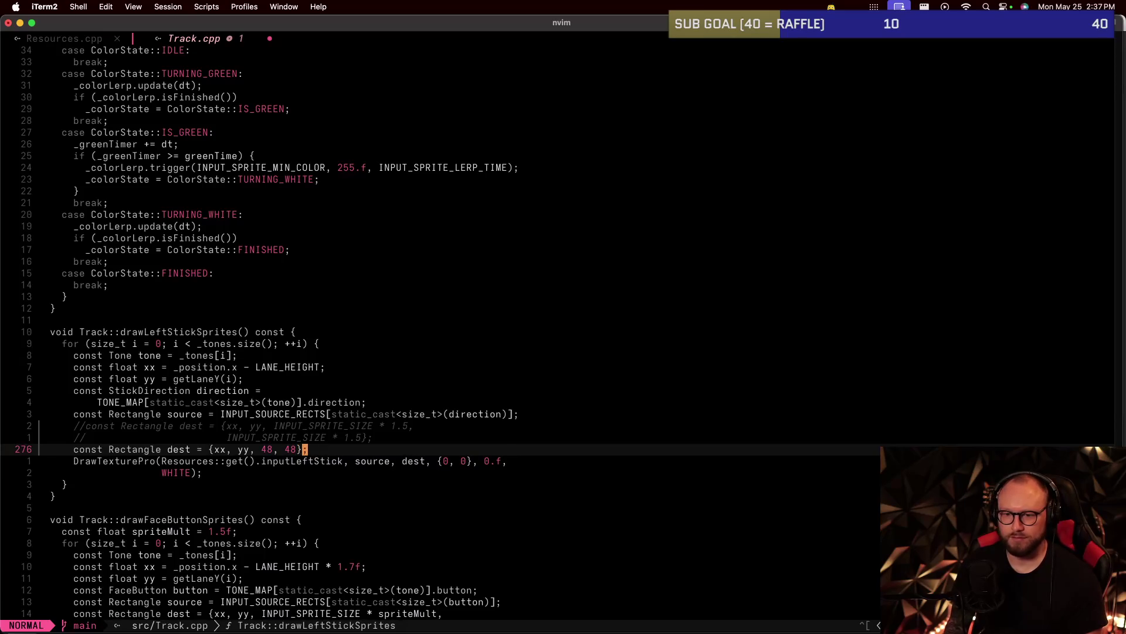
key("g")
key("k")
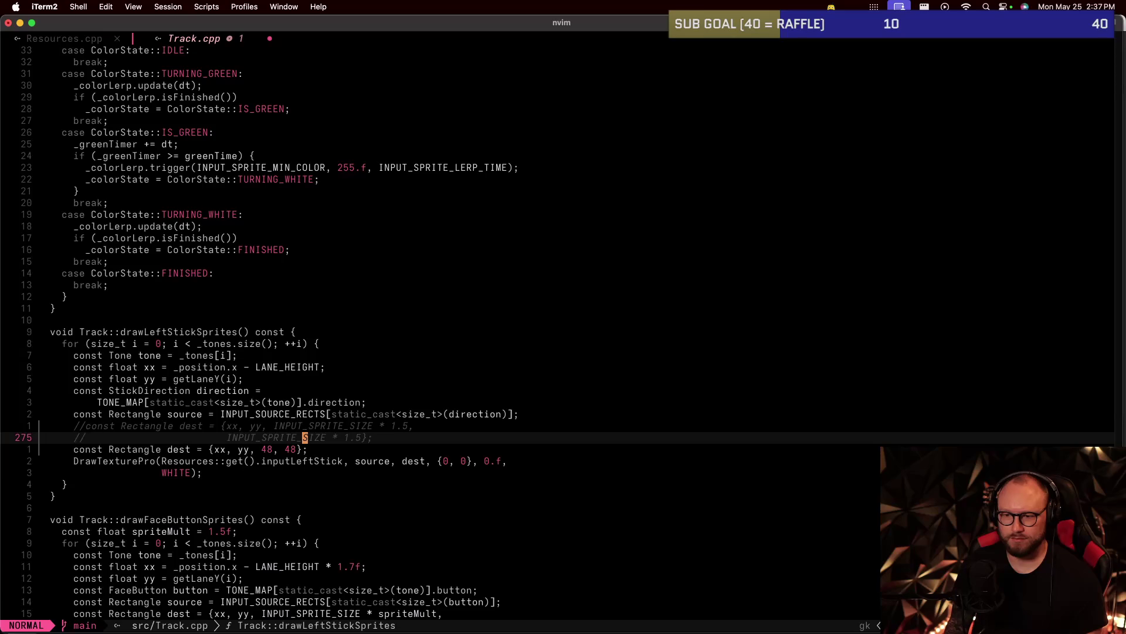
Save Track.cpp, suspend Neovim, run make and go up to the project folder.
key("j")
key("j")
type(":w")
key("Return")
key("ctrl+z")
type("make")
key("Return")
type("cd ..")
key("Return")
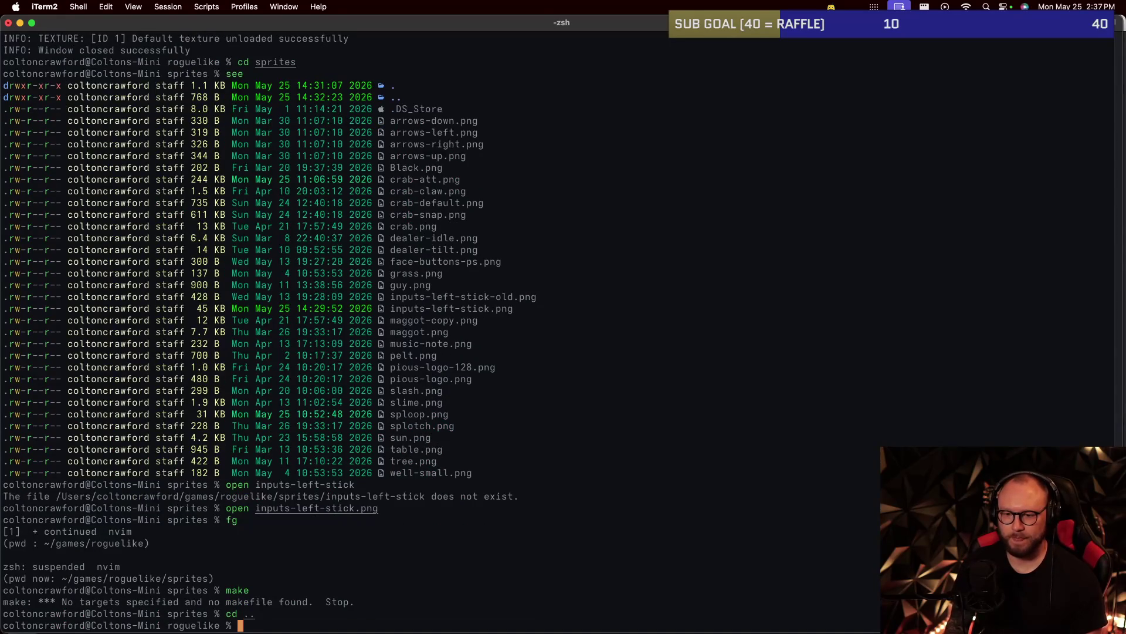
Rebuild with make, run ./game to test the sprites, and quit it.
type("make")
key("Return")
type("./game")
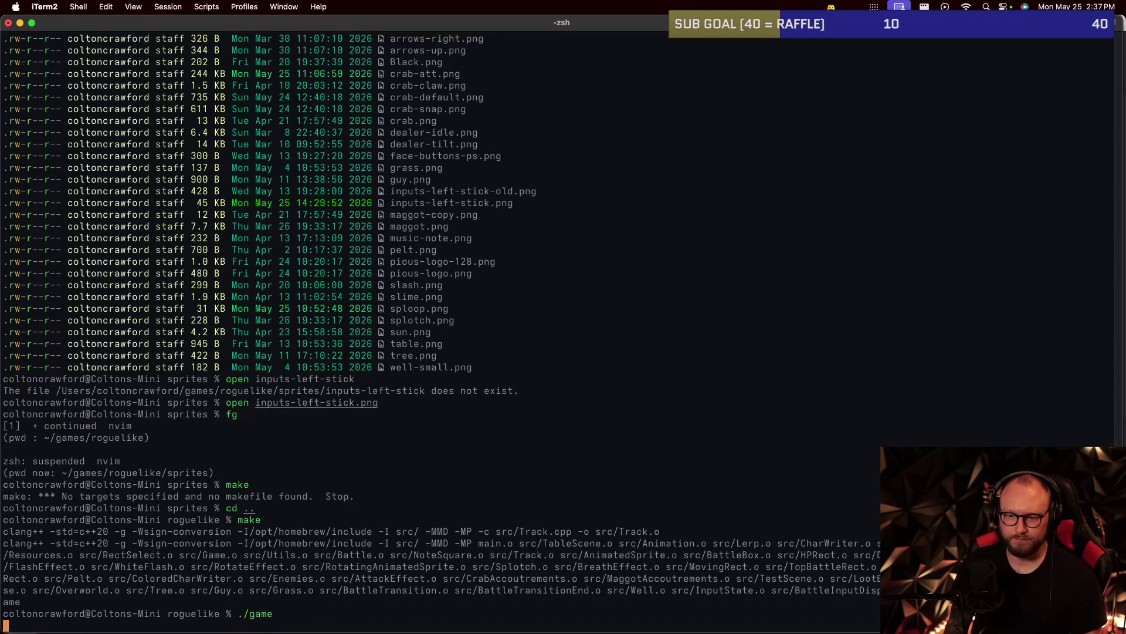
key("Return")
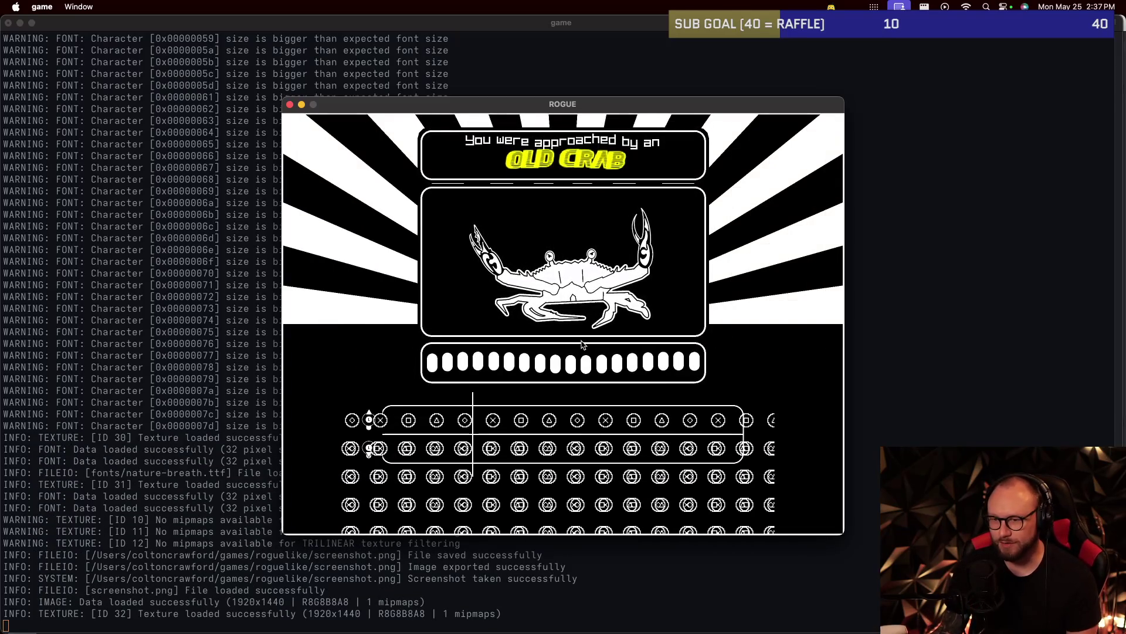
key("Escape")
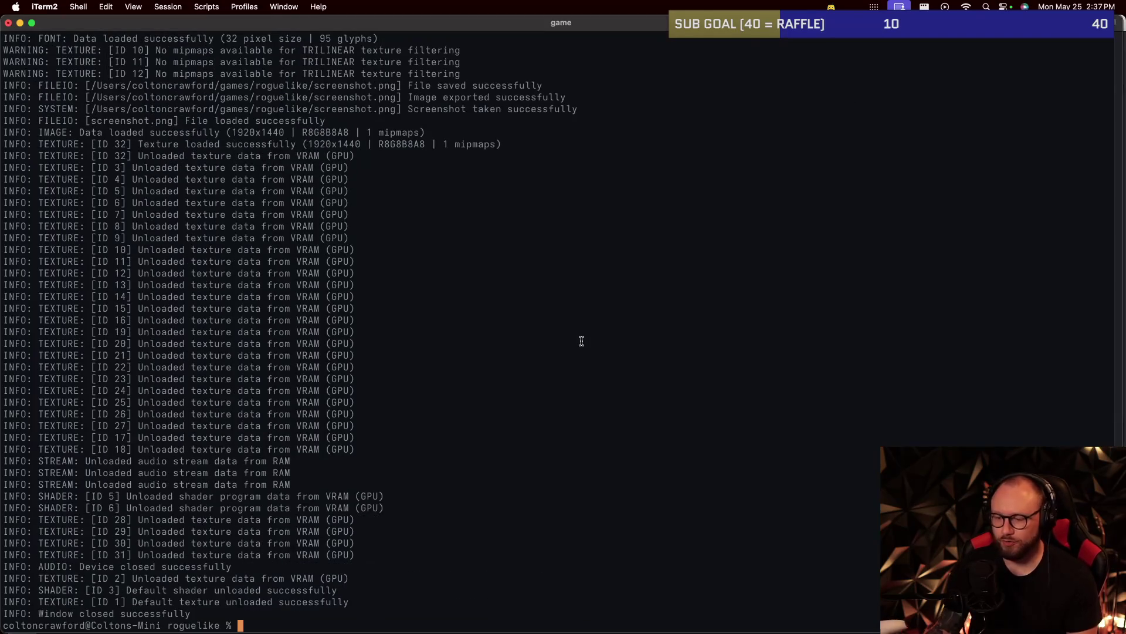
Resume Neovim with fg and jump to the top of Track.cpp.
type("fg")
key("Return")
key("g")
key("g")
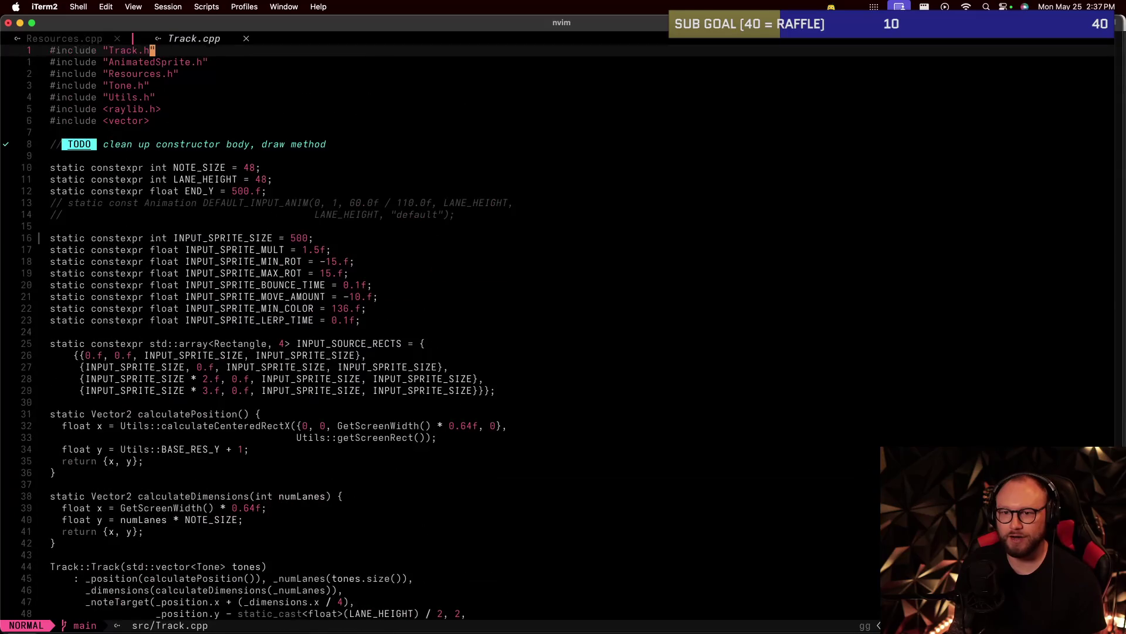
key("asterisk")
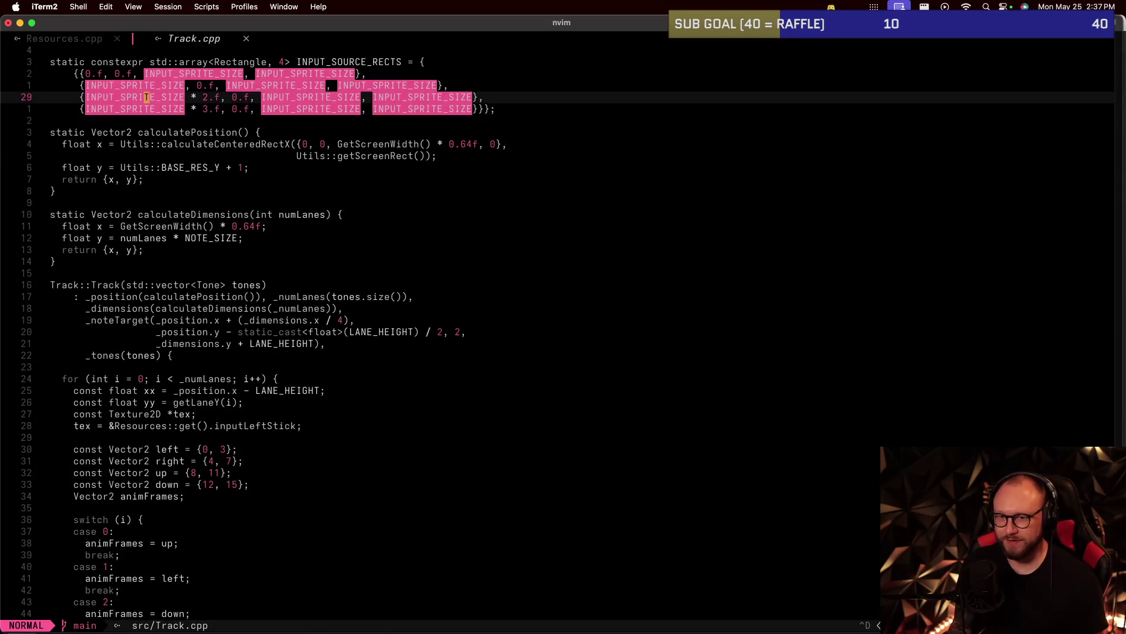
key("ctrl+d")
key("ctrl+u")
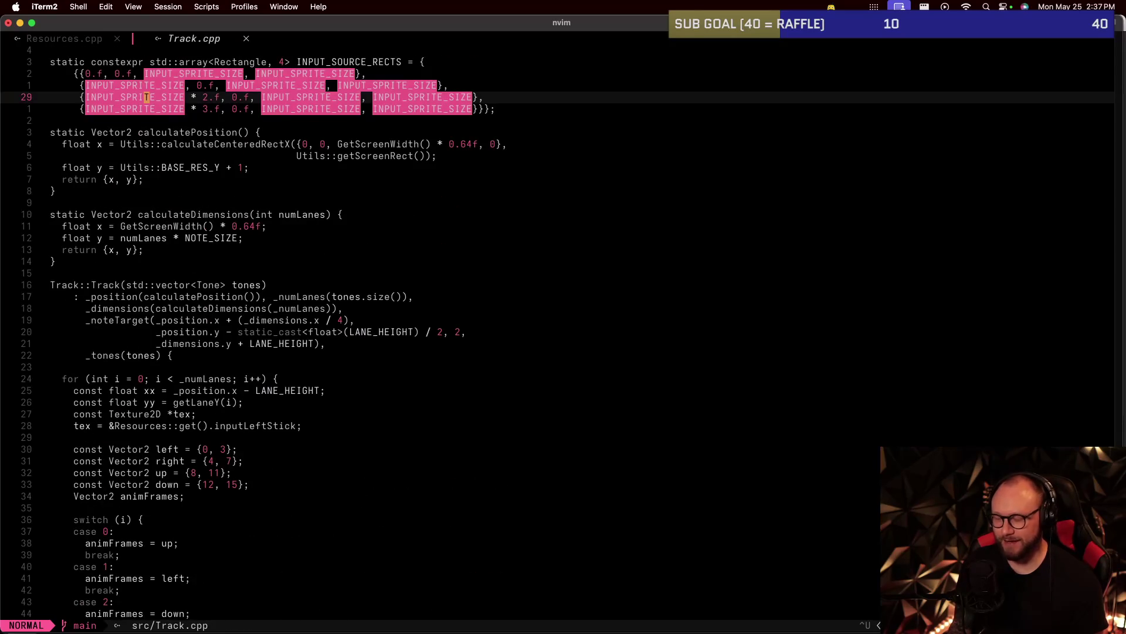
key("j")
key("j")
key("j")
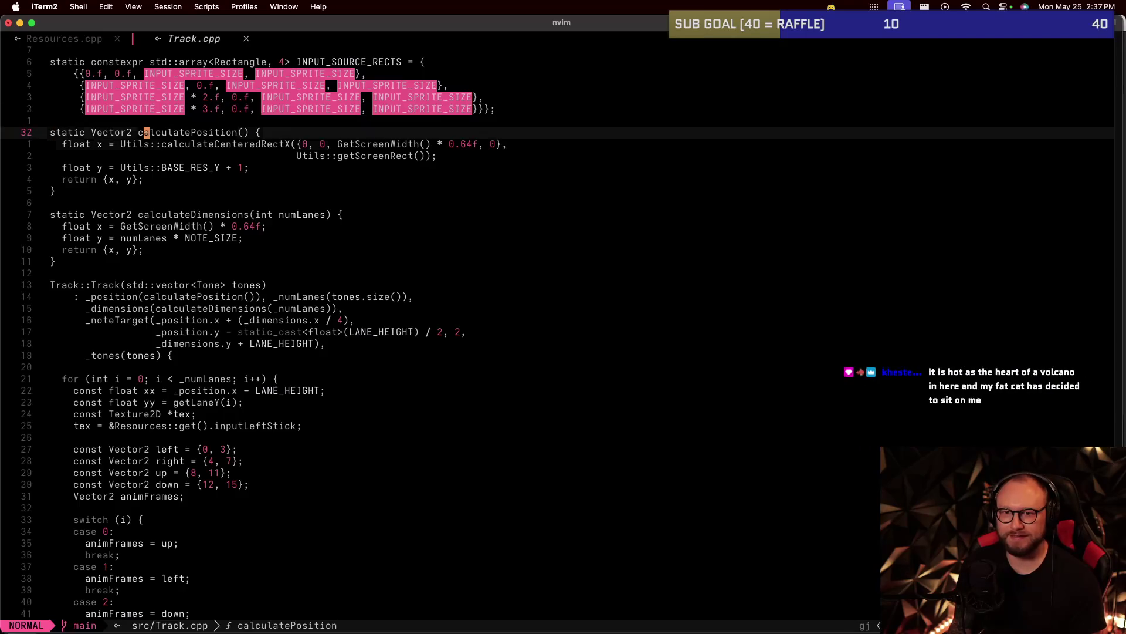
key("j")
key("j")
key("j")
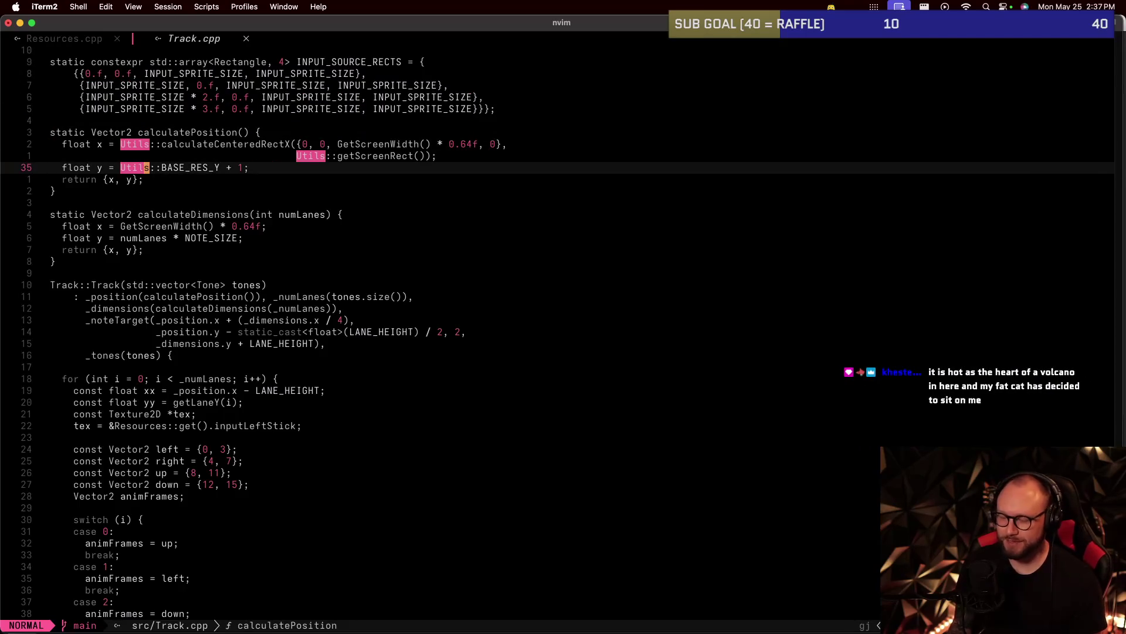
key("j")
key("j")
key("j")
key("j")
key("j")
key("j")
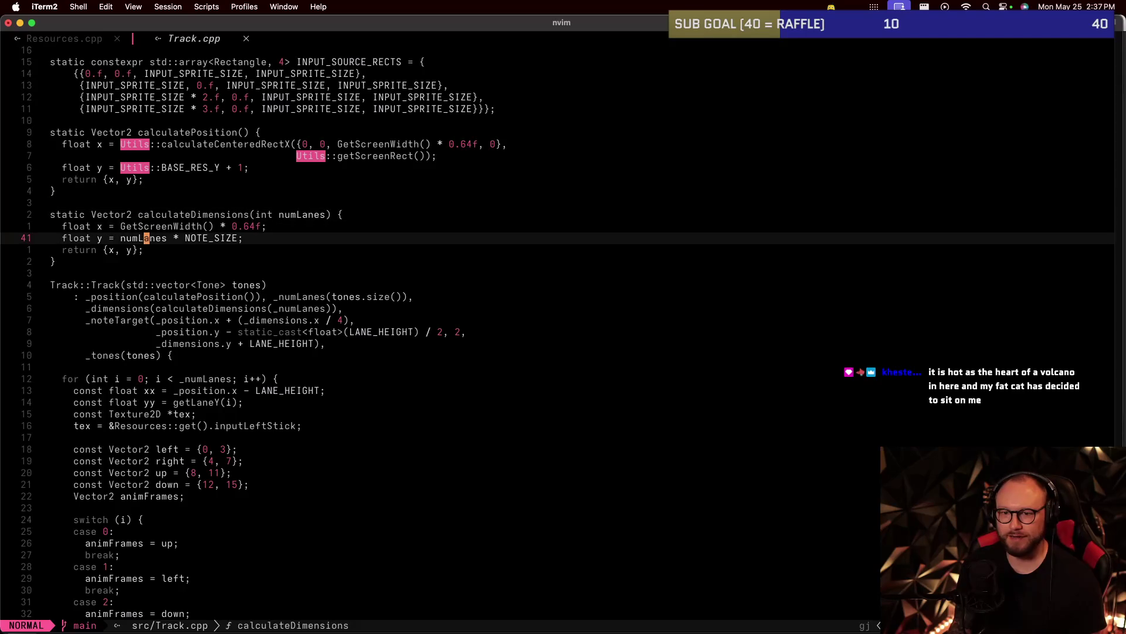
key("k")
key("j")
key("j")
key("j")
type("kk/draw")
key("Return")
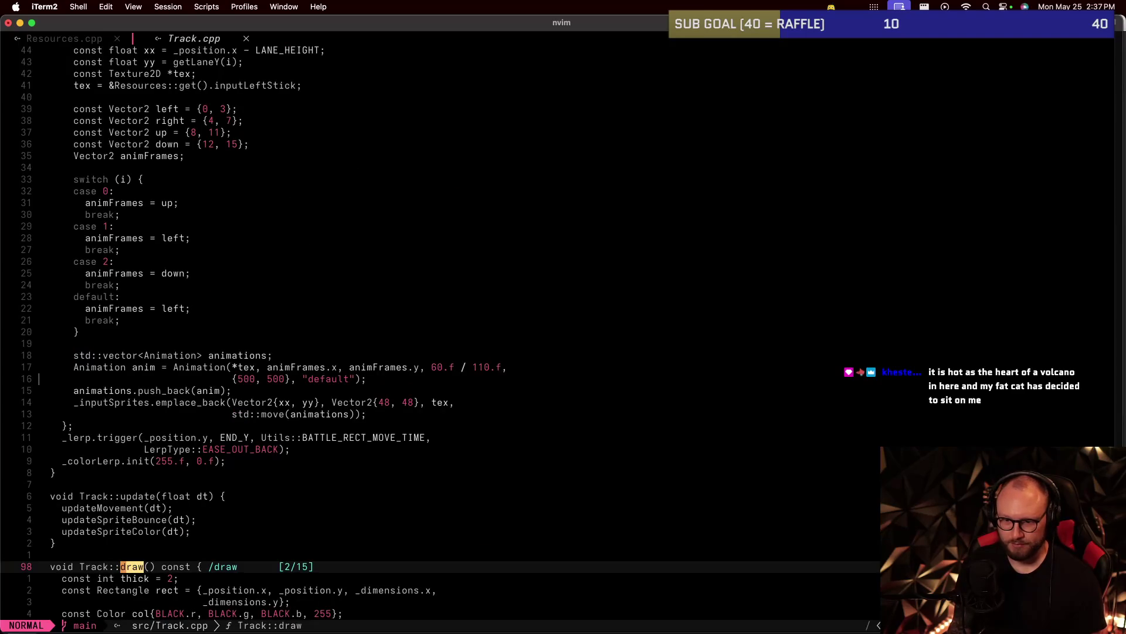
key("j")
key("j")
key("j")
key("j")
key("j")
key("j")
key("j")
key("j")
key("j")
key("j")
key("j")
key("j")
key("j")
key("j")
key("j")
key("j")
key("i")
Finish commenting out drawFaceButtonSprites(), save Track.cpp and suspend Neovim.
key("Escape")
type(":w")
key("Return")
key("ctrl+z")
Rebuild with make, test the game with ./game, quit, and resume Neovim.
type("make")
key("Return")
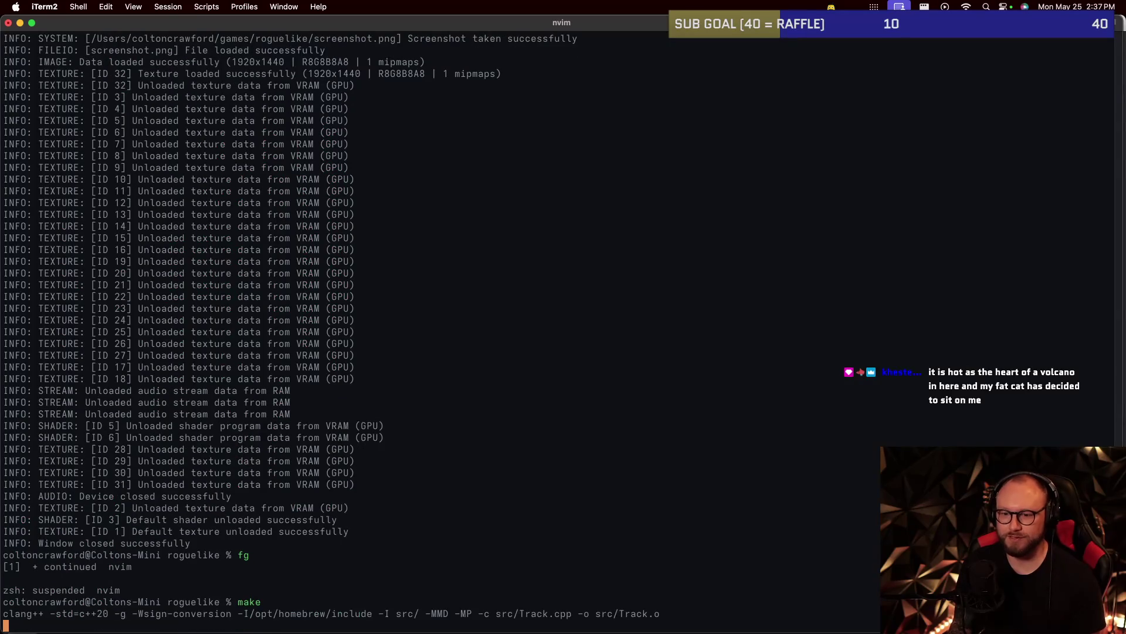
type(".game")
key("Return")
type("./")
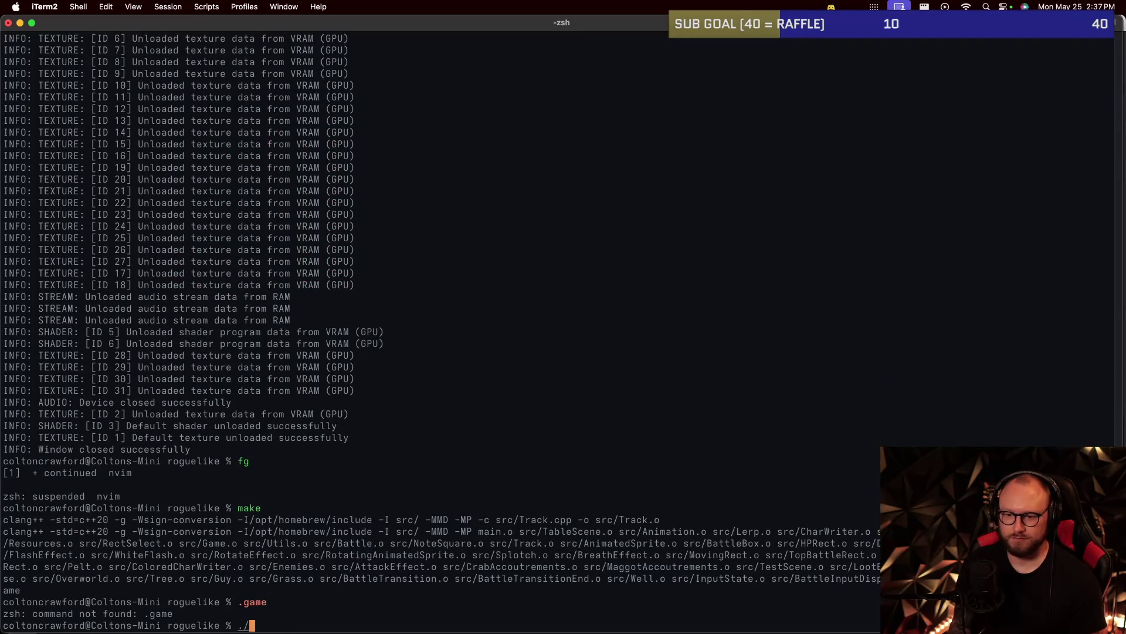
type("game")
key("Return")
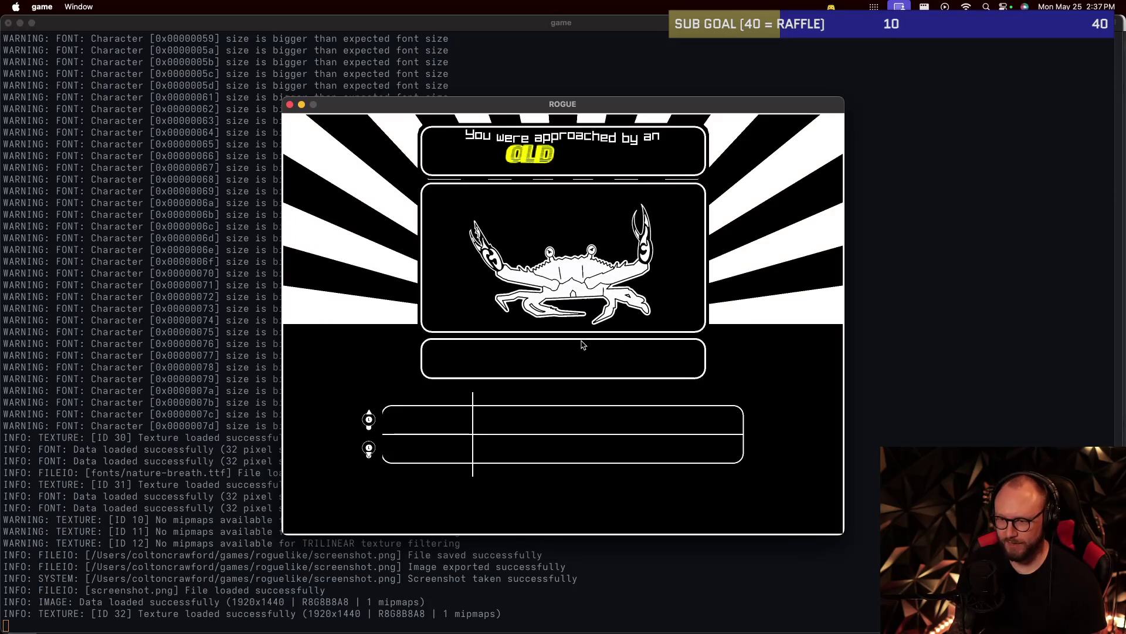
key("Escape")
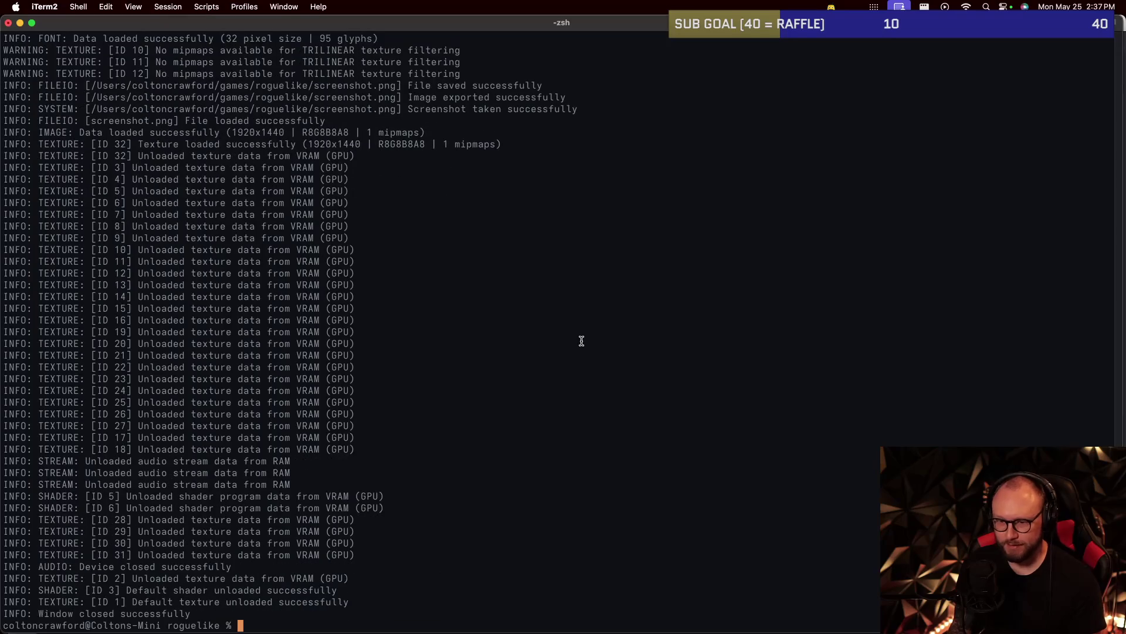
type("fg")
key("Return")
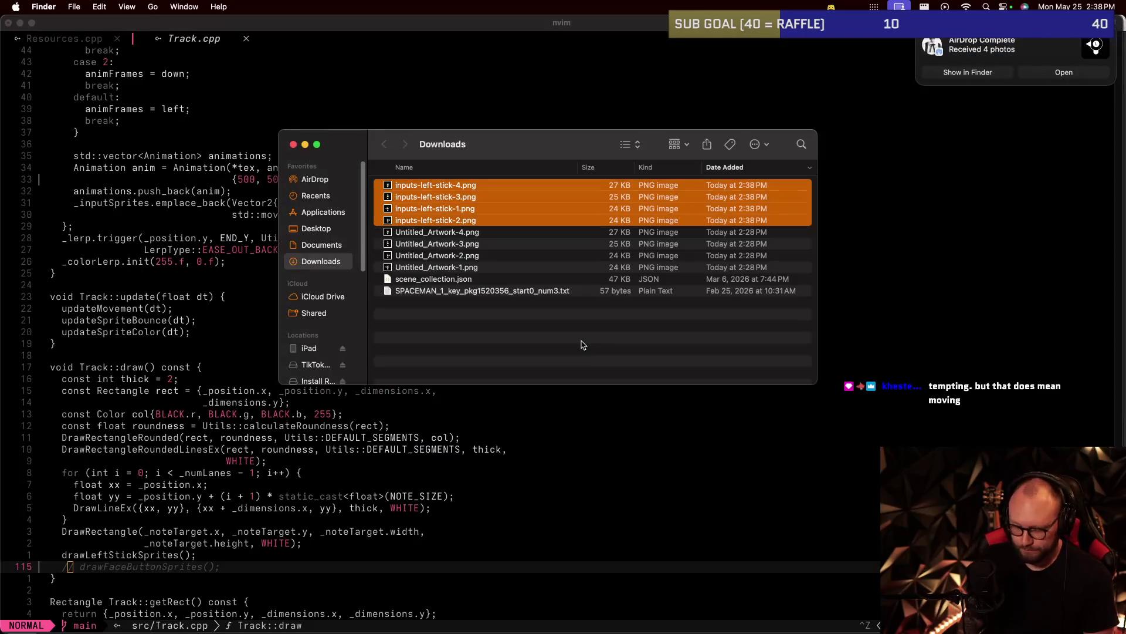
Deselect the AirDropped inputs-left-stick PNGs in Finder and suspend Neovim to the shell.
left_click(563, 348)
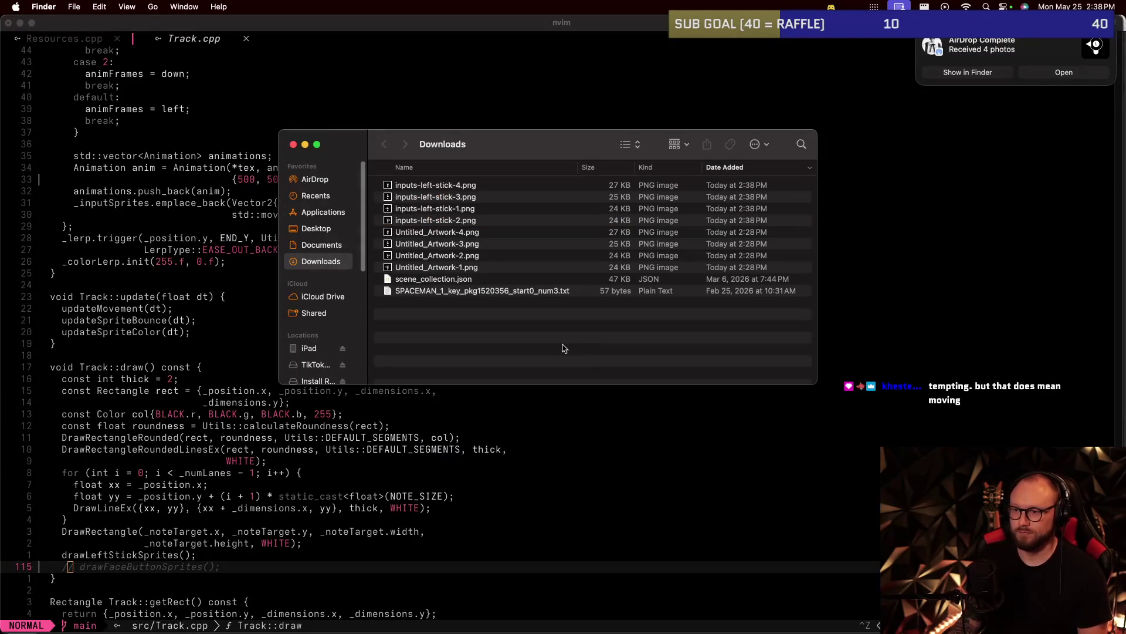
key("super+Tab")
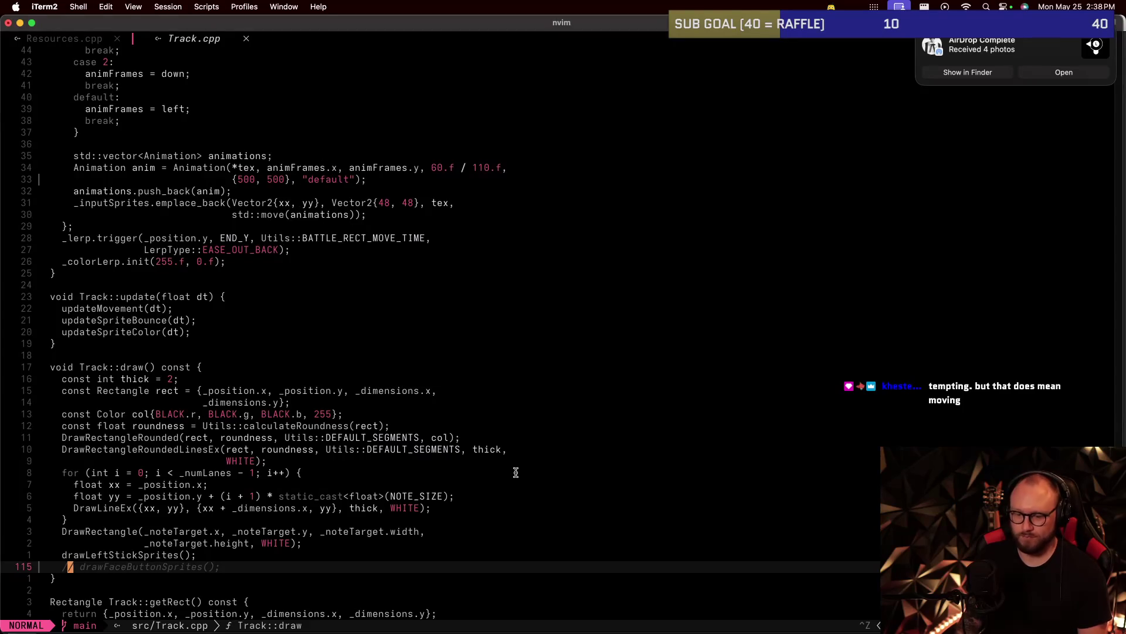
key("ctrl+z")
In ~/Downloads, trash all Untitled_Artwork-* files and list the folder to confirm they're gone.
type("cd ~/")
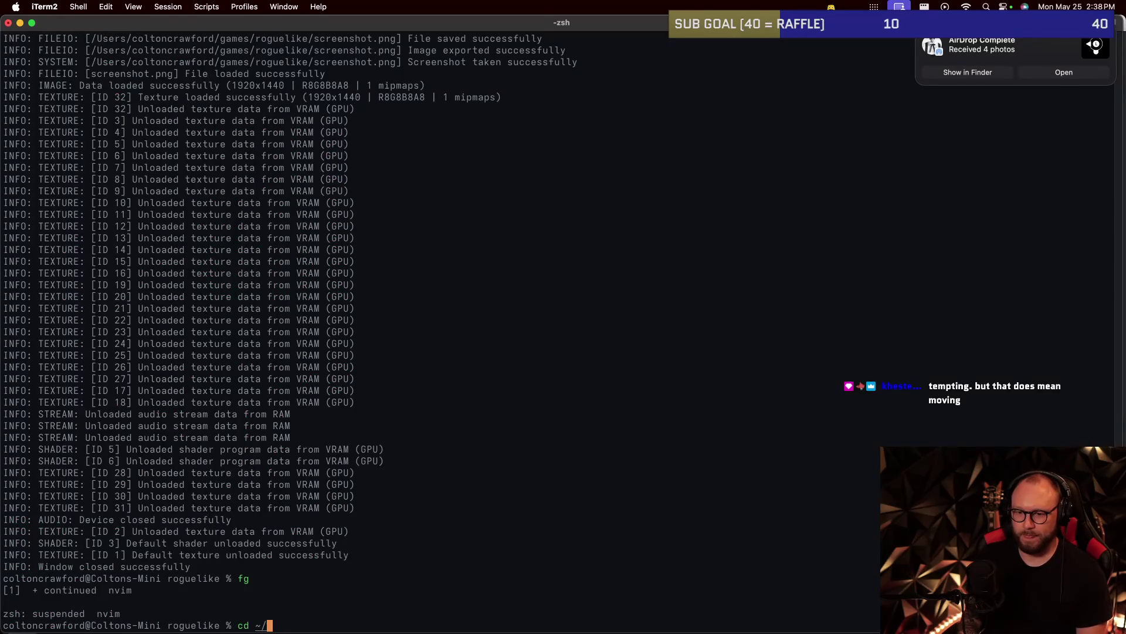
type("Downloads; see")
key("Return")
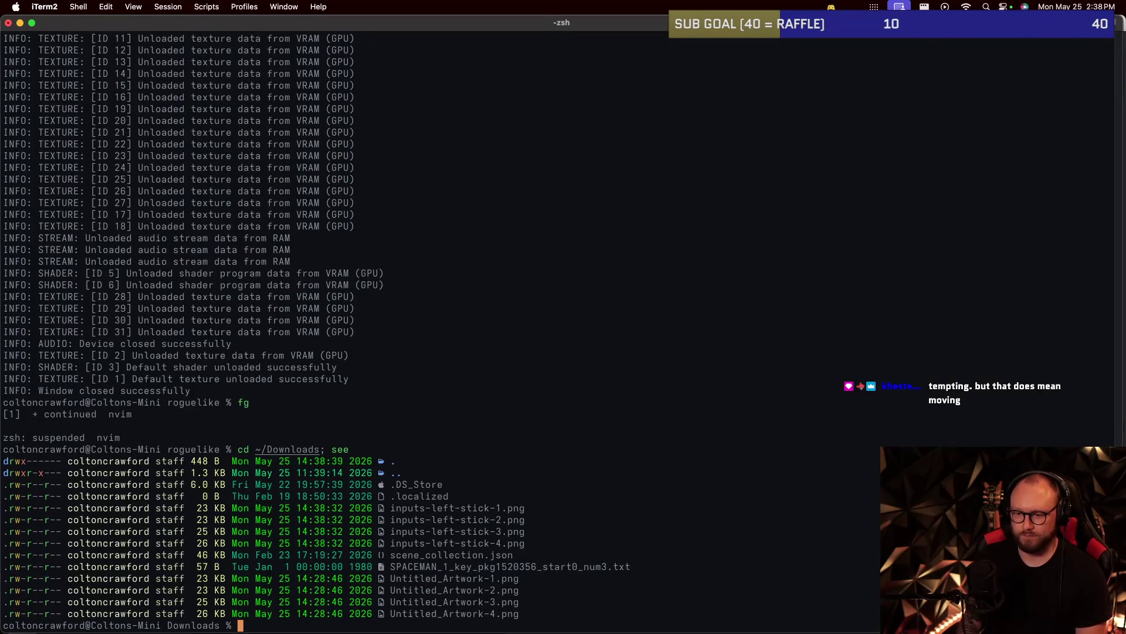
type("trash Untit")
key("Tab")
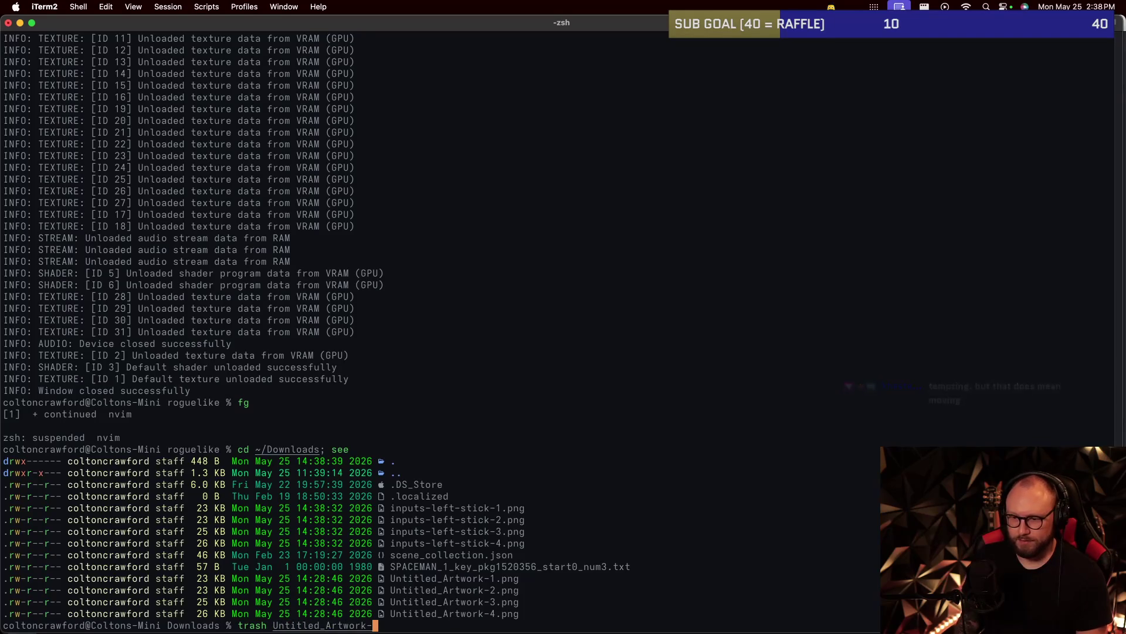
type("*")
key("Return")
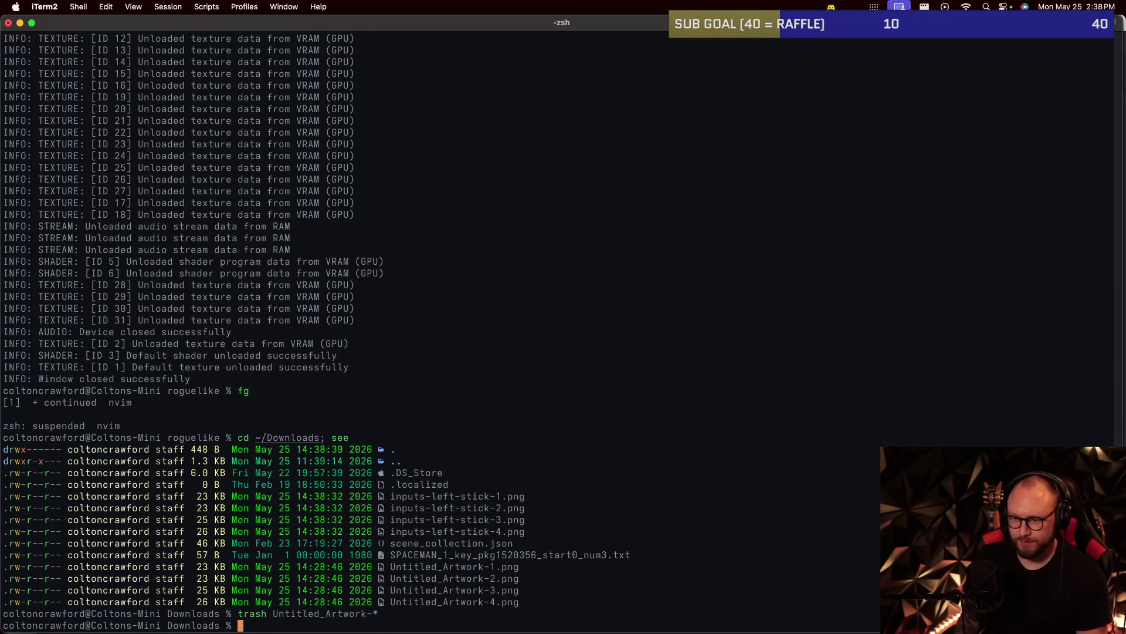
type("see")
key("Return")
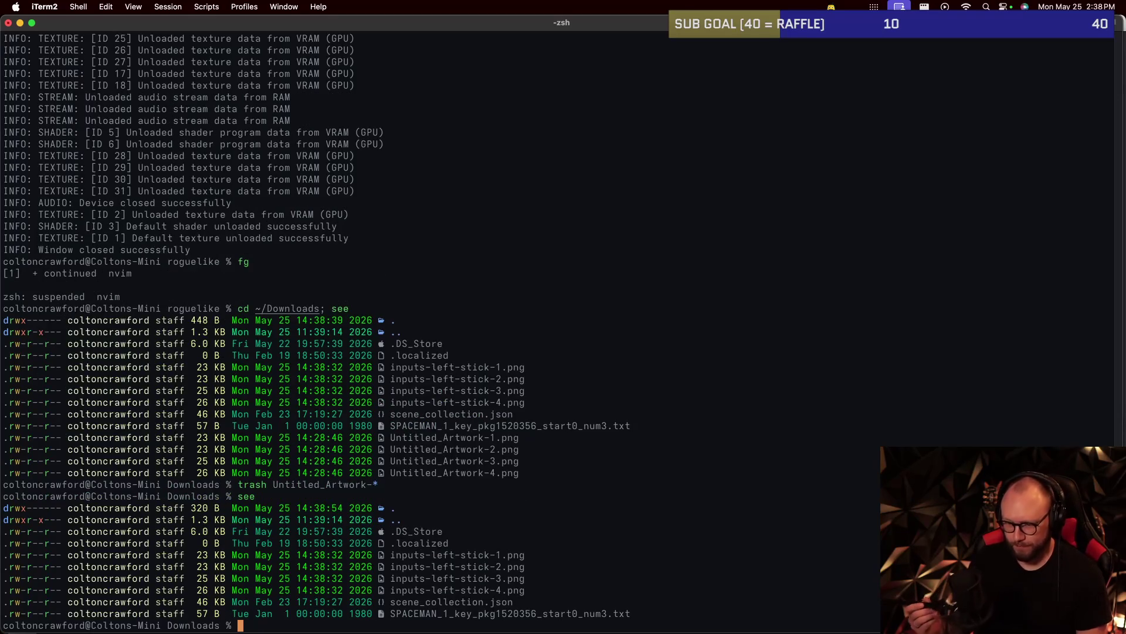
Tile inputs-left-stick-%d.png into a 4x1 inputs-left-stick.png and open it in Preview.
type("make-sheet ")
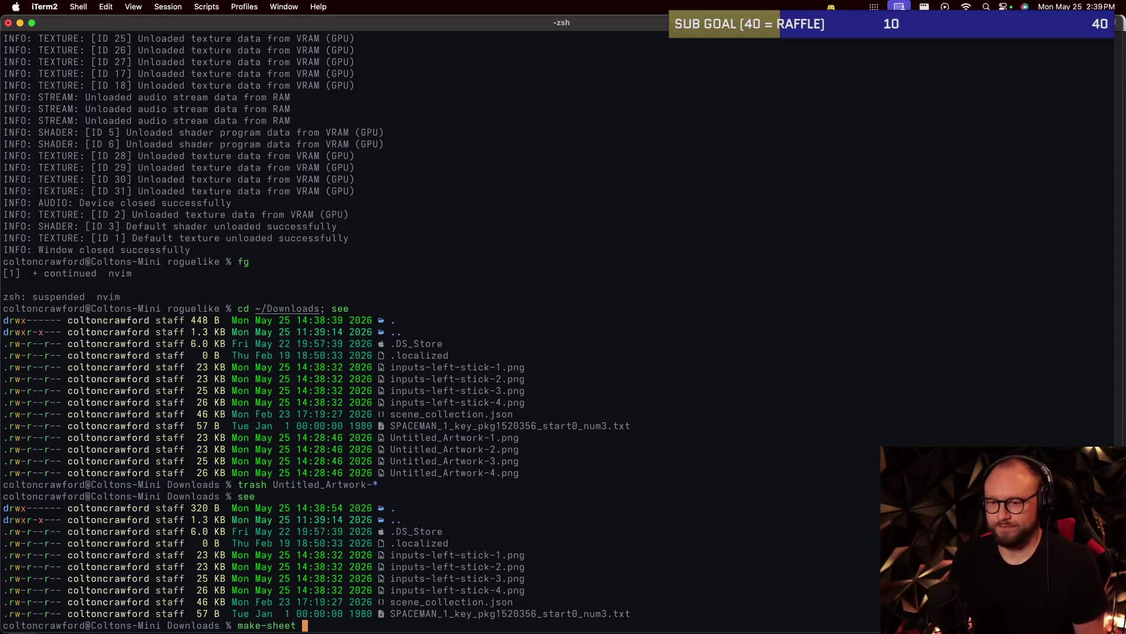
type("inputs-eft")
key("BackSpace")
key("BackSpace")
key("BackSpace")
type("left-stick-%d.png ")
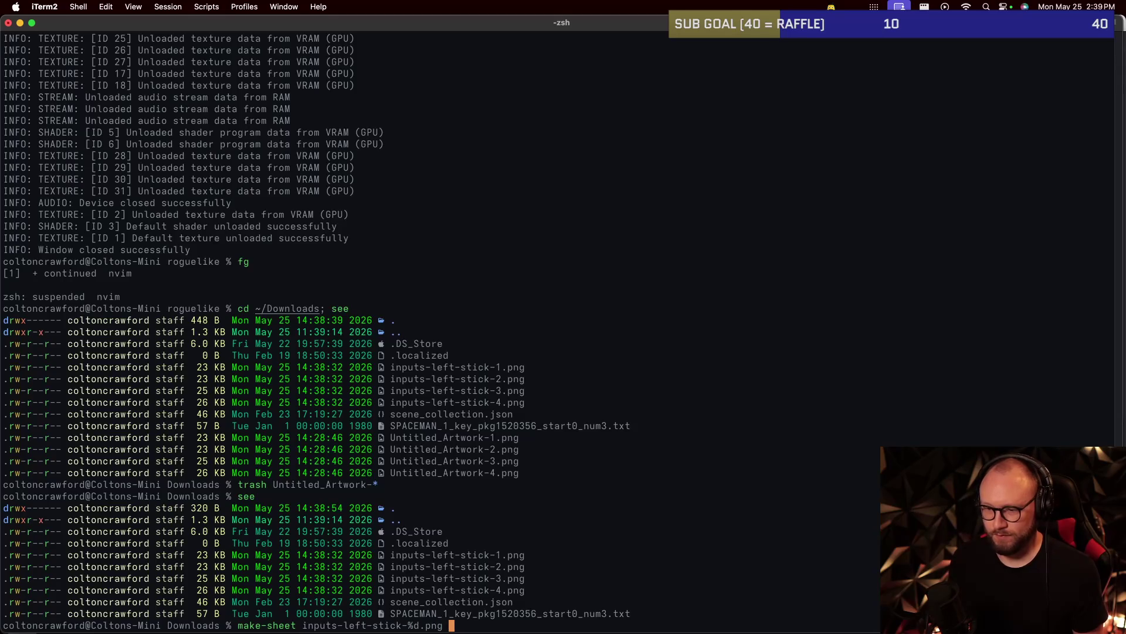
type("4x1 inputs-left-stick.png")
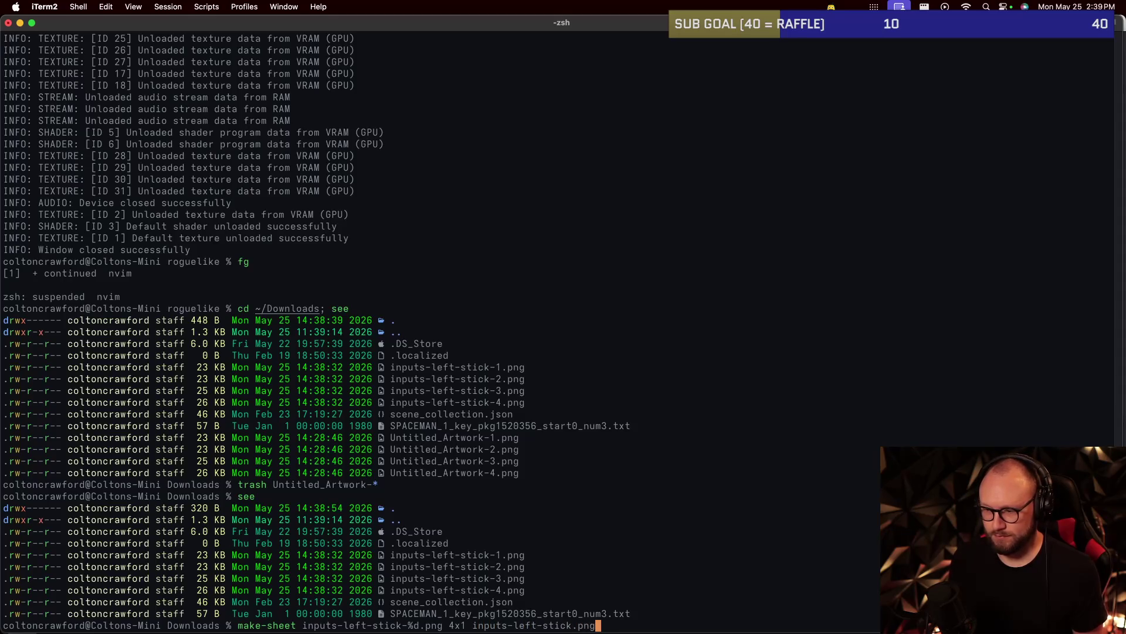
key("Return")
type("open inputs")
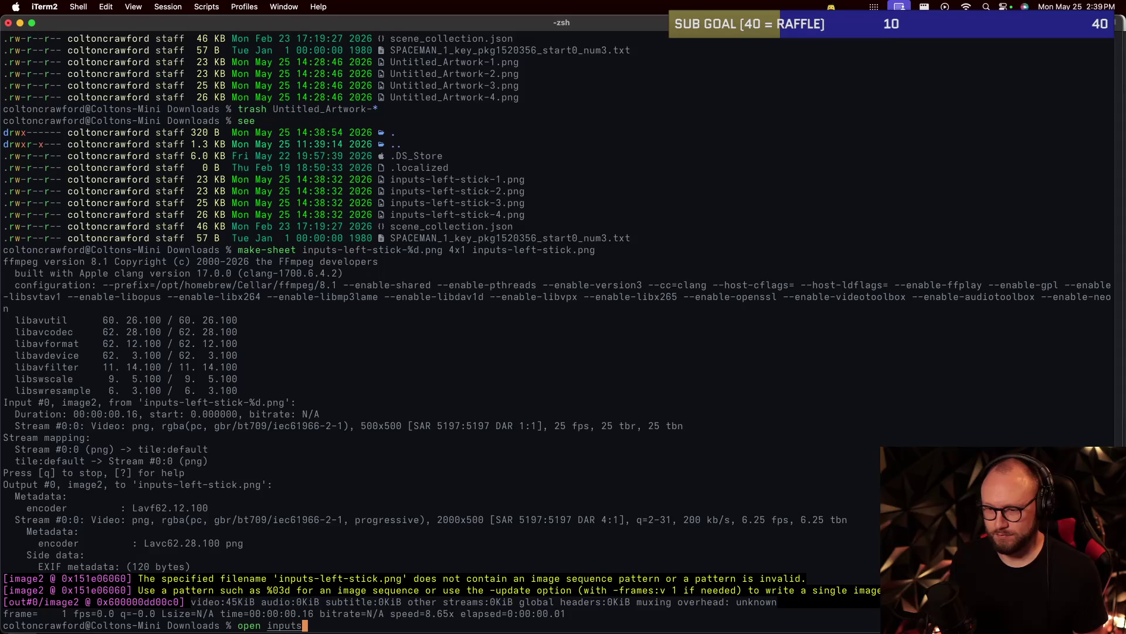
key("Tab")
type(".png")
key("Return")
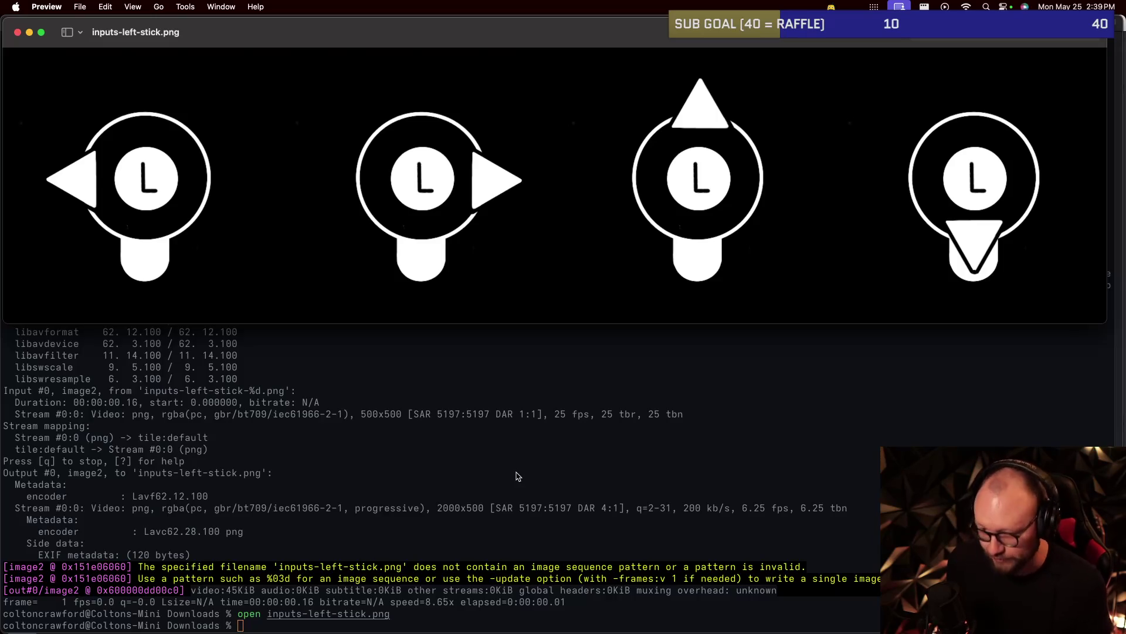
Back in iTerm2, list Downloads again and trash all inputs* files.
left_click(516, 473)
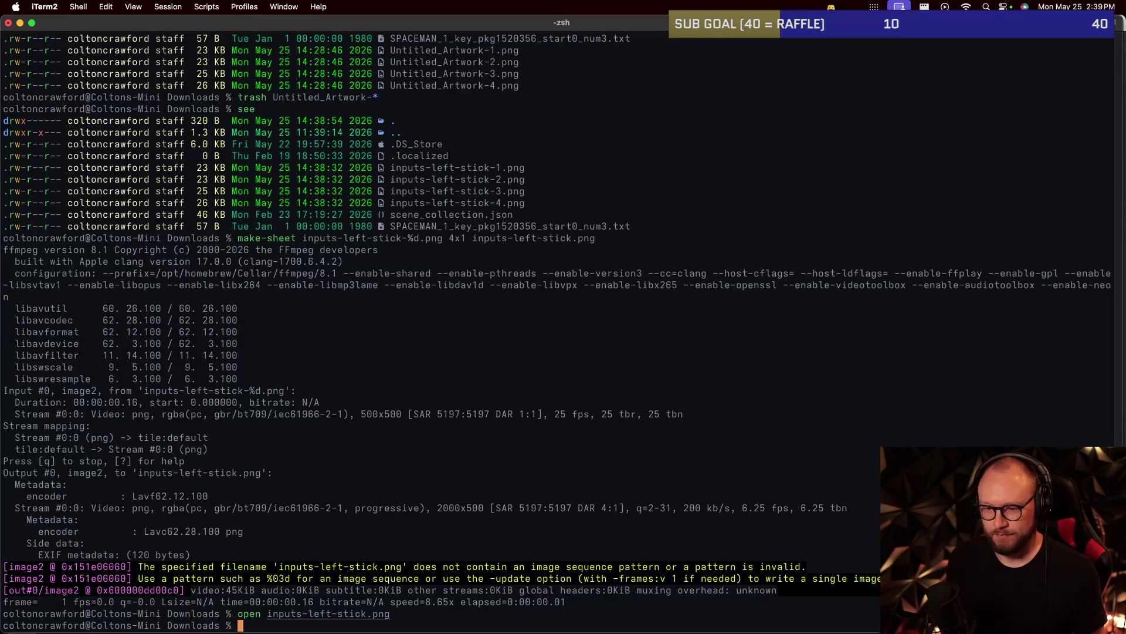
type("see")
key("Return")
type("trash inputs*")
key("Return")
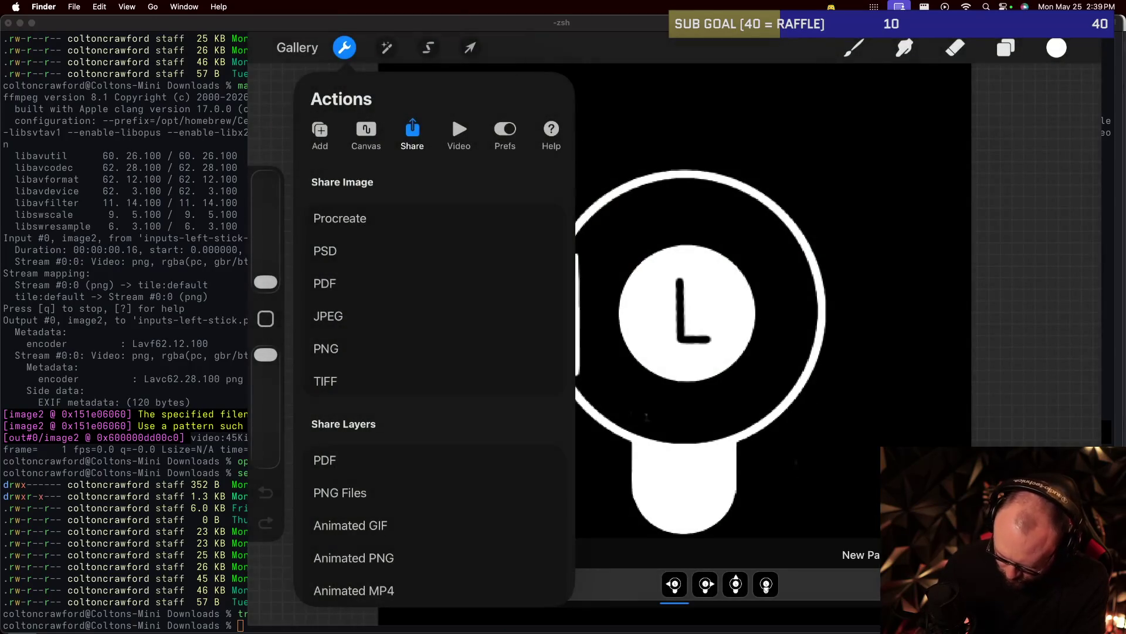
In the Left group, select Layer 1, pick black and fill the ring around L.
left_click(1006, 48)
left_click(1005, 48)
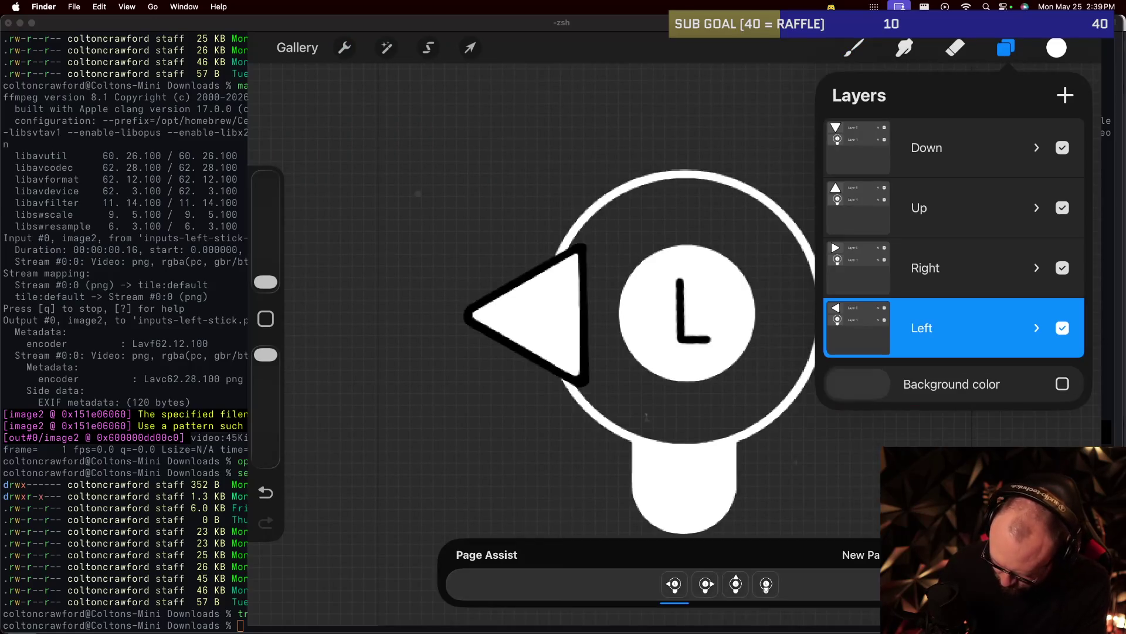
left_click(1006, 47)
left_click(1005, 47)
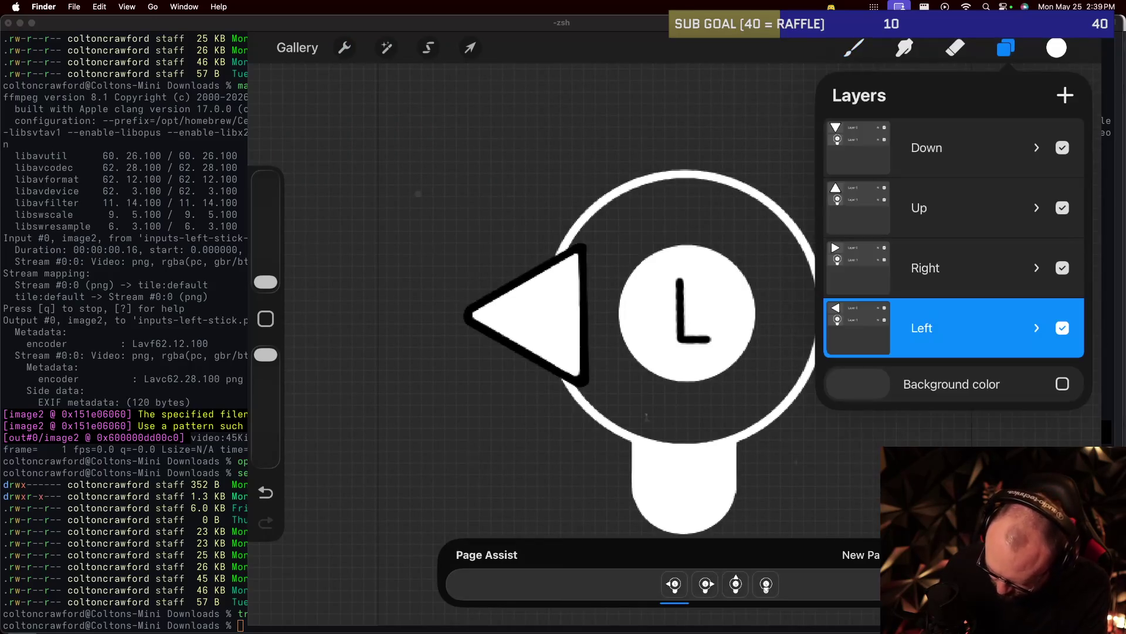
left_click(858, 327)
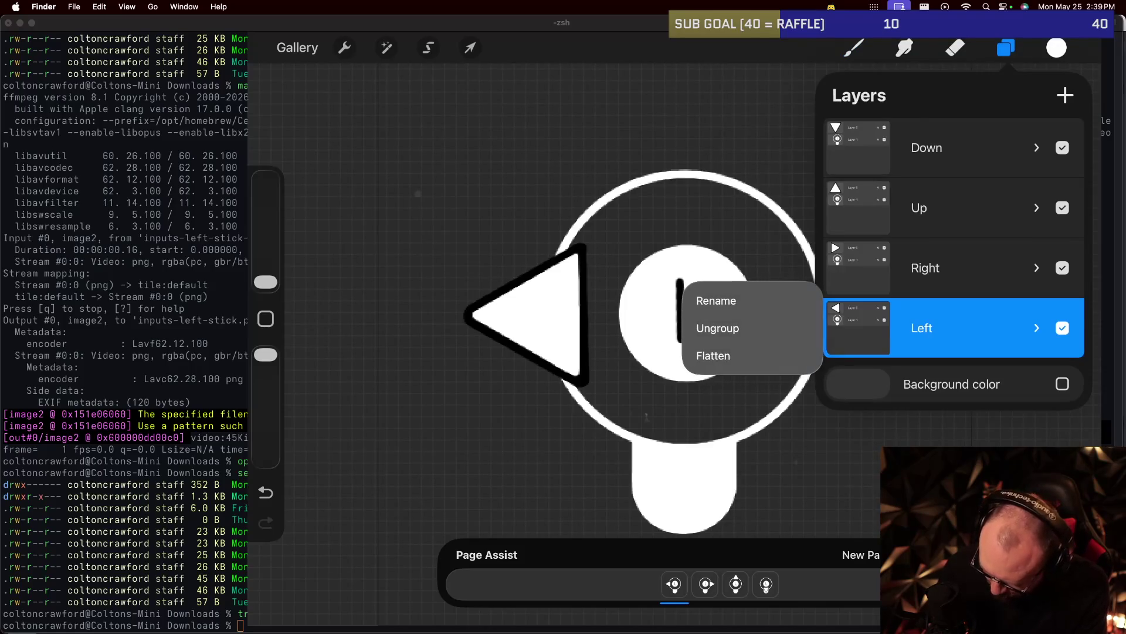
left_click(1037, 328)
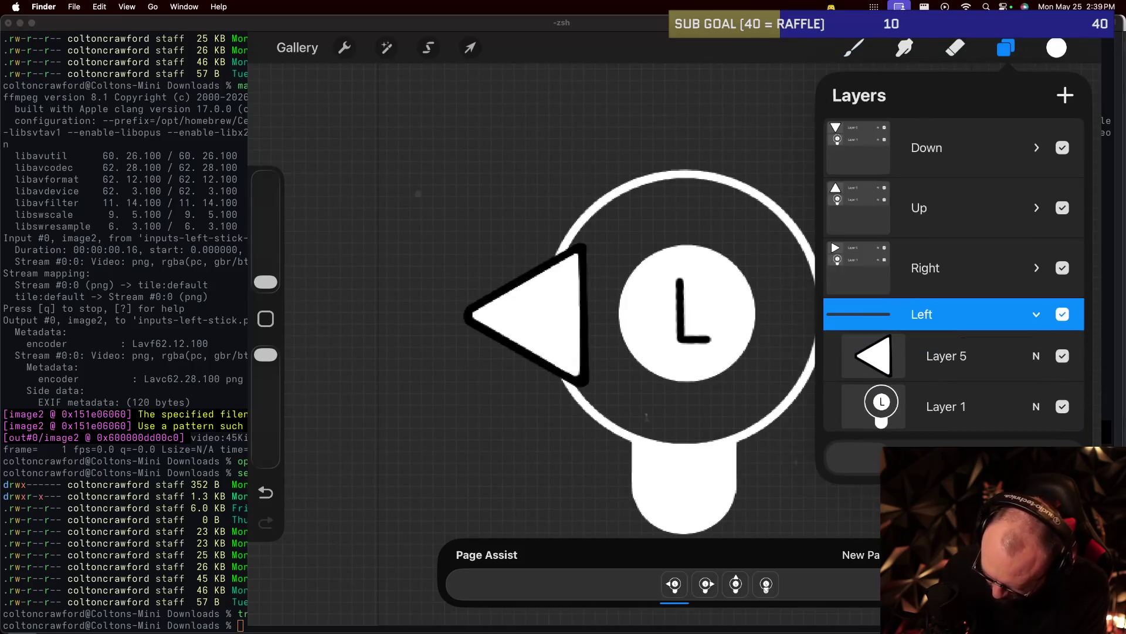
left_click(946, 406)
left_click(1056, 47)
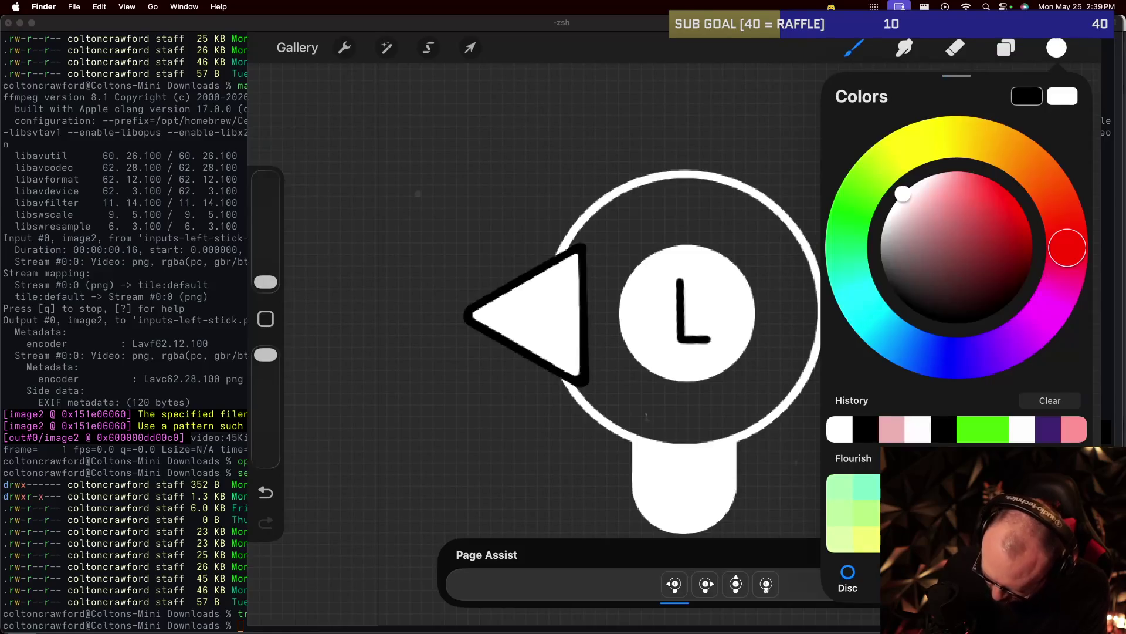
left_click(903, 301)
left_click_drag(1057, 47, 774, 282)
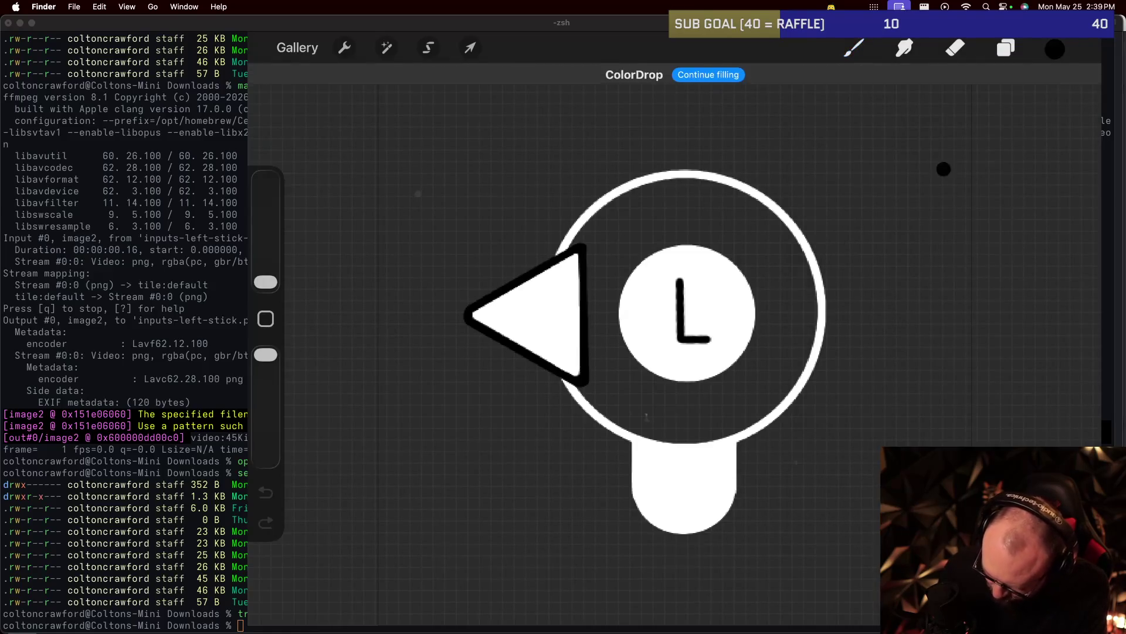
Select the Right frame's Layer 1 and fill its ring black.
left_click(1005, 48)
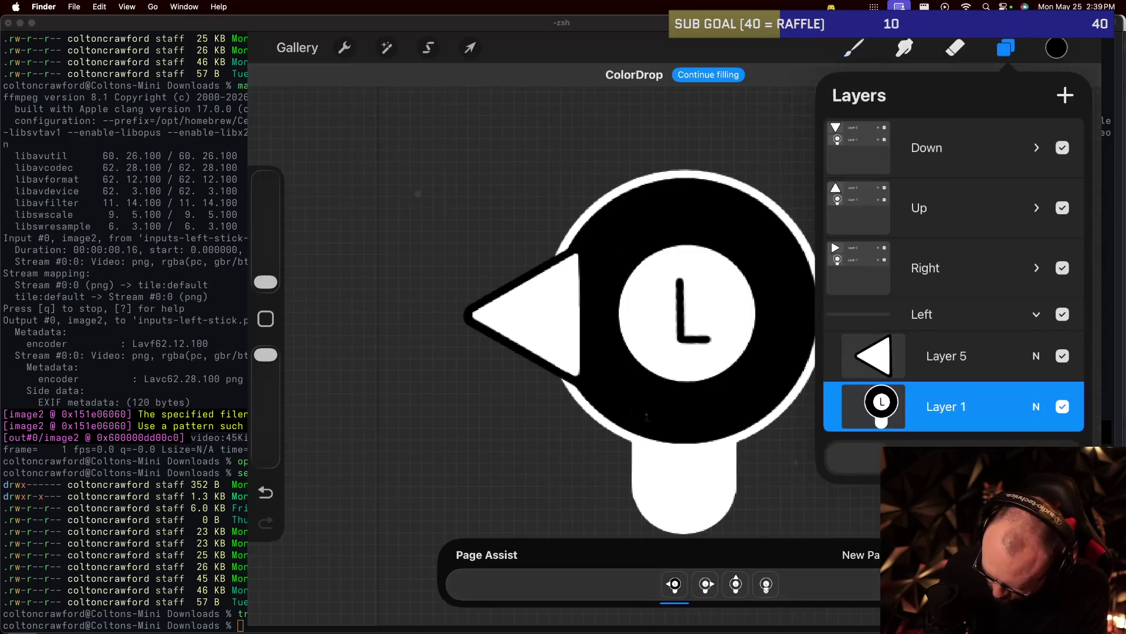
left_click(1036, 314)
left_click(925, 267)
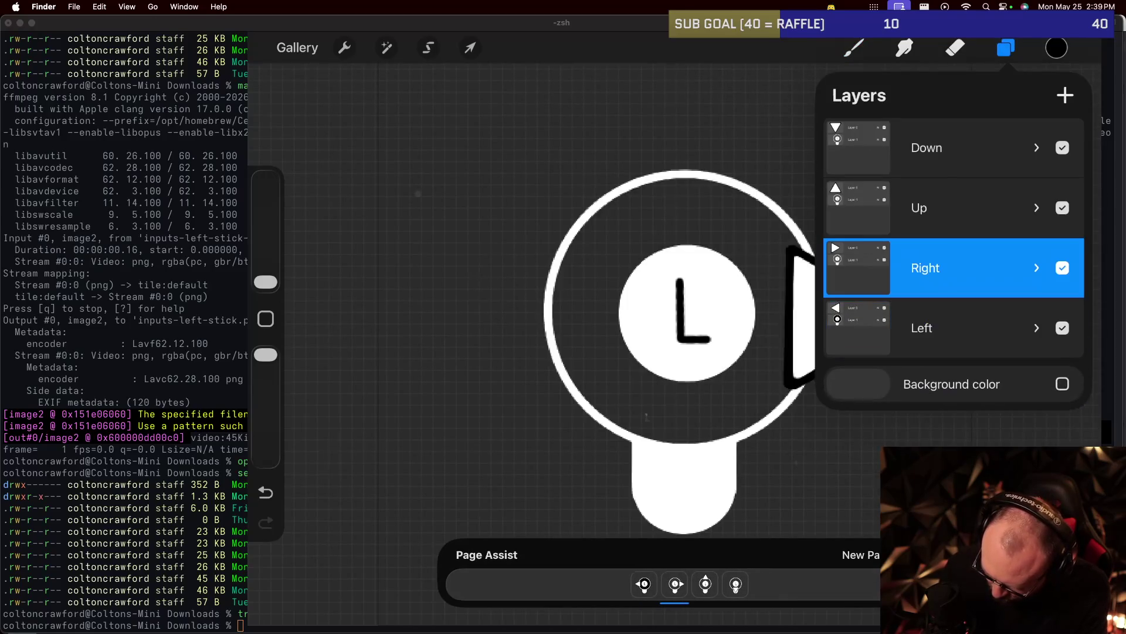
left_click(946, 347)
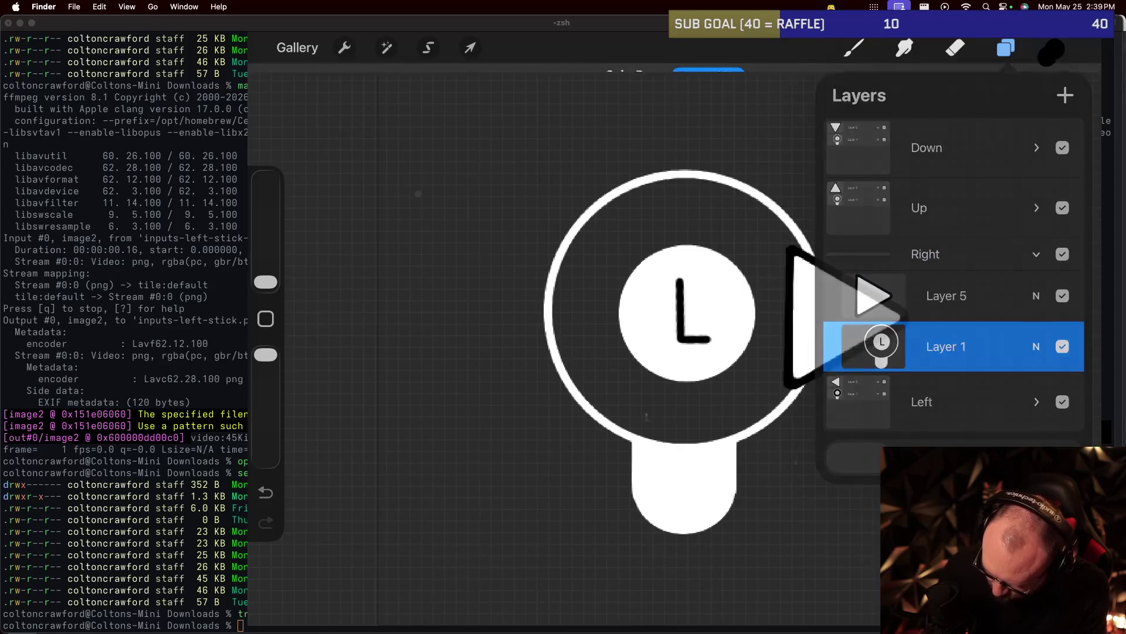
left_click_drag(1056, 48, 720, 216)
Select the Up frame's Layer 1 and fill its ring black.
left_click(1005, 48)
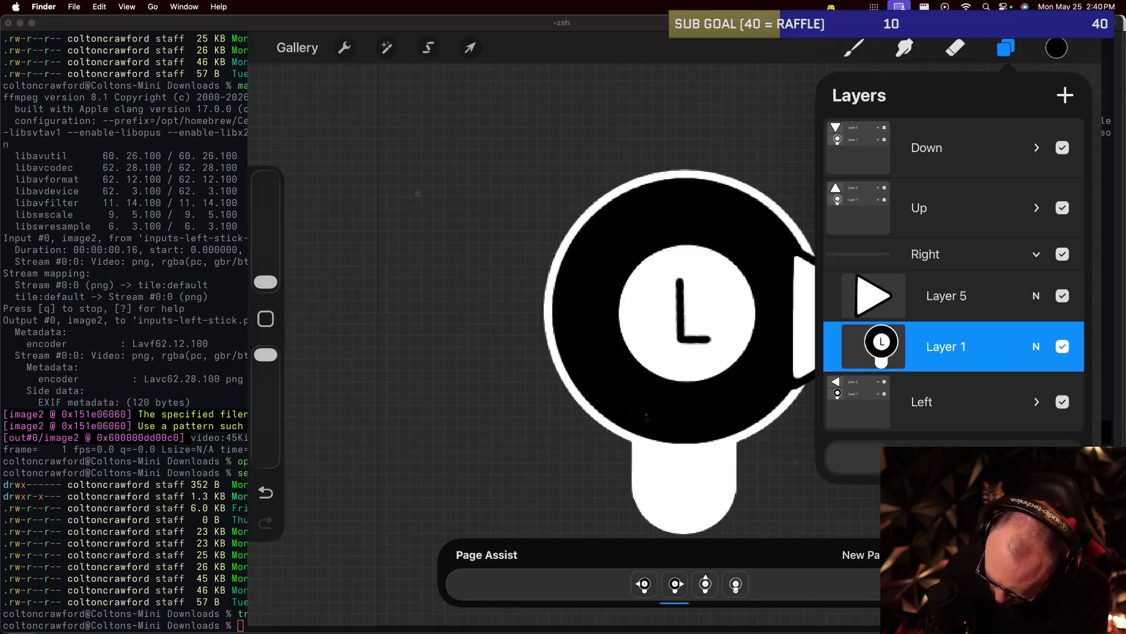
left_click(925, 254)
left_click(1037, 254)
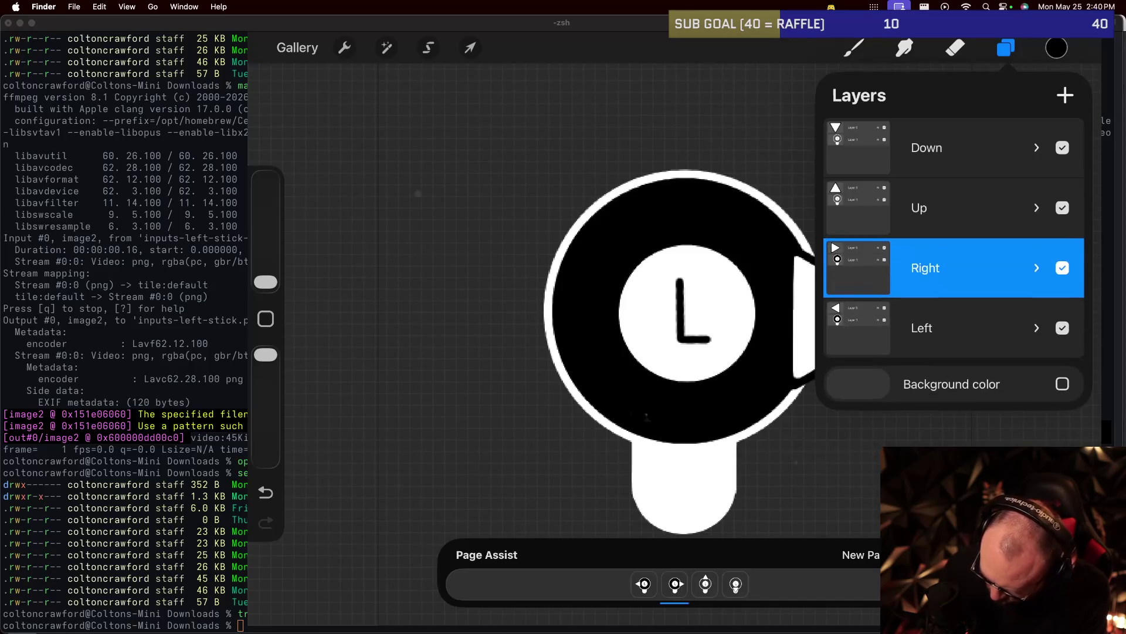
left_click(1036, 208)
left_click(946, 286)
left_click_drag(1056, 48, 780, 287)
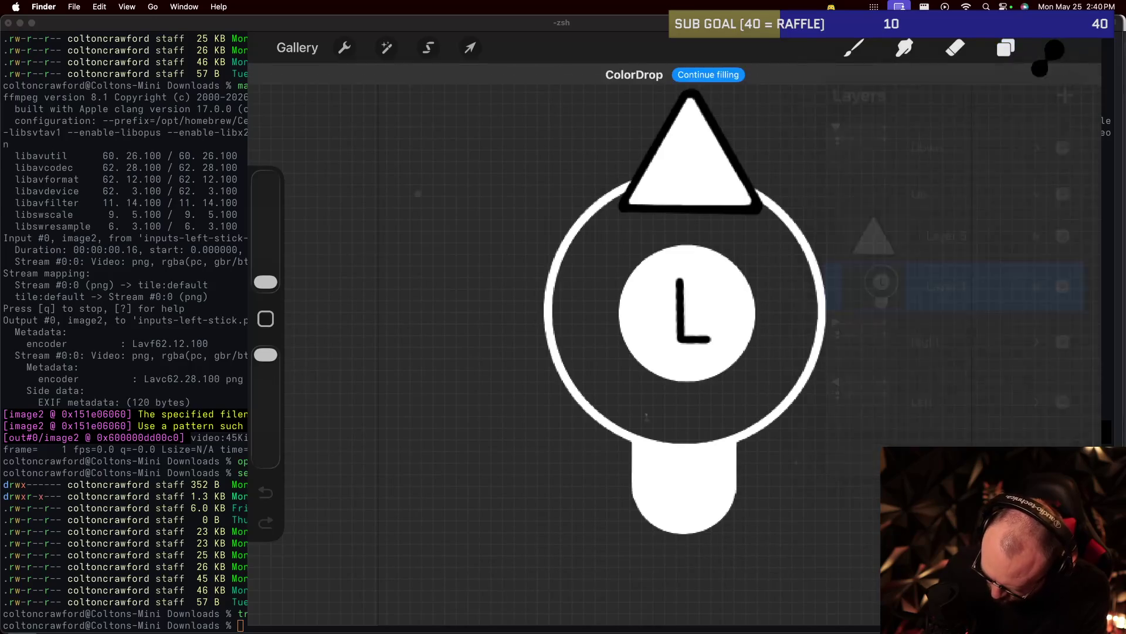
Select the Down frame's Layer 1 and fill its ring black.
left_click(1056, 47)
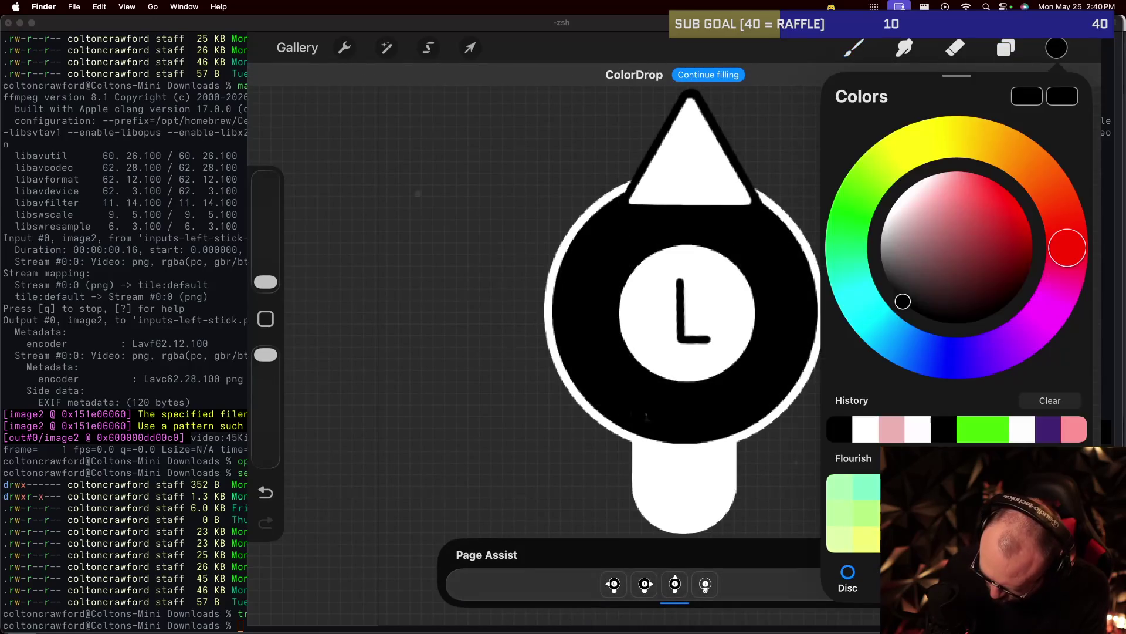
left_click(1006, 47)
left_click(1036, 193)
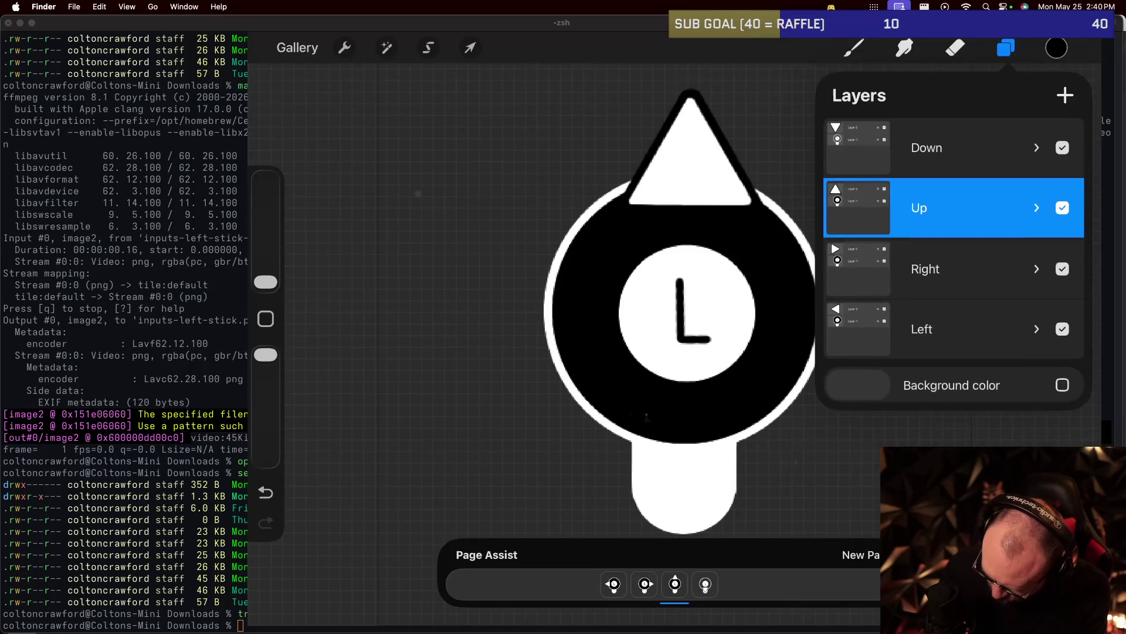
left_click(1036, 147)
left_click(946, 226)
left_click(1056, 47)
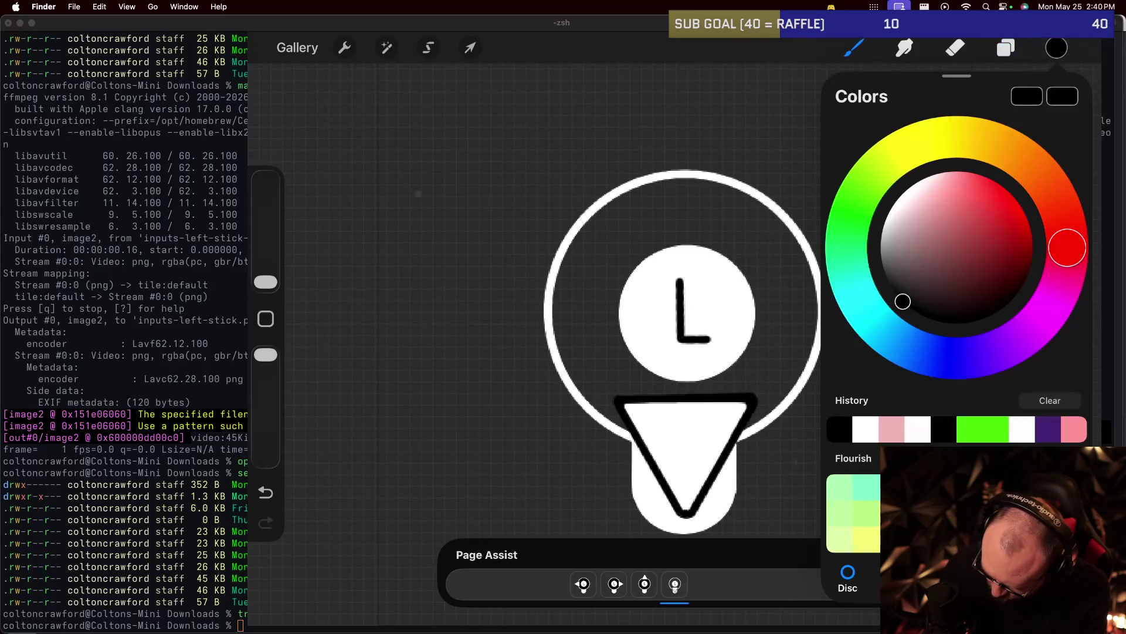
left_click_drag(1056, 48, 782, 259)
Collapse the Down group, confirm the paint colour is still black, and bring up the sharing options.
left_click(1056, 47)
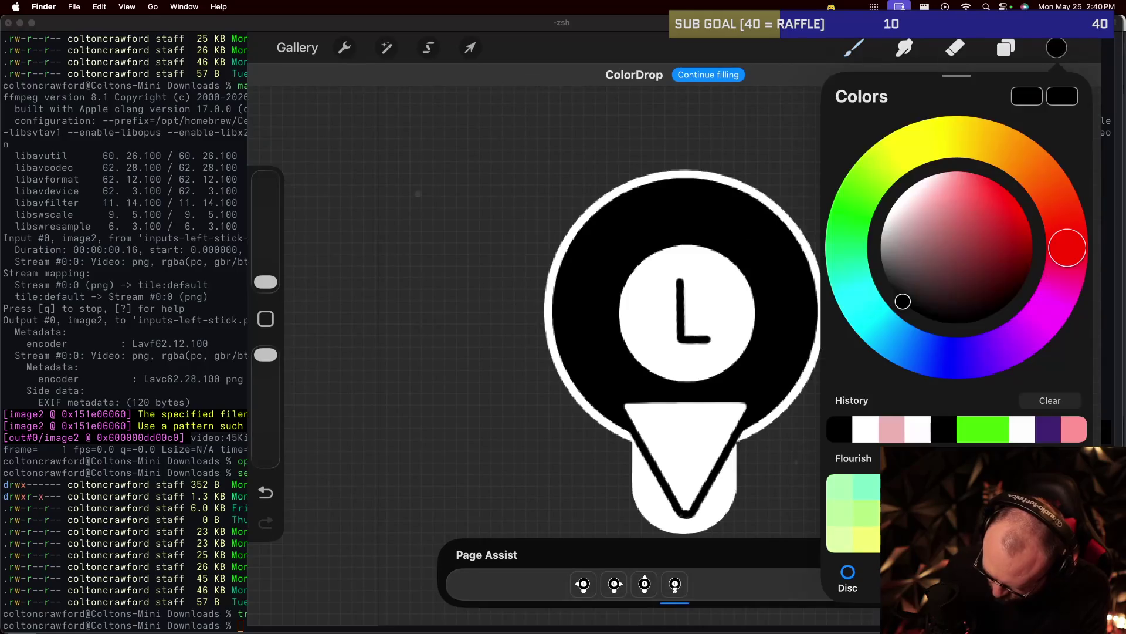
left_click(1006, 48)
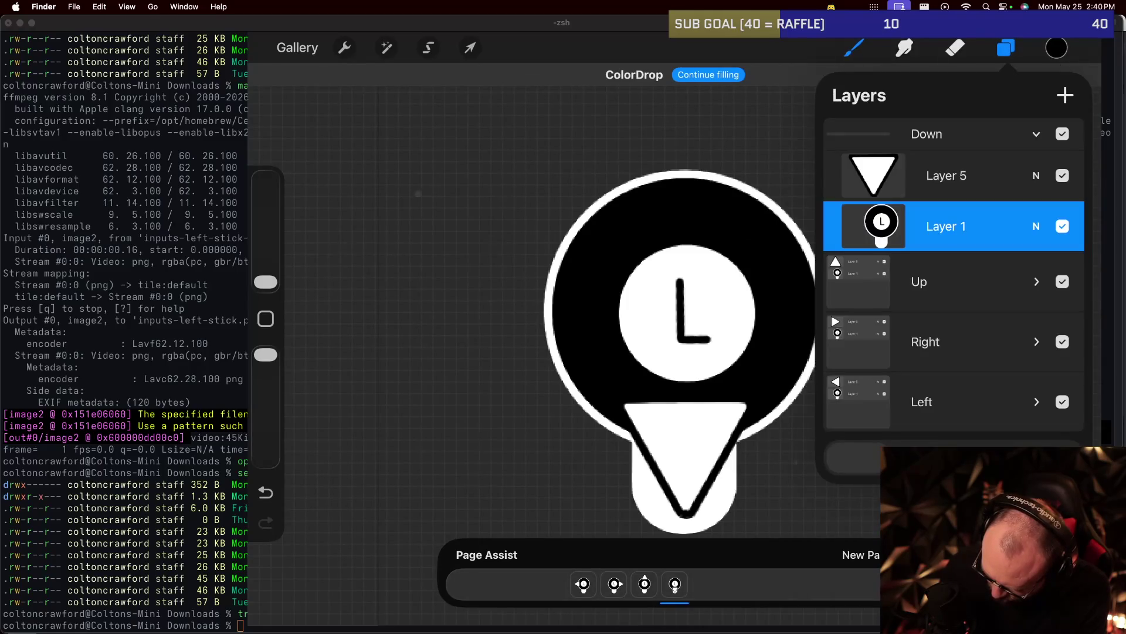
left_click(1036, 134)
left_click(1056, 47)
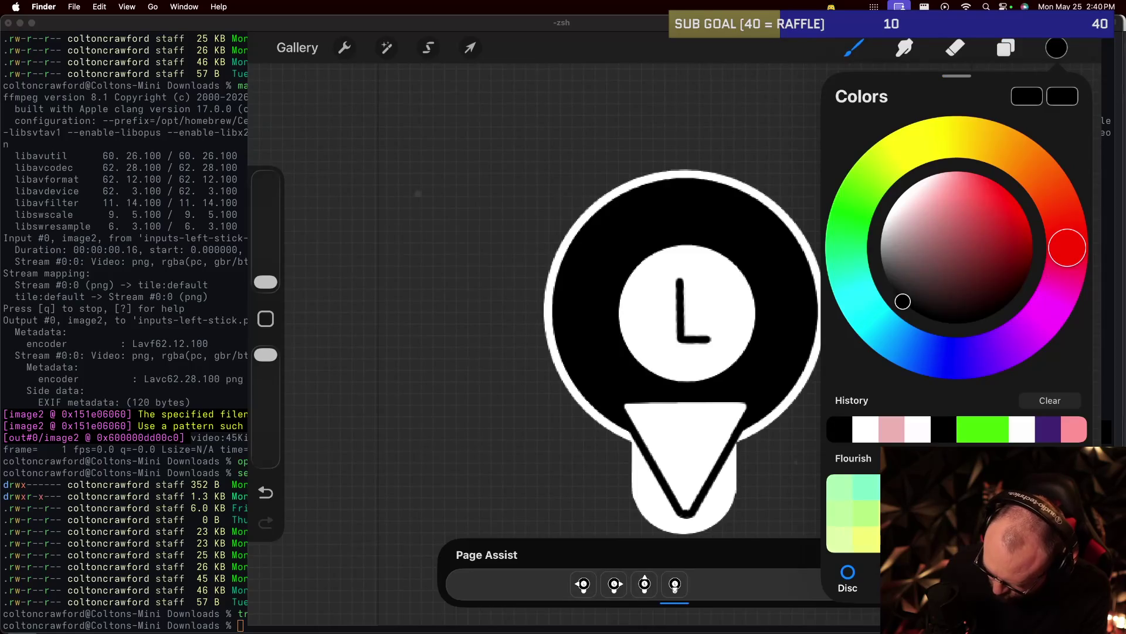
left_click(344, 47)
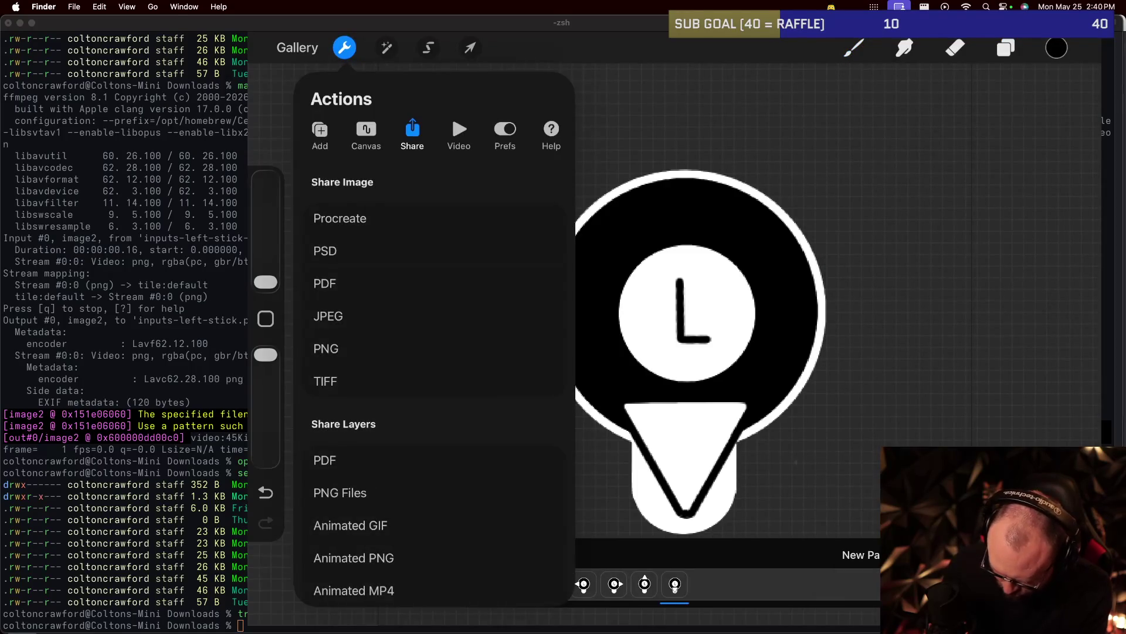
Share the layers as PNG files and AirDrop the four images to the Mac mini.
left_click(326, 349)
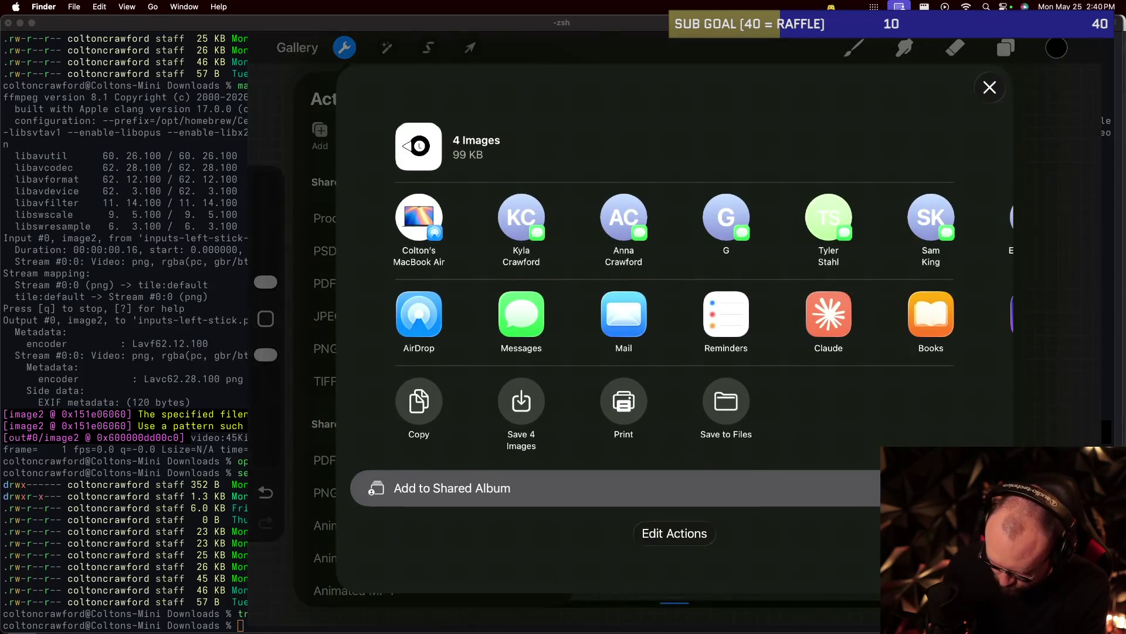
left_click(419, 313)
left_click(574, 209)
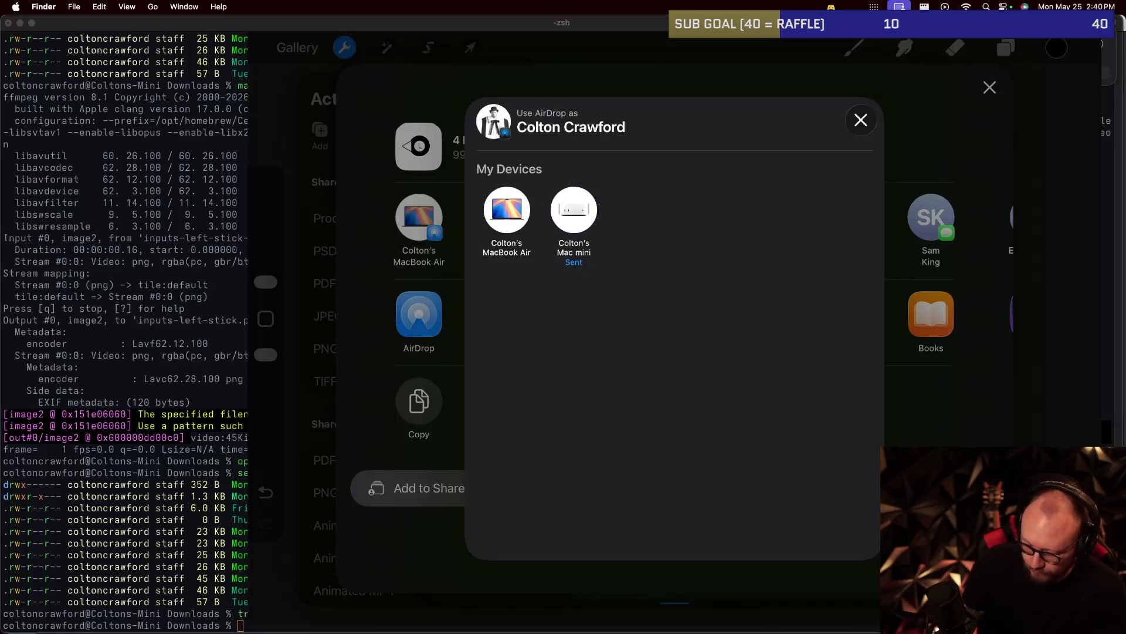
left_click(861, 119)
left_click(990, 88)
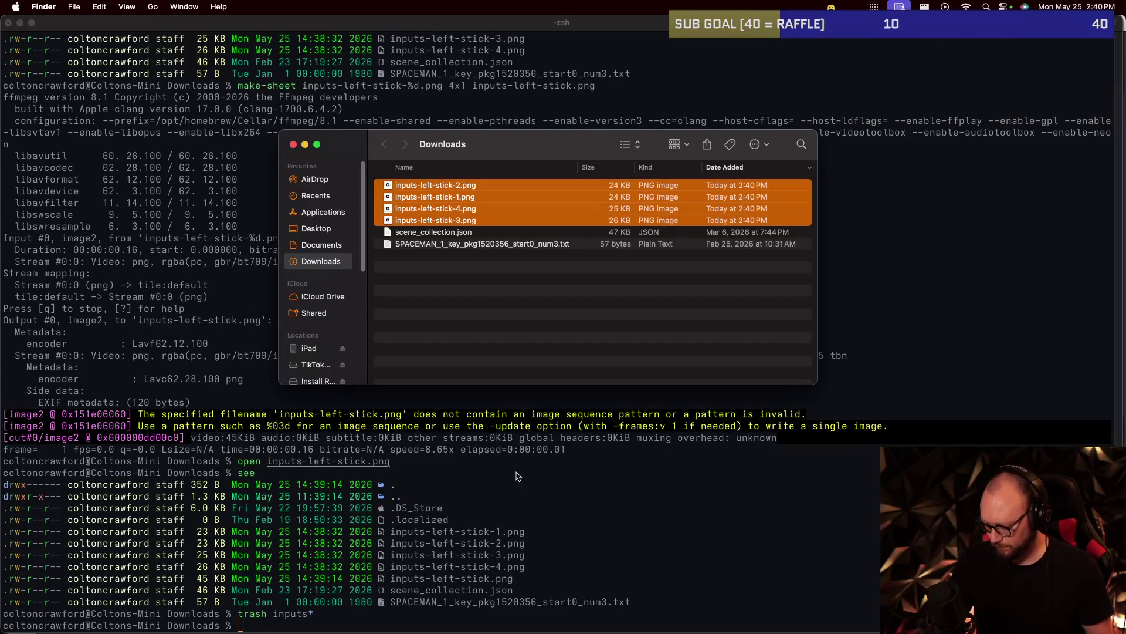
Close Finder, list Downloads, and tile inputs-left-stick-%d.png into a 4x1 inputs-left-stick.png.
key("super+w")
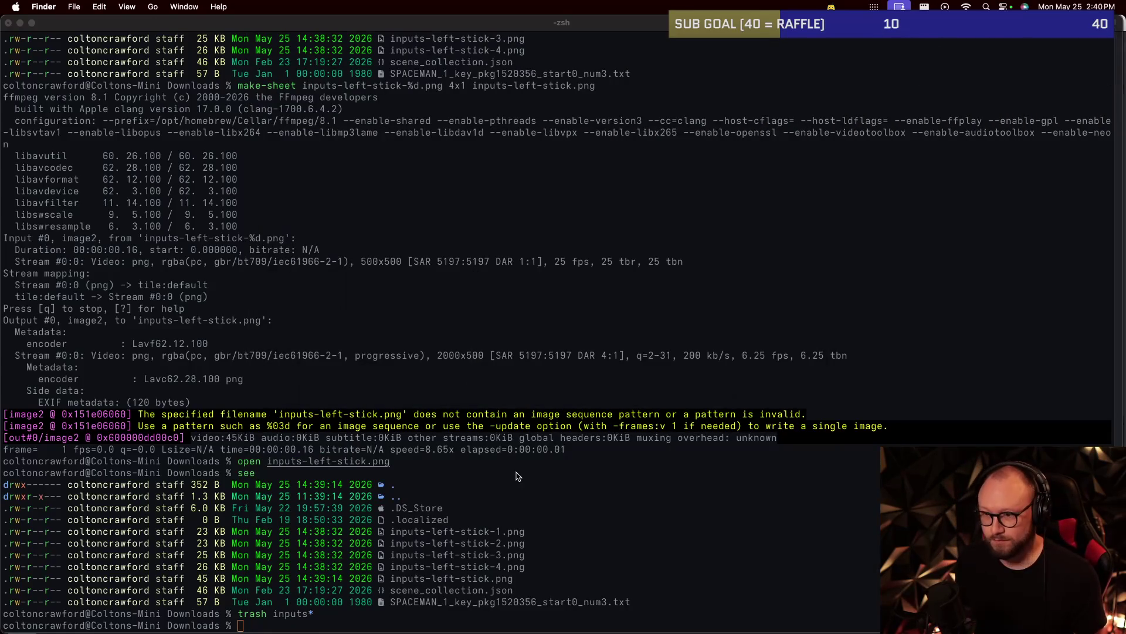
left_click(524, 508)
type("see")
key("Return")
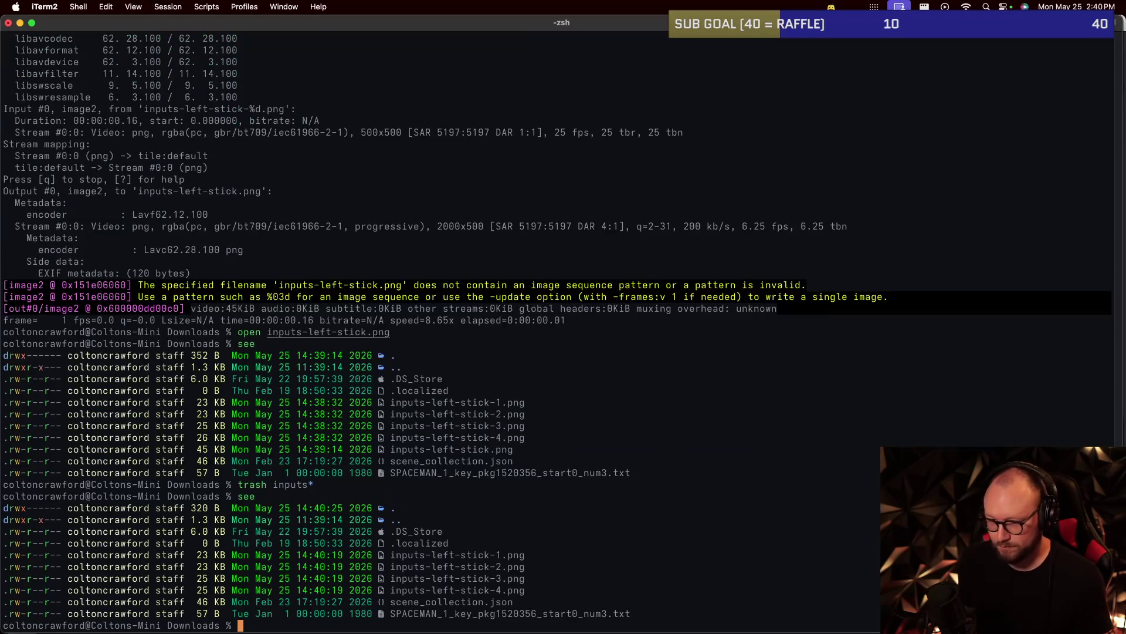
type("make-sheet inputs-left-stic")
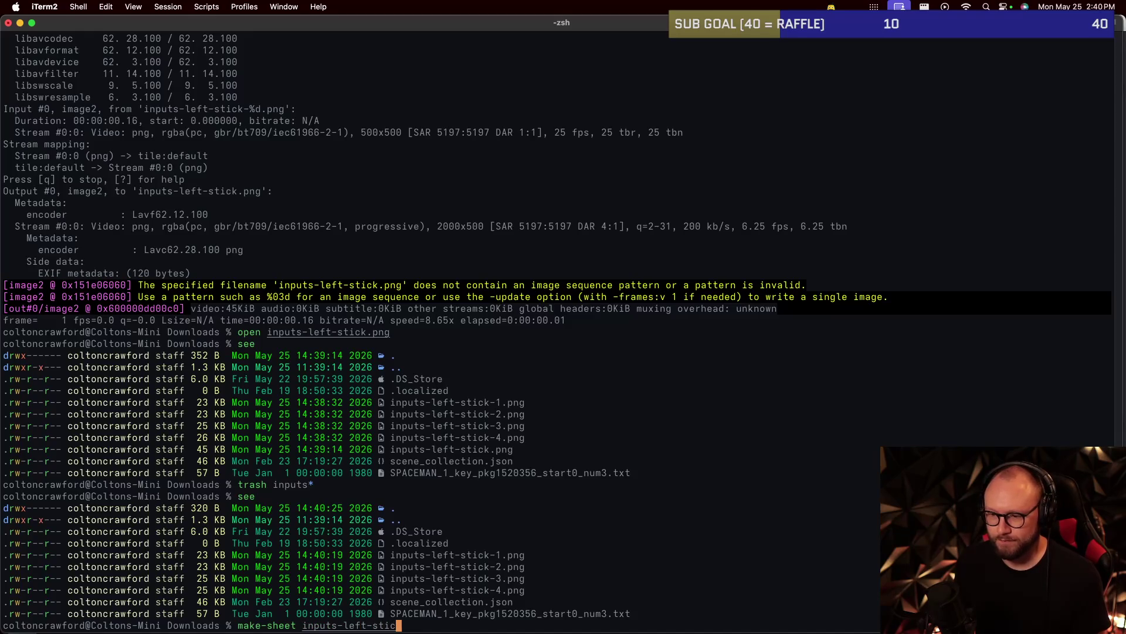
type("k-%d.png 4x1")
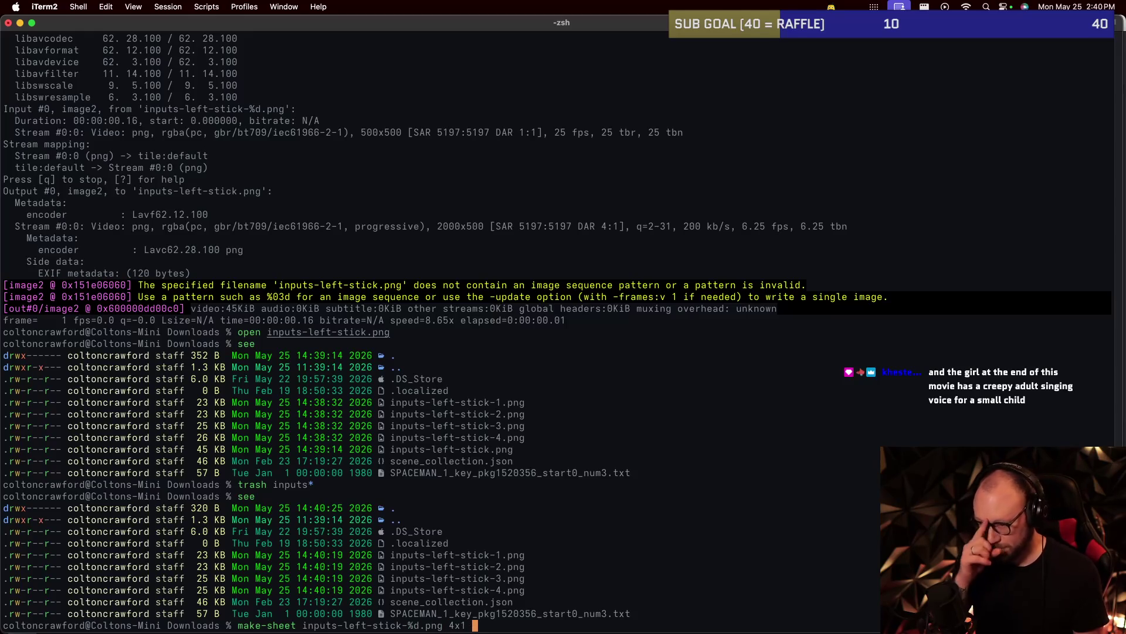
type("nputs-left-stick.png")
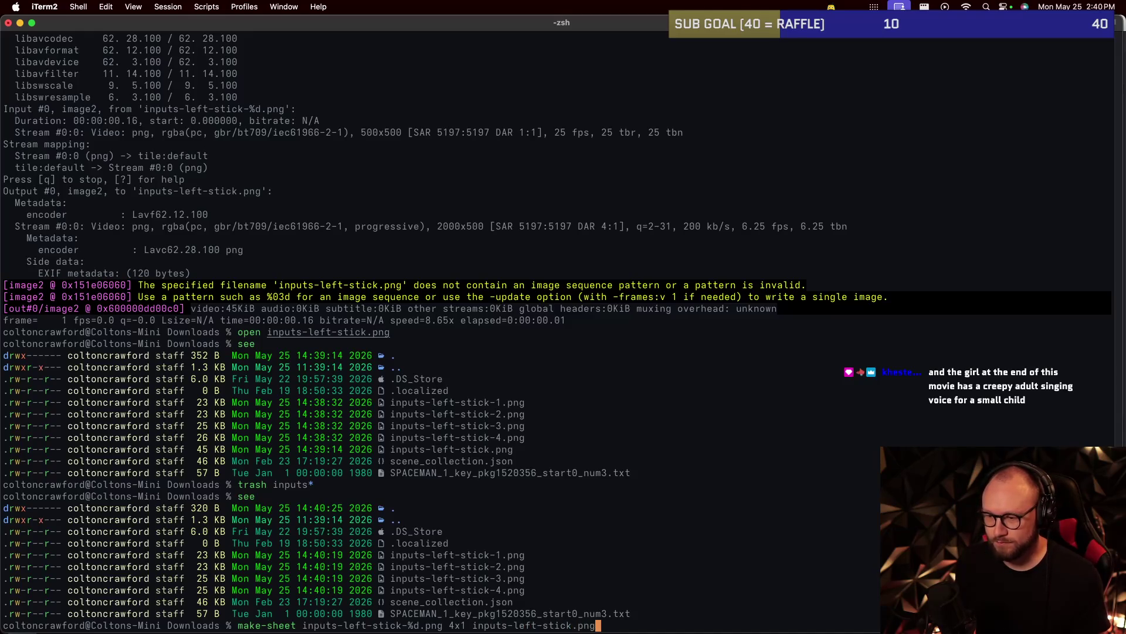
key("Return")
Preview the new inputs-left-stick.png sheet, then close the preview.
type("open inputs-let")
key("BackSpace")
key("BackSpace")
key("BackSpace")
type("ft-stick.p")
key("Return")
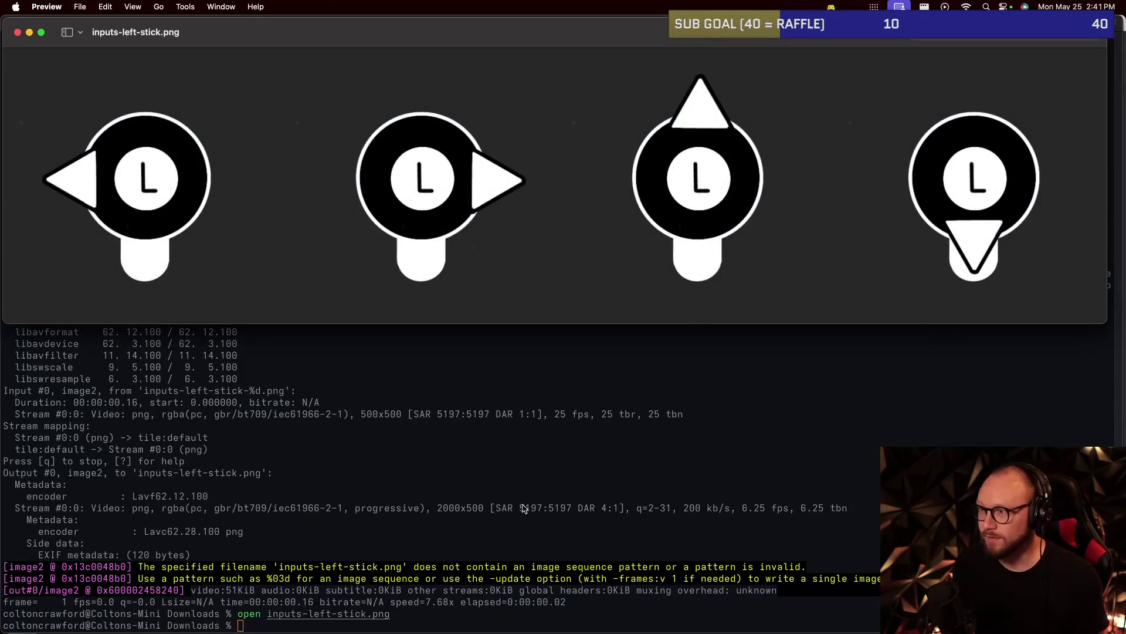
left_click(524, 508)
type("f")
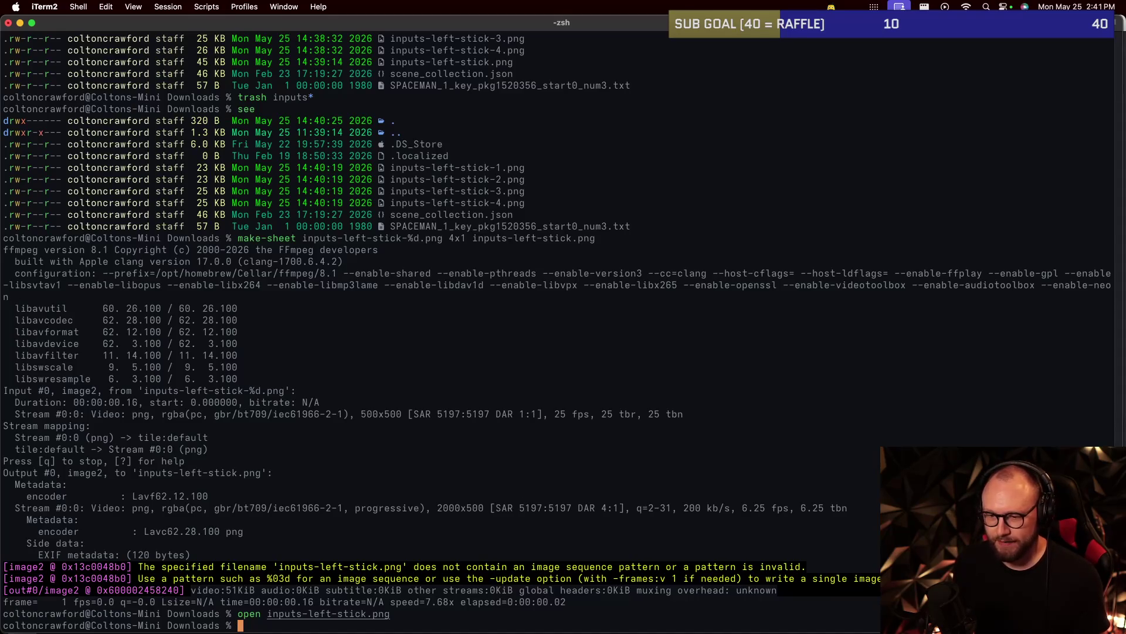
type("d ~/games/ro")
Change into ~/games/roguelike and trash the old sprites/inputs-left-stick.png.
key("Tab")
key("Return")
type("trash sprites/inputs-left-stic")
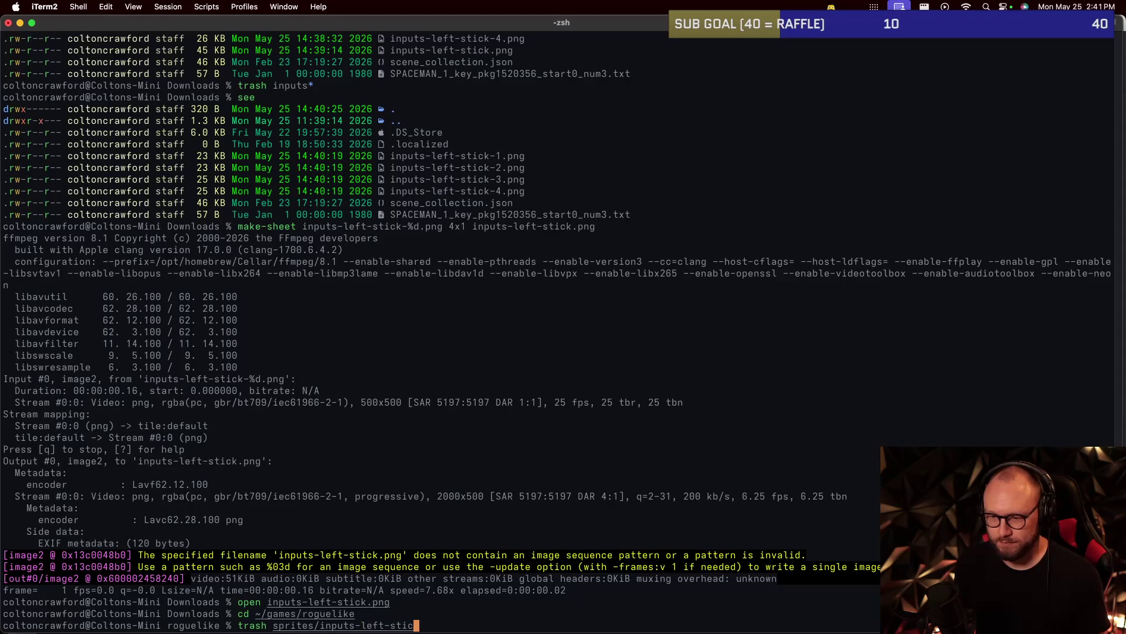
type("k.png")
key("Return")
Move ~/Downloads/inputs-left-stick.png into sprites and launch ./game.
type("mv ")
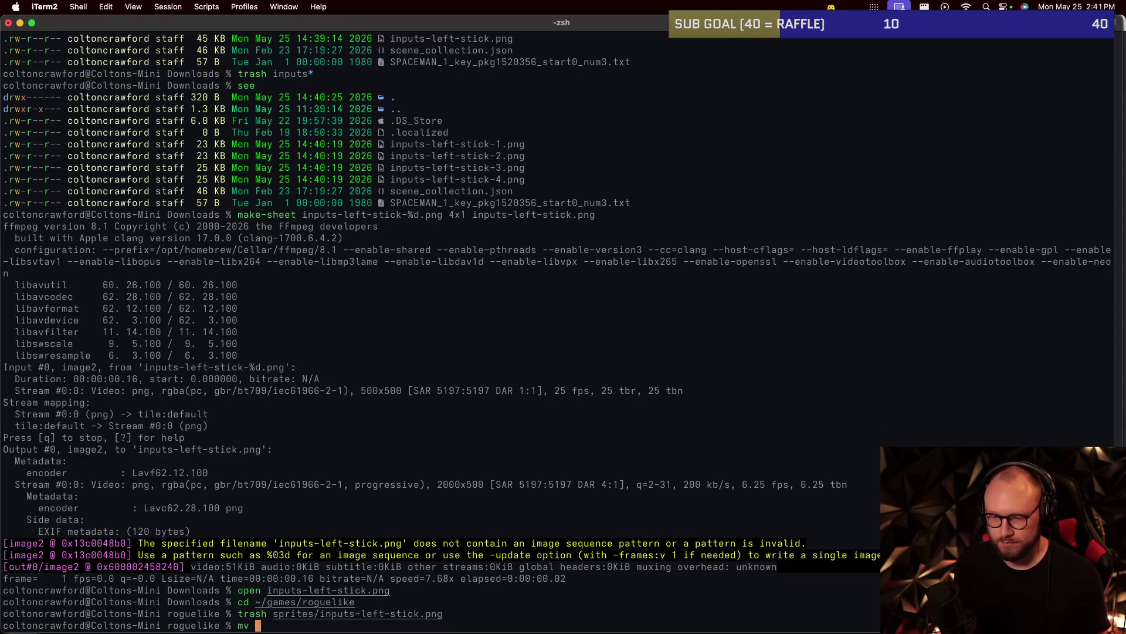
type("~/Download")
key("Tab")
type("sprites")
key("BackSpace")
key("BackSpace")
key("BackSpace")
key("BackSpace")
key("BackSpace")
key("BackSpace")
key("BackSpace")
key("BackSpace")
type("k.png psprite")
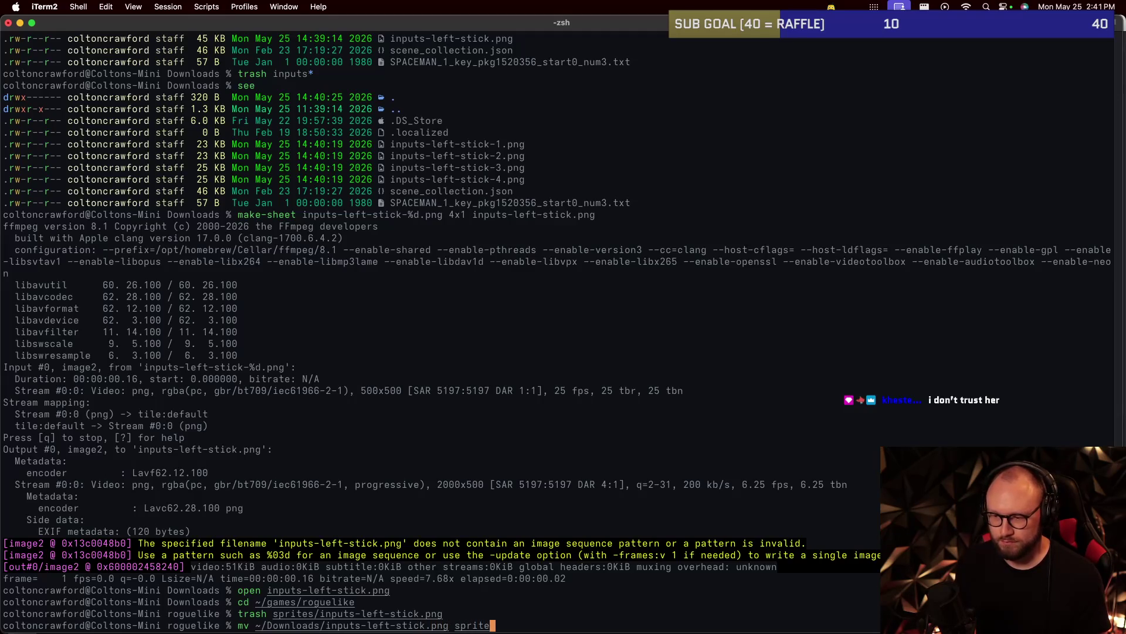
type("s")
key("Return")
type("./game")
key("Return")
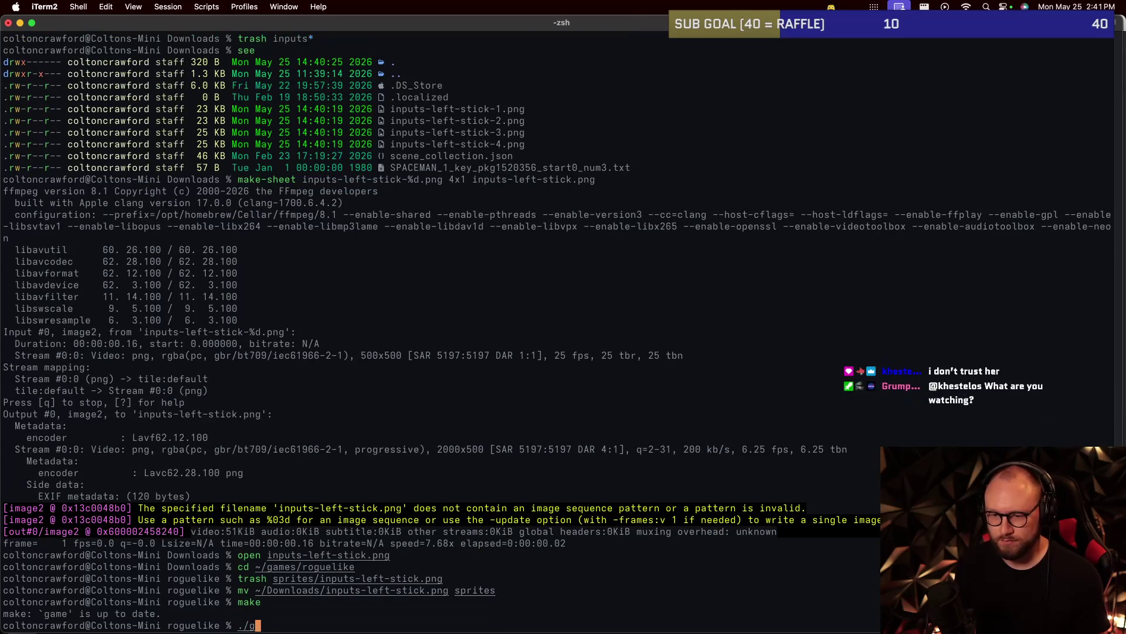